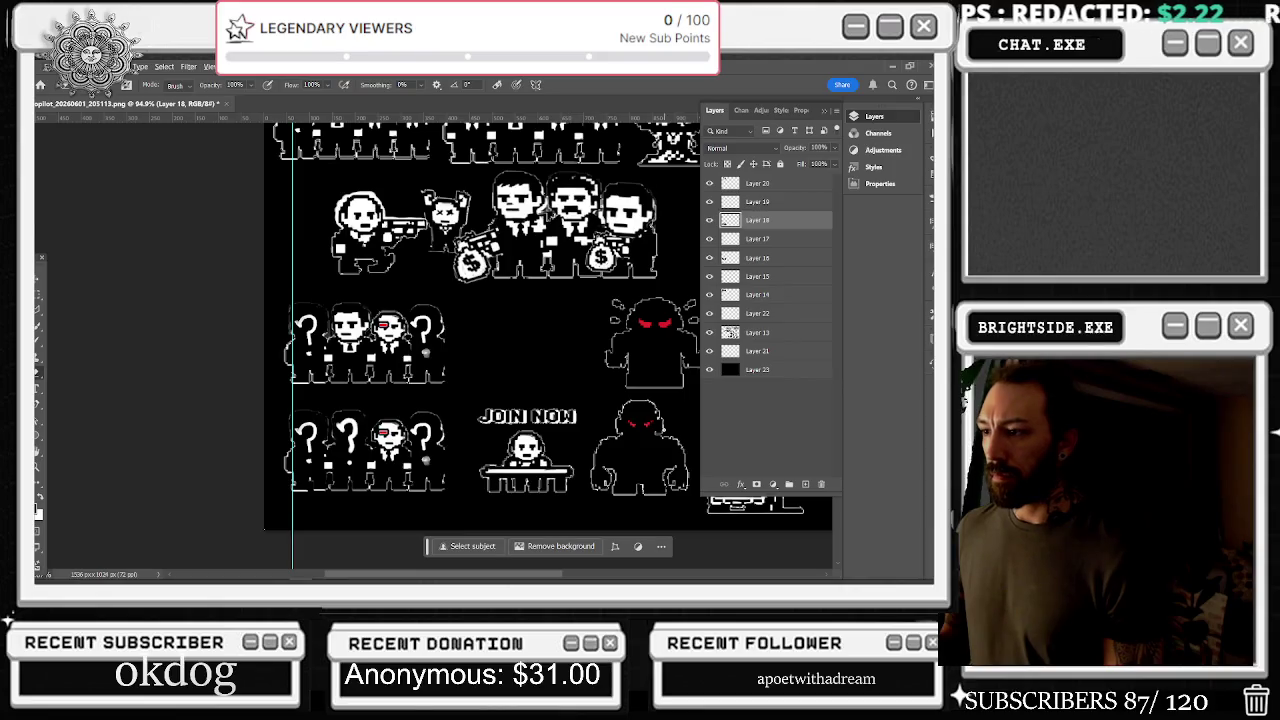
# Pick the rectangular marquee and toggle Layer 23's black background off and back on
pyautogui.scroll(-3, 198, 410)
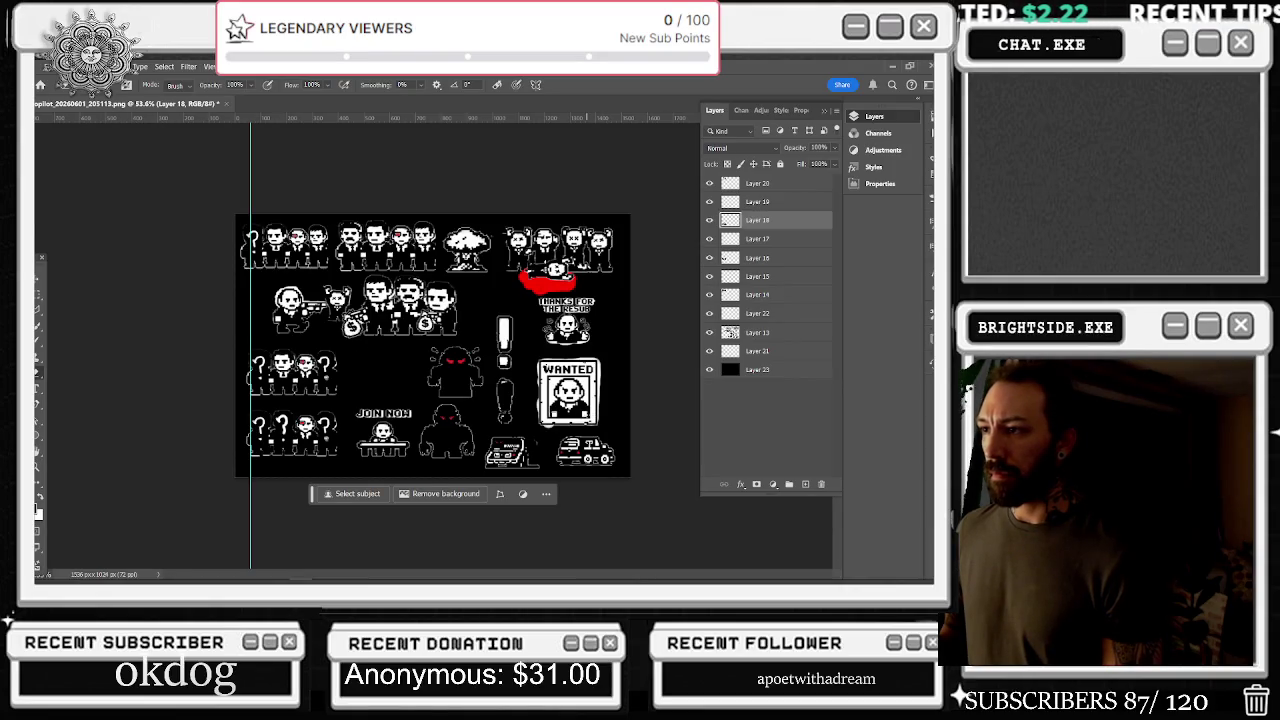
pyautogui.click(41, 293)
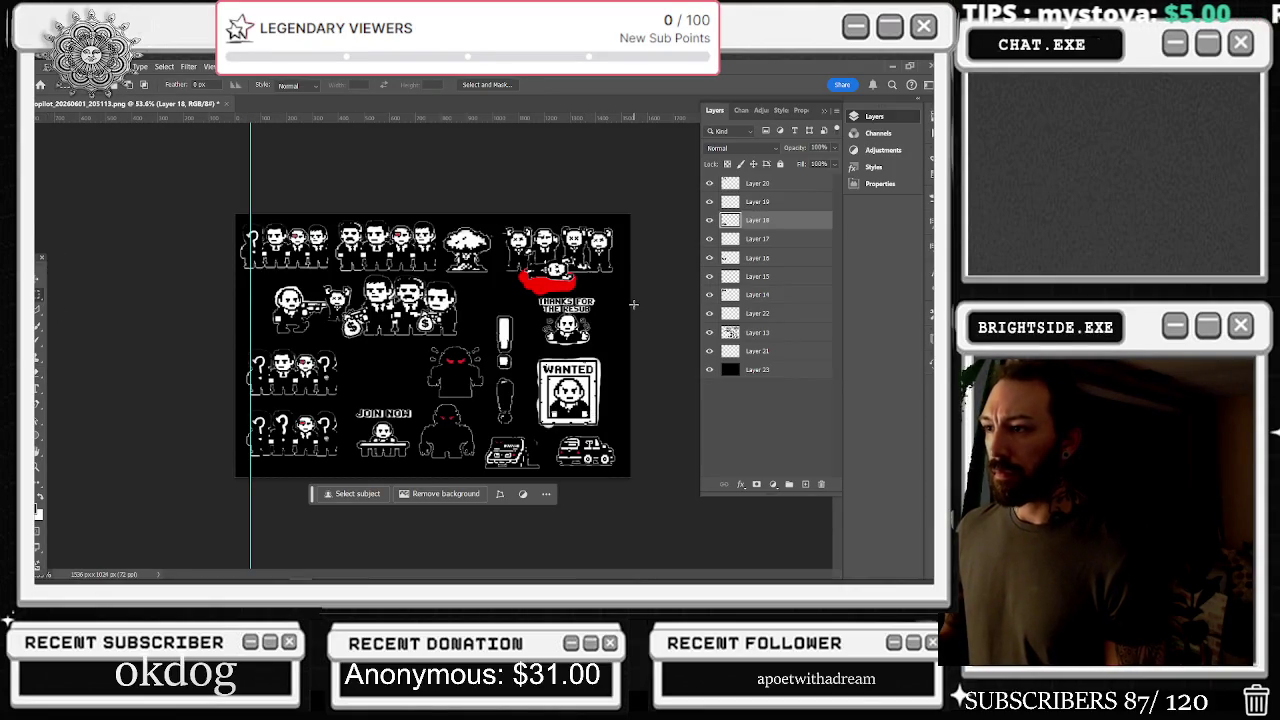
pyautogui.click(709, 369)
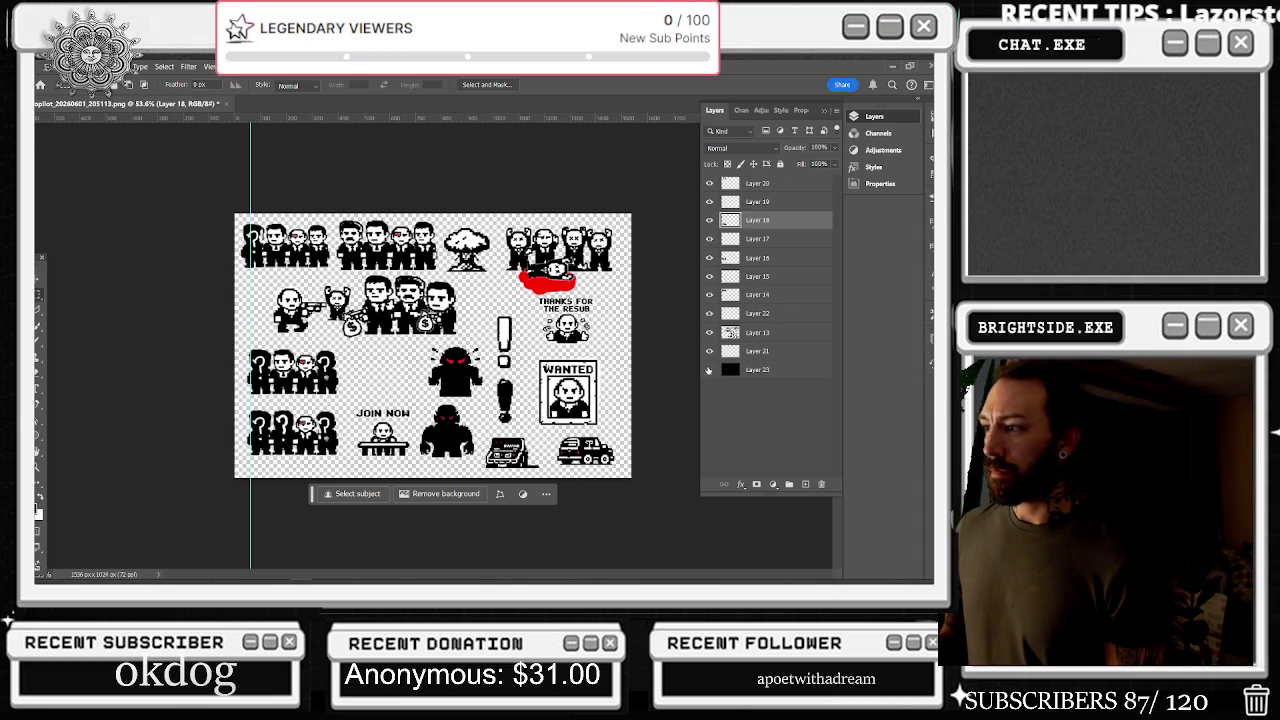
pyautogui.click(709, 369)
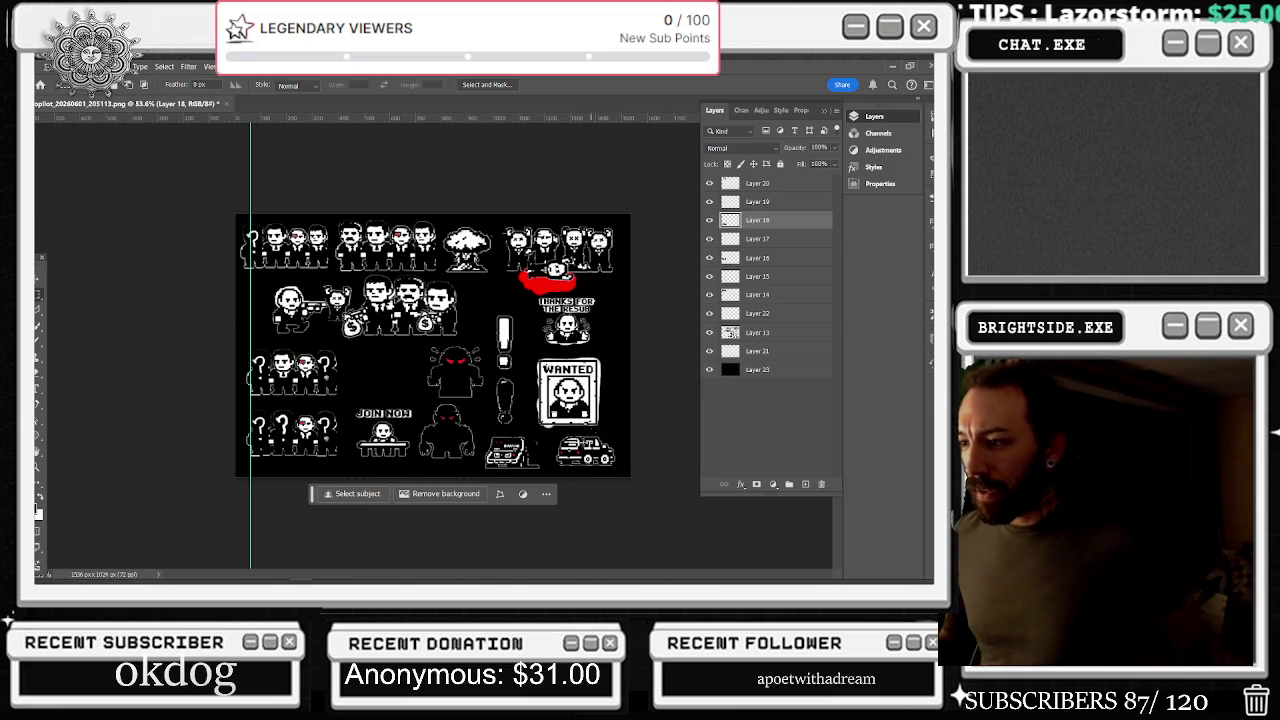
# Select a small area beside the boxy robot, make Layer 13 active, then drop the selection
pyautogui.scroll(5, 497, 430)
pyautogui.scroll(-1, 497, 430)
pyautogui.moveTo(610, 433); pyautogui.dragTo(650, 481)
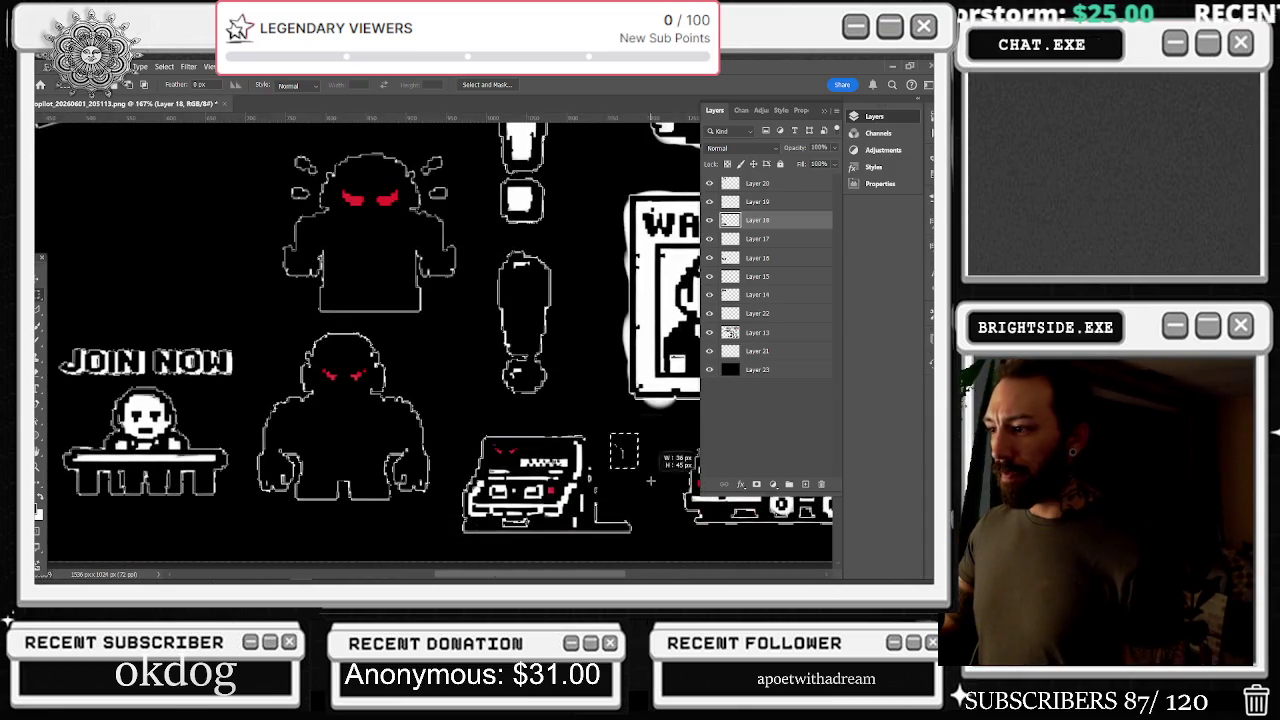
pyautogui.keyDown('ctrl'); pyautogui.click(619, 458); pyautogui.keyUp('ctrl')
pyautogui.scroll(-1, 619, 420)
pyautogui.click(619, 420)
pyautogui.scroll(3, 575, 436)
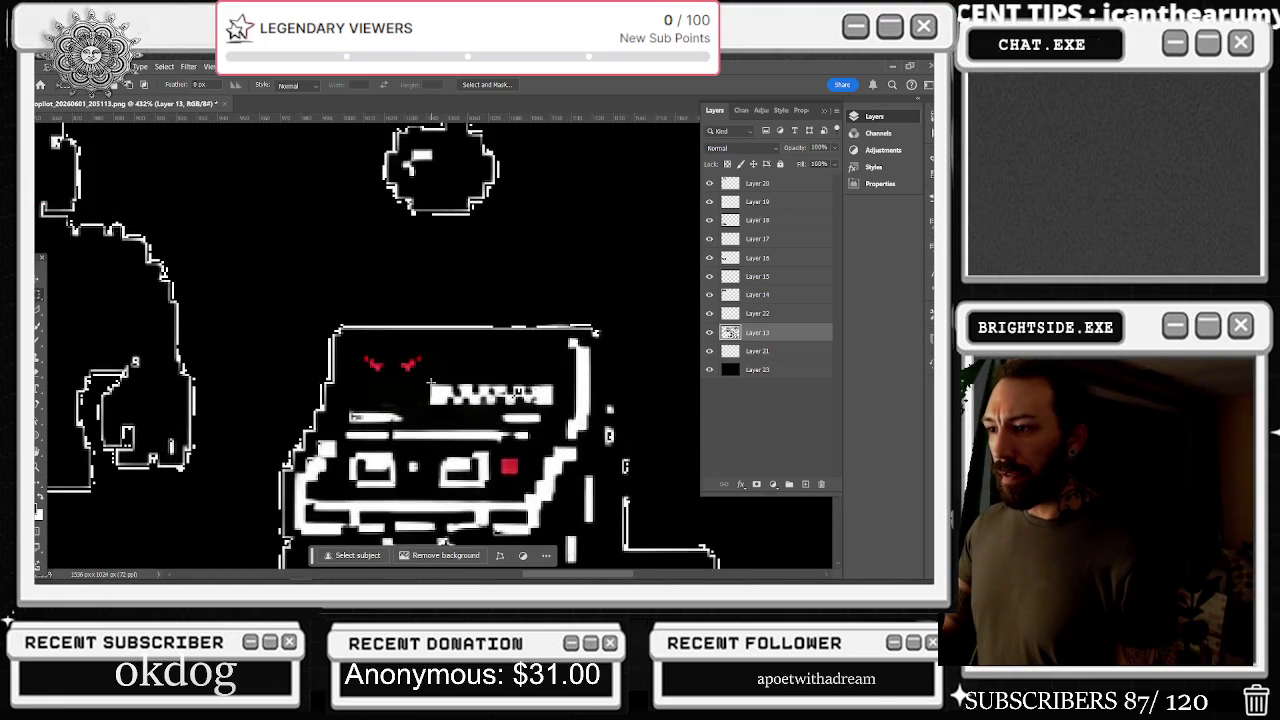
# Select the white bar on the boxy robot, swap to the brush and back, then deselect
pyautogui.moveTo(428, 384); pyautogui.dragTo(552, 403)
pyautogui.press('b')
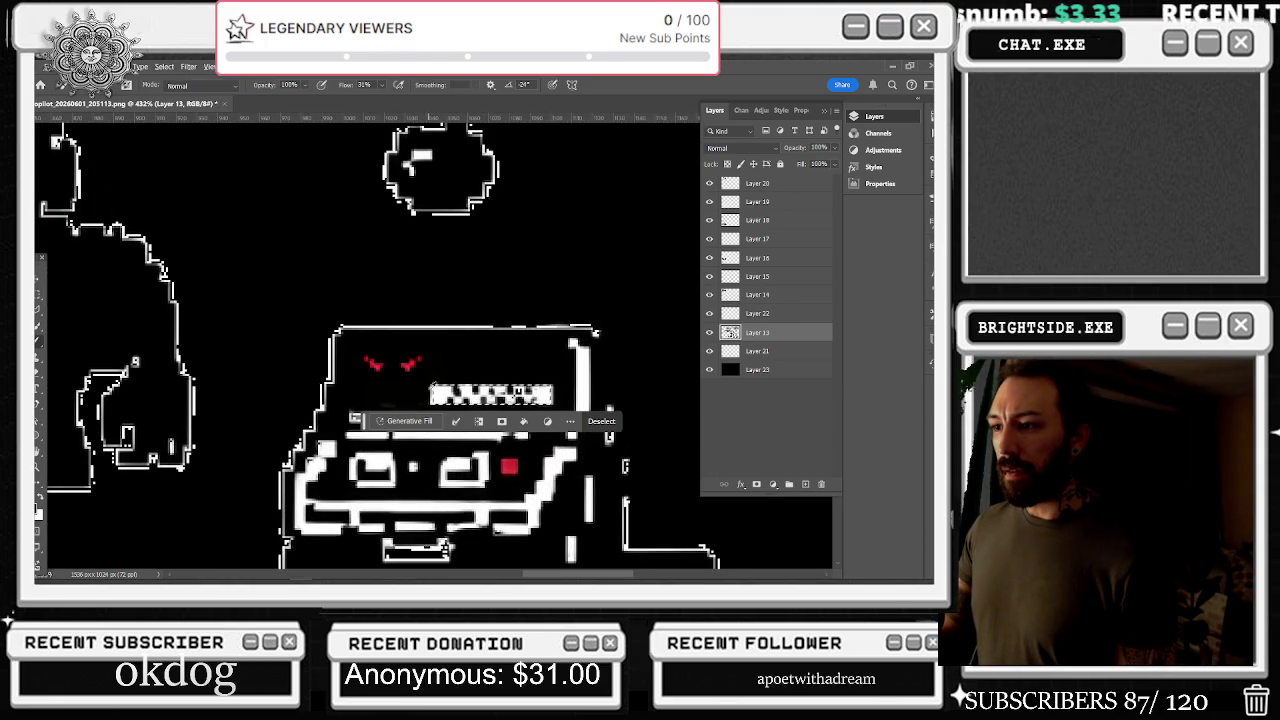
pyautogui.scroll(-5, 590, 365)
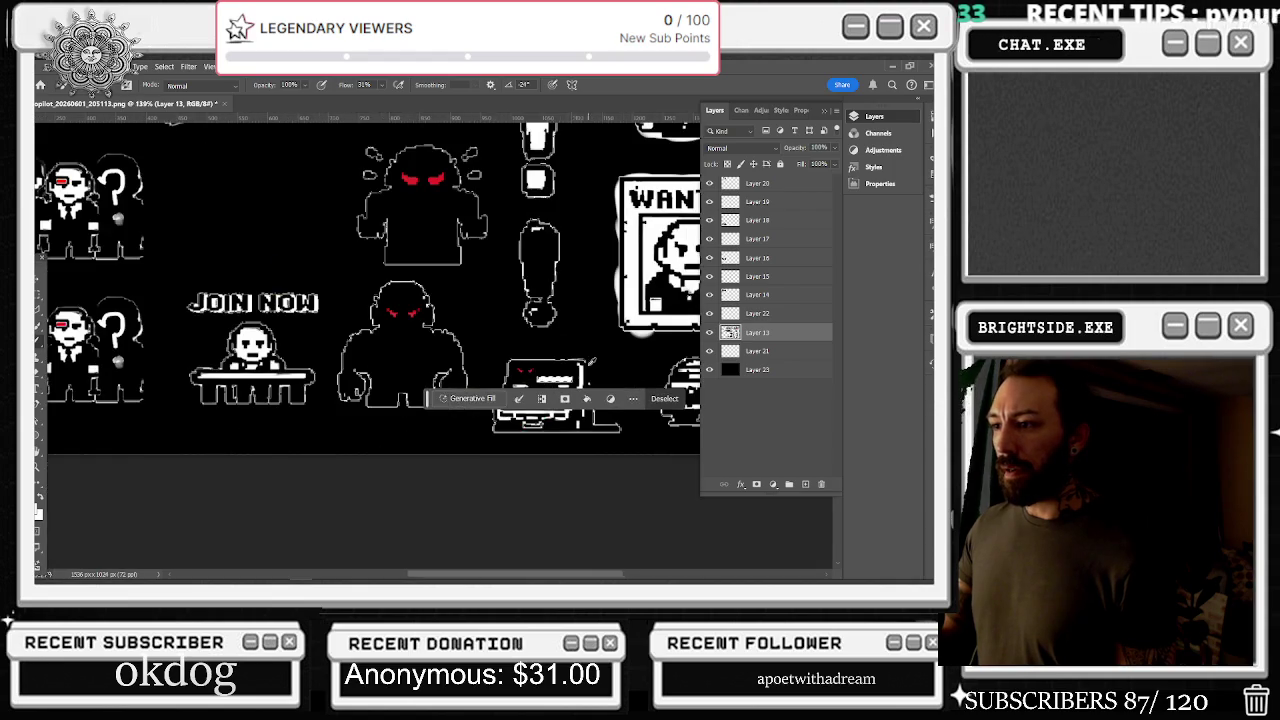
pyautogui.press('m')
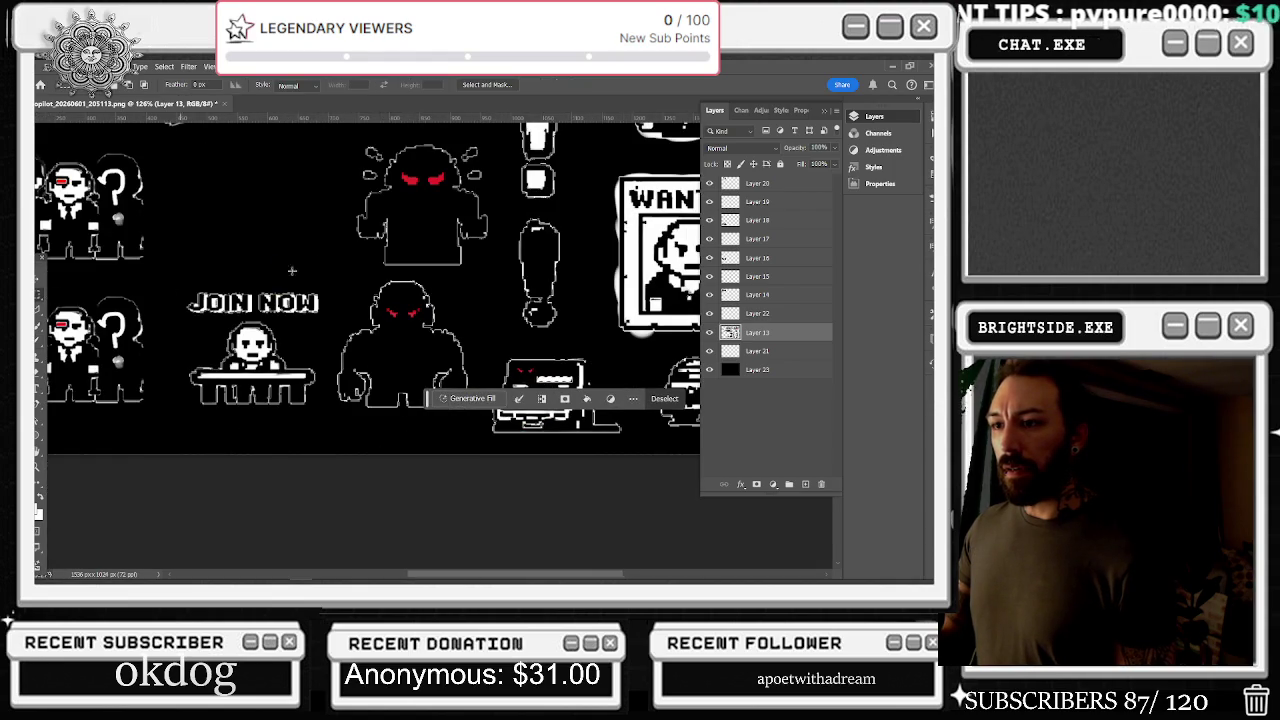
pyautogui.hotkey('ctrl', 'd')
pyautogui.scroll(-3, 61, 294)
pyautogui.scroll(3, 416, 387)
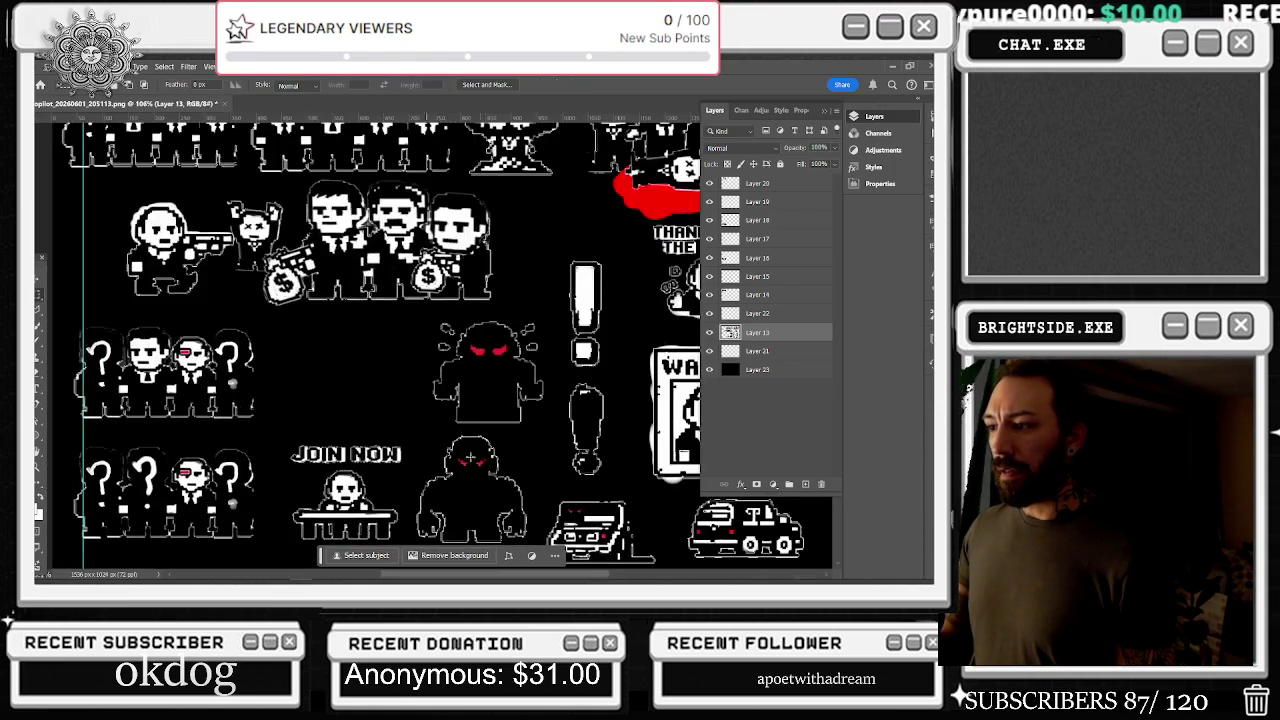
pyautogui.scroll(5, 697, 539)
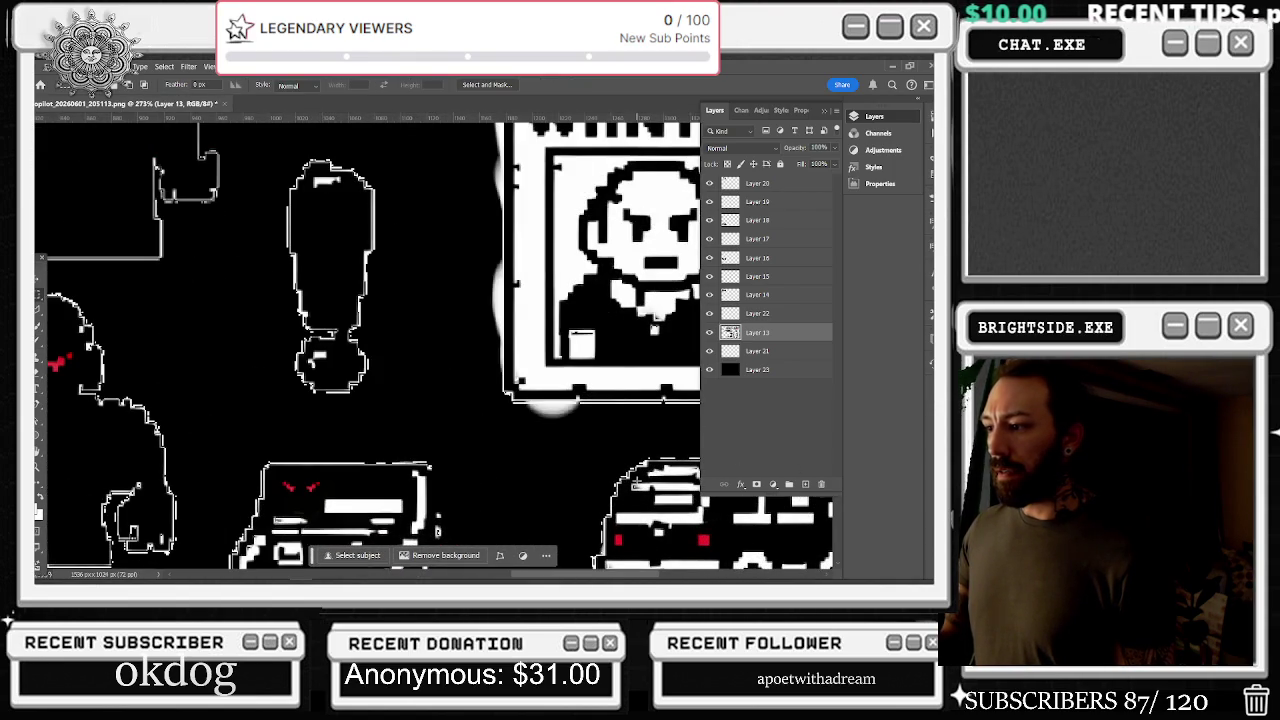
# Select the area over the lower-right sprite, switching to the brush and back to the marquee
pyautogui.moveTo(632, 458); pyautogui.dragTo(700, 484)
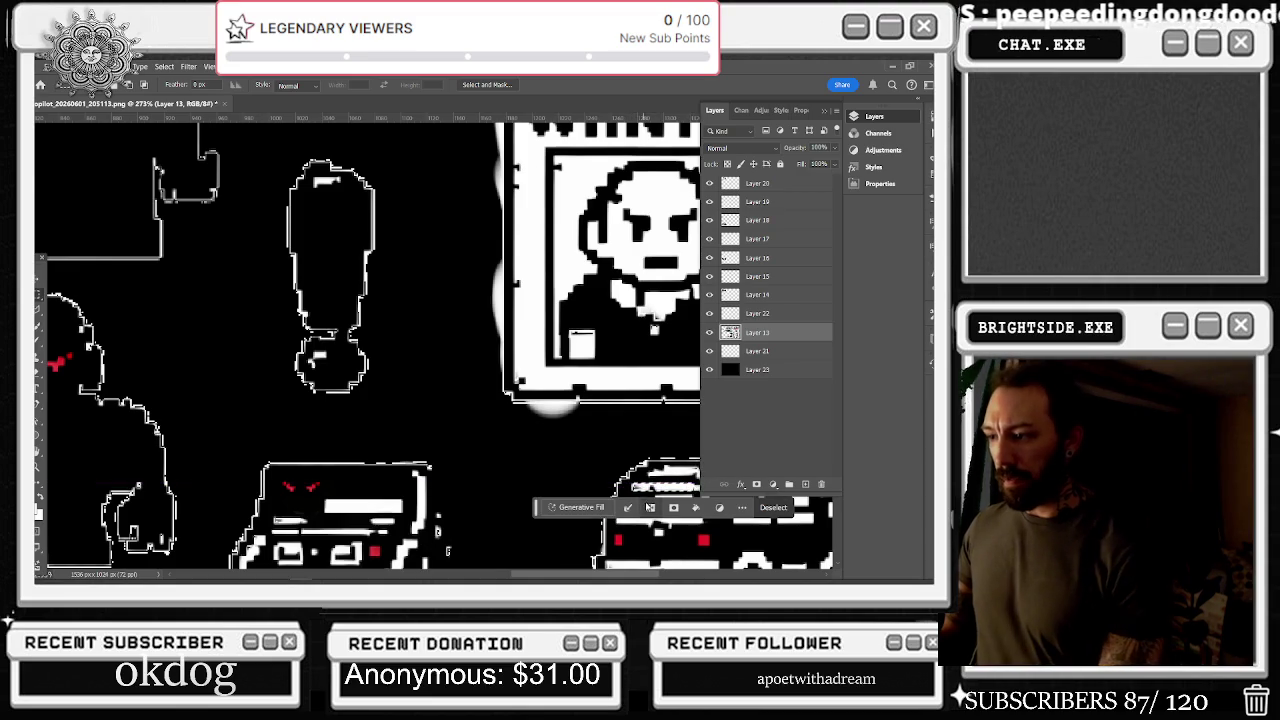
pyautogui.press('b')
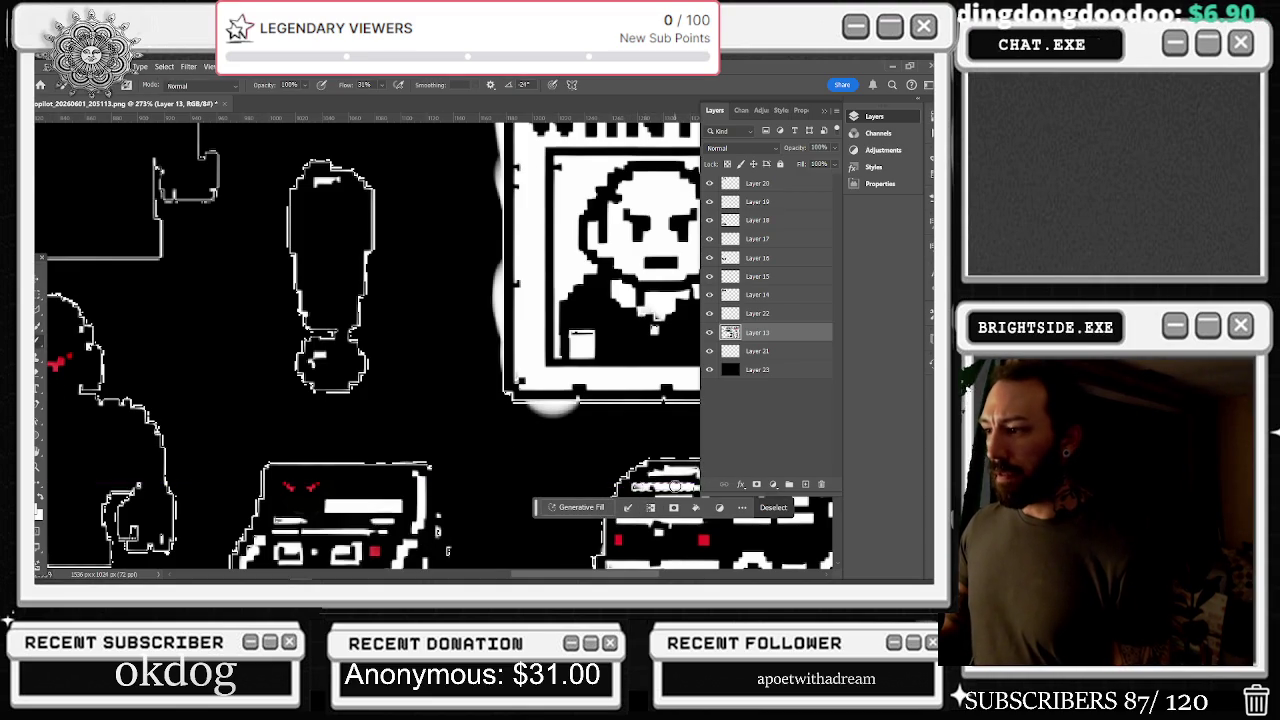
pyautogui.scroll(-5, 662, 485)
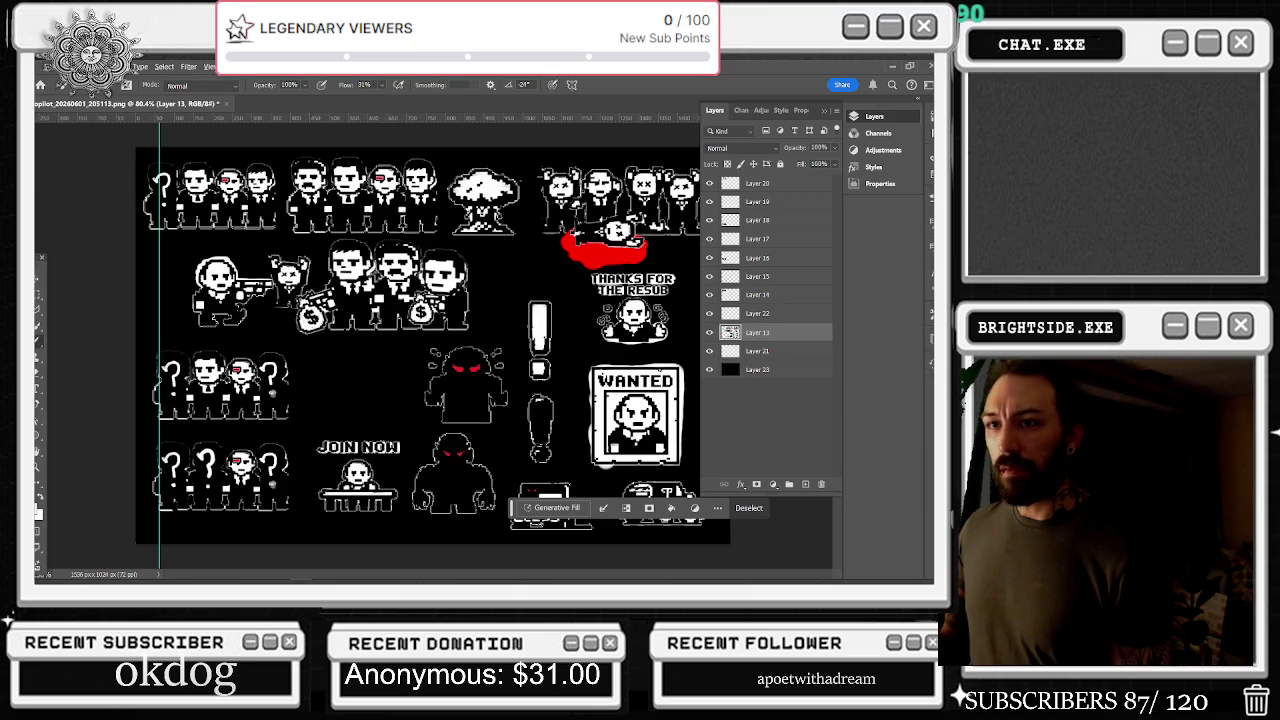
pyautogui.press('m')
# Marquee tall narrow strips beside the WANTED poster and a small area, clearing each selection
pyautogui.moveTo(681, 356)
pyautogui.mouseDown()
pyautogui.moveTo(694, 464)
pyautogui.moveTo(584, 478)
pyautogui.mouseUp()
pyautogui.moveTo(591, 357)
pyautogui.mouseDown()
pyautogui.moveTo(612, 370)
pyautogui.moveTo(618, 440)
pyautogui.moveTo(570, 466)
pyautogui.mouseUp()
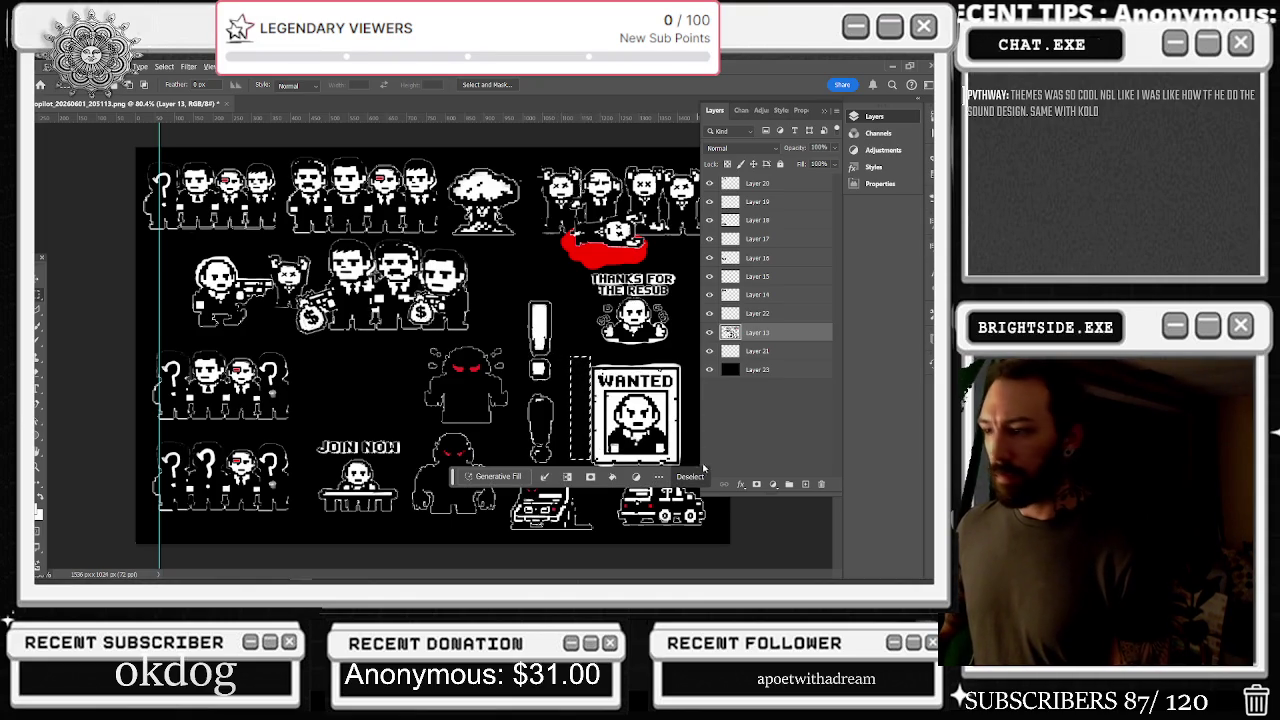
pyautogui.scroll(3, 616, 507)
pyautogui.hotkey('ctrl', 'd')
pyautogui.scroll(-2, 577, 500)
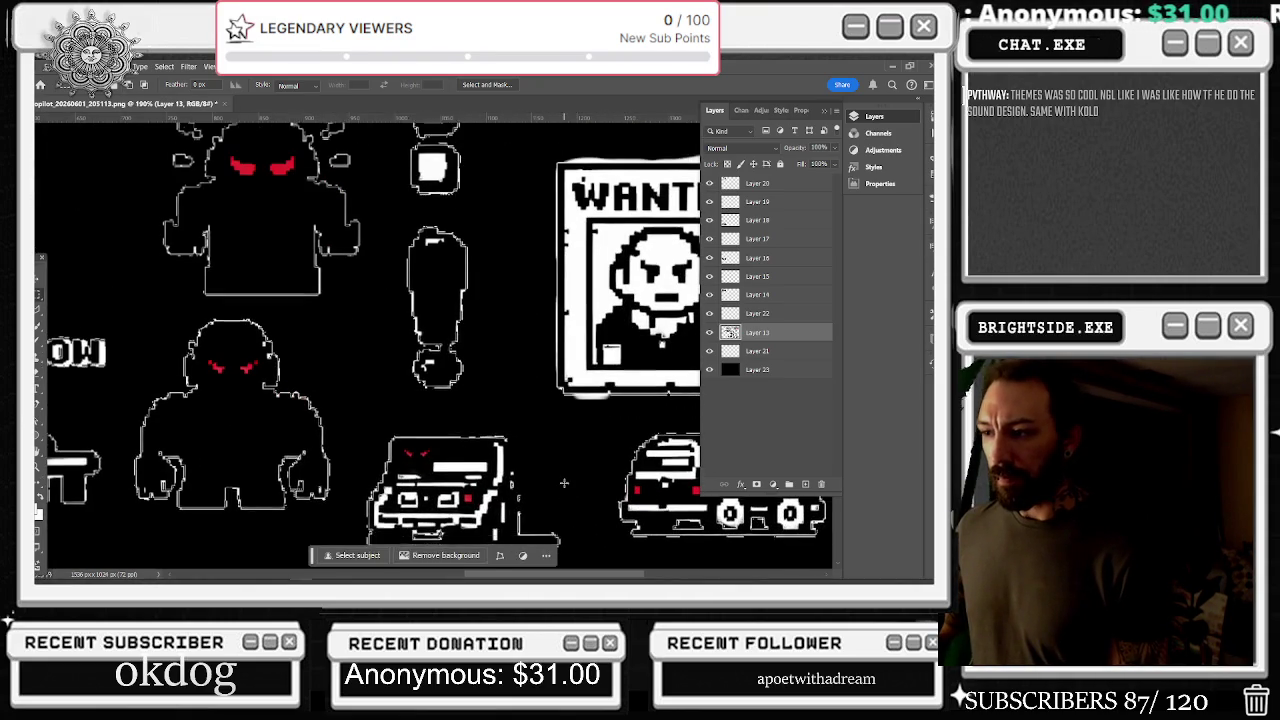
pyautogui.moveTo(542, 437); pyautogui.dragTo(512, 458)
pyautogui.hotkey('ctrl', 'd')
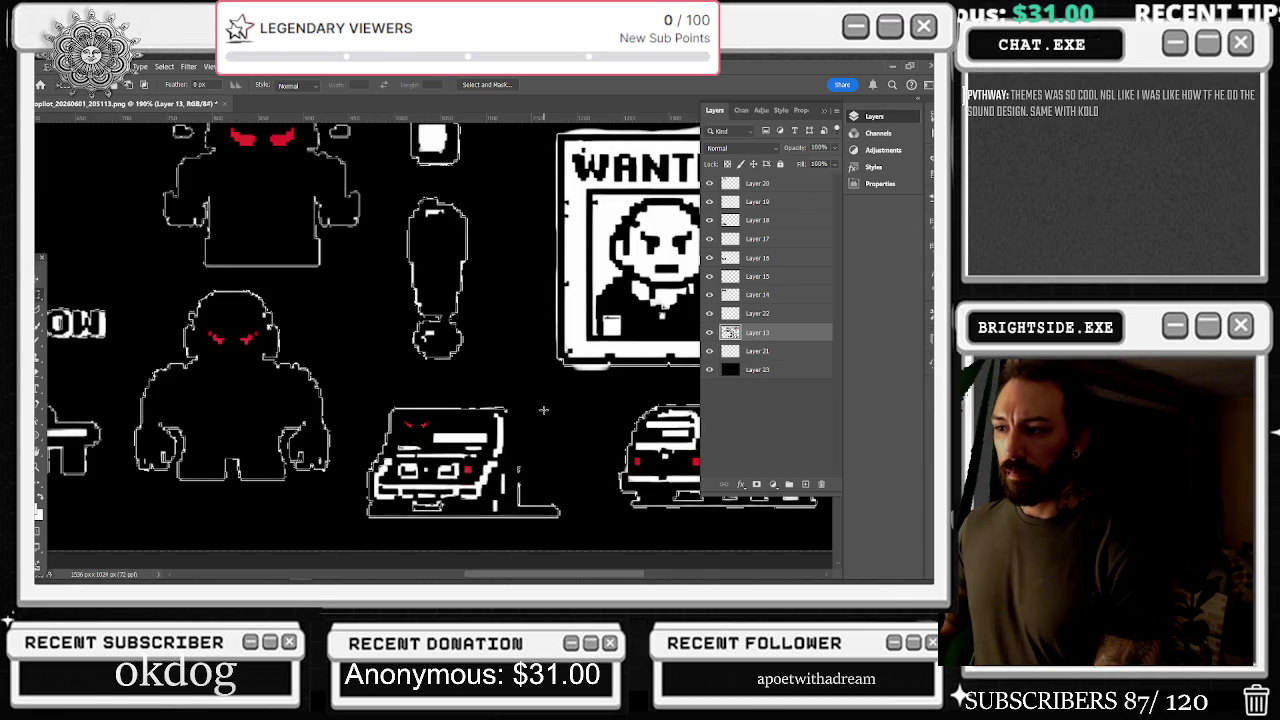
# Check transparency by hiding and showing Layer 23, then bring up the window switcher
pyautogui.scroll(-5, 601, 389)
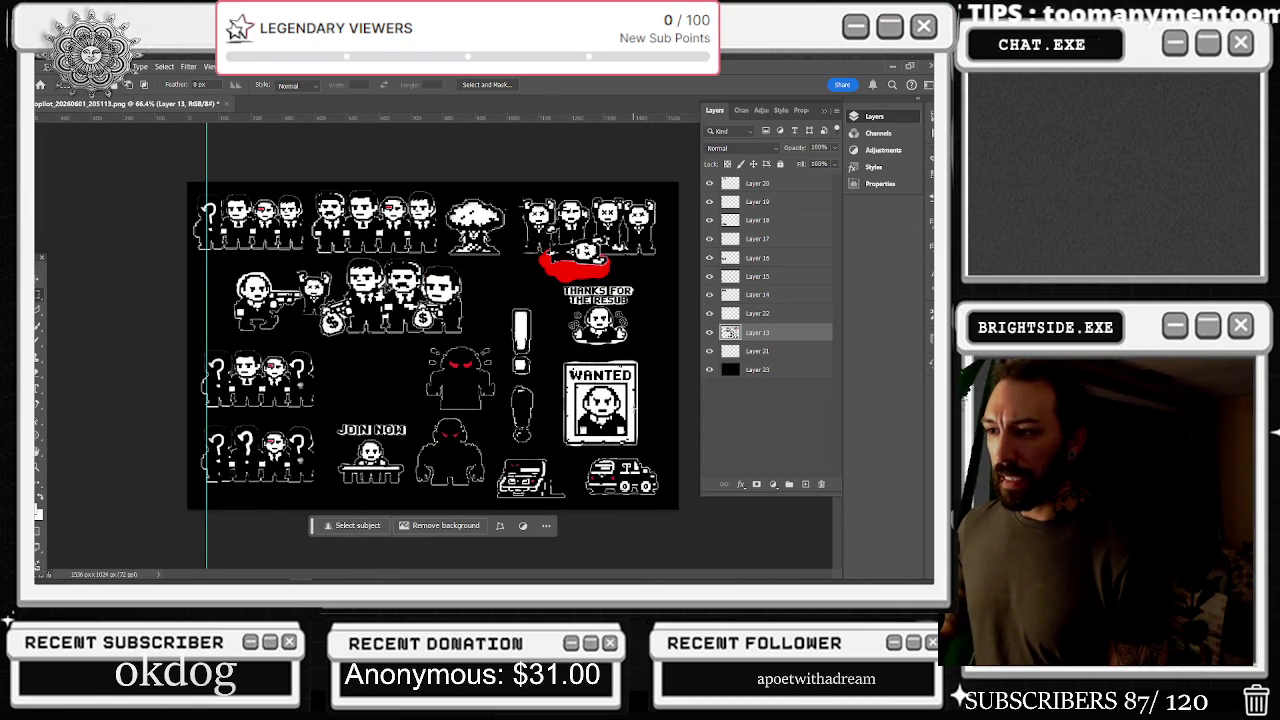
pyautogui.click(710, 369)
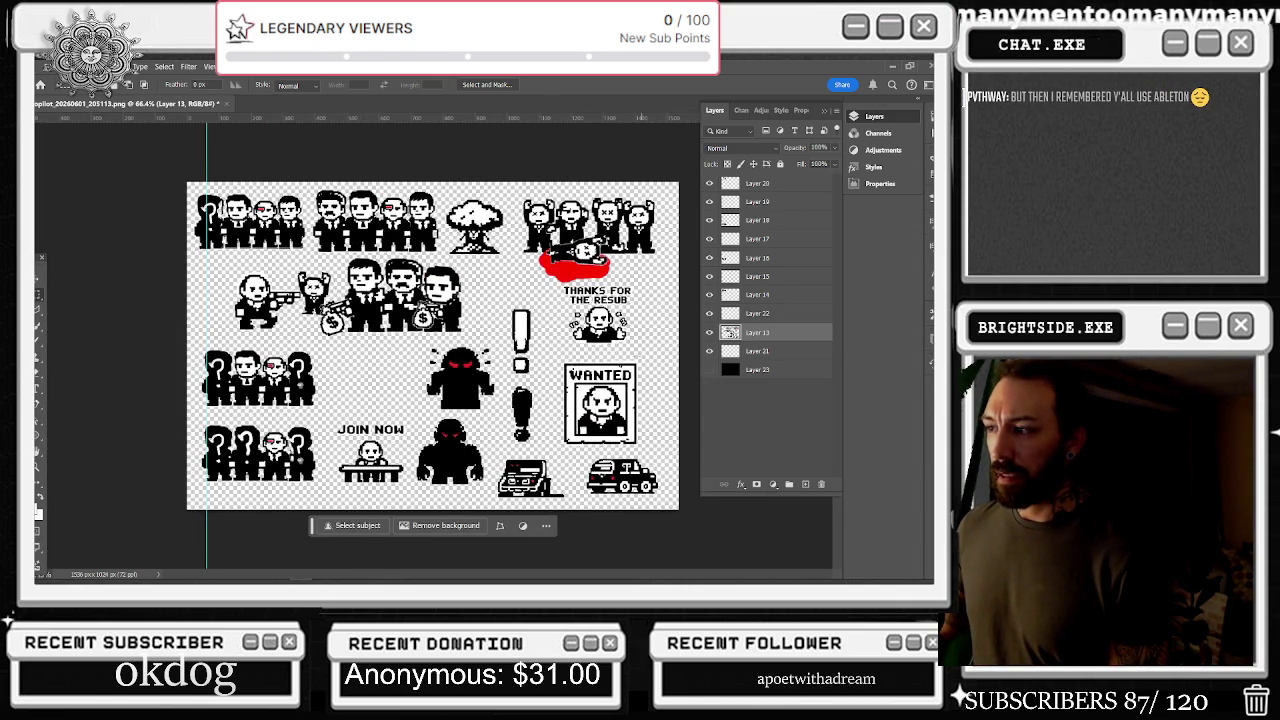
pyautogui.click(710, 369)
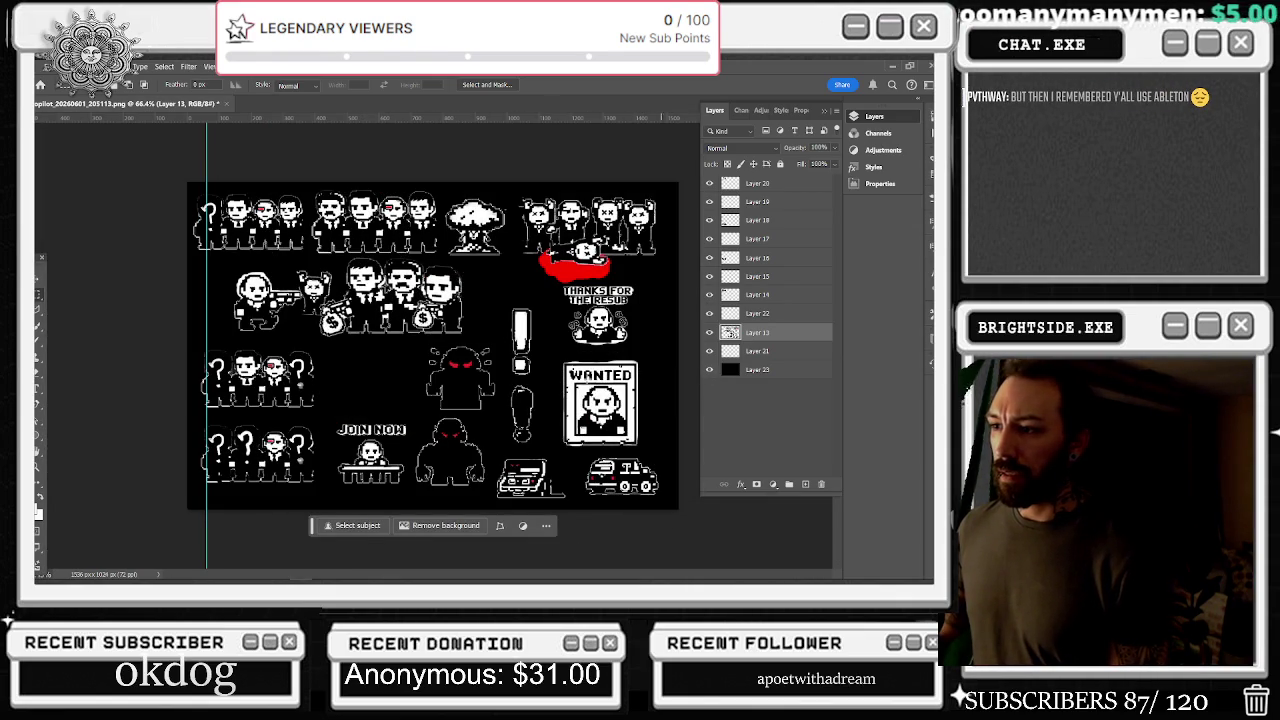
pyautogui.scroll(5, 459, 393)
pyautogui.hotkey('alt', 'Tab')
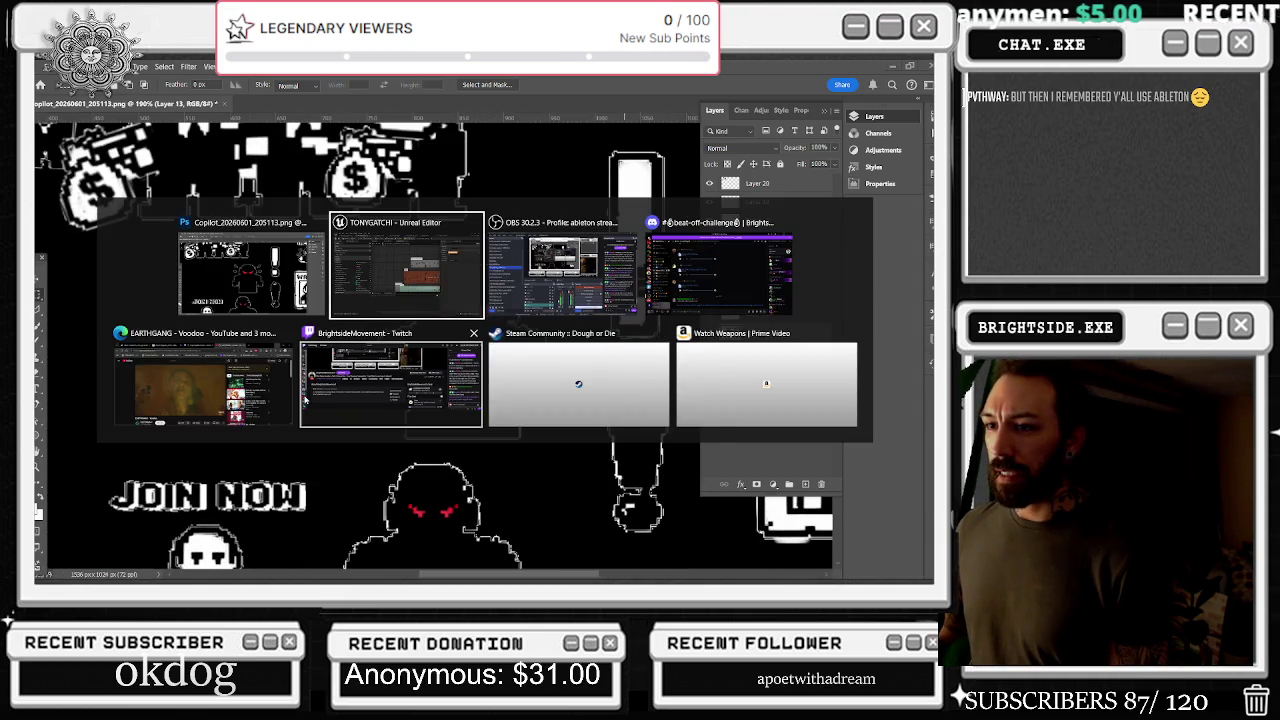
pyautogui.press('Escape')
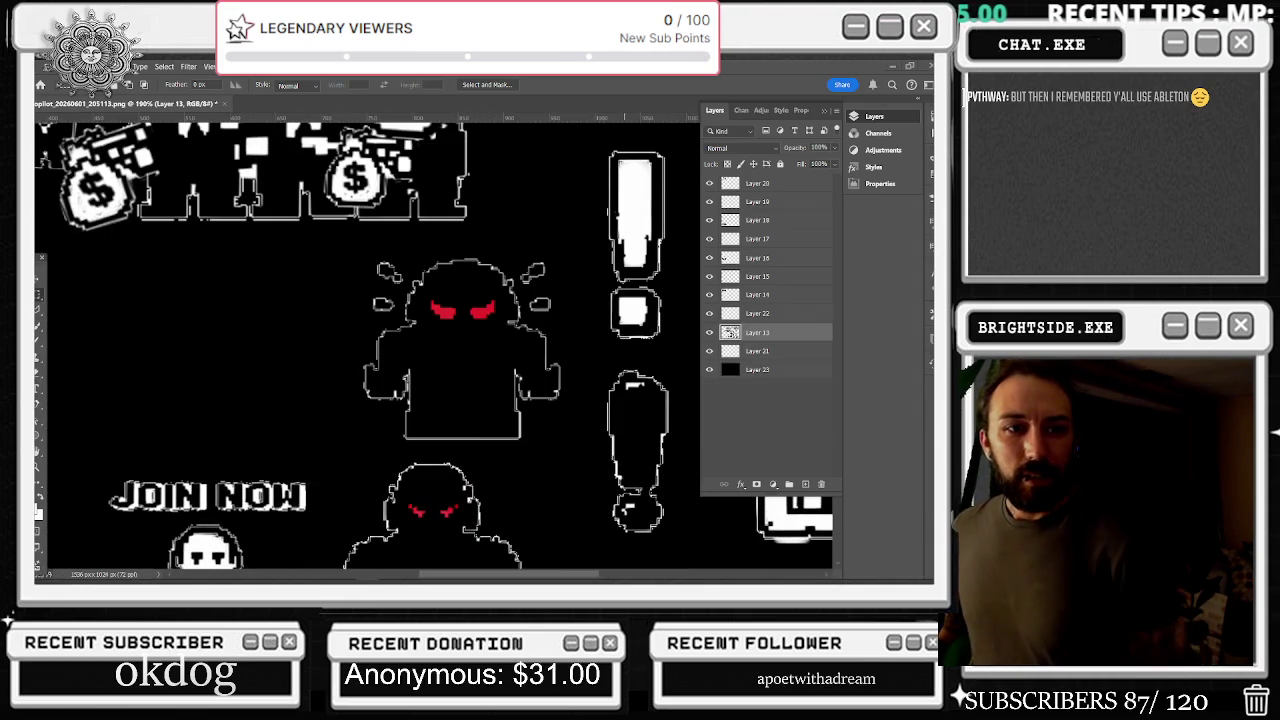
pyautogui.hotkey('alt', 'Tab')
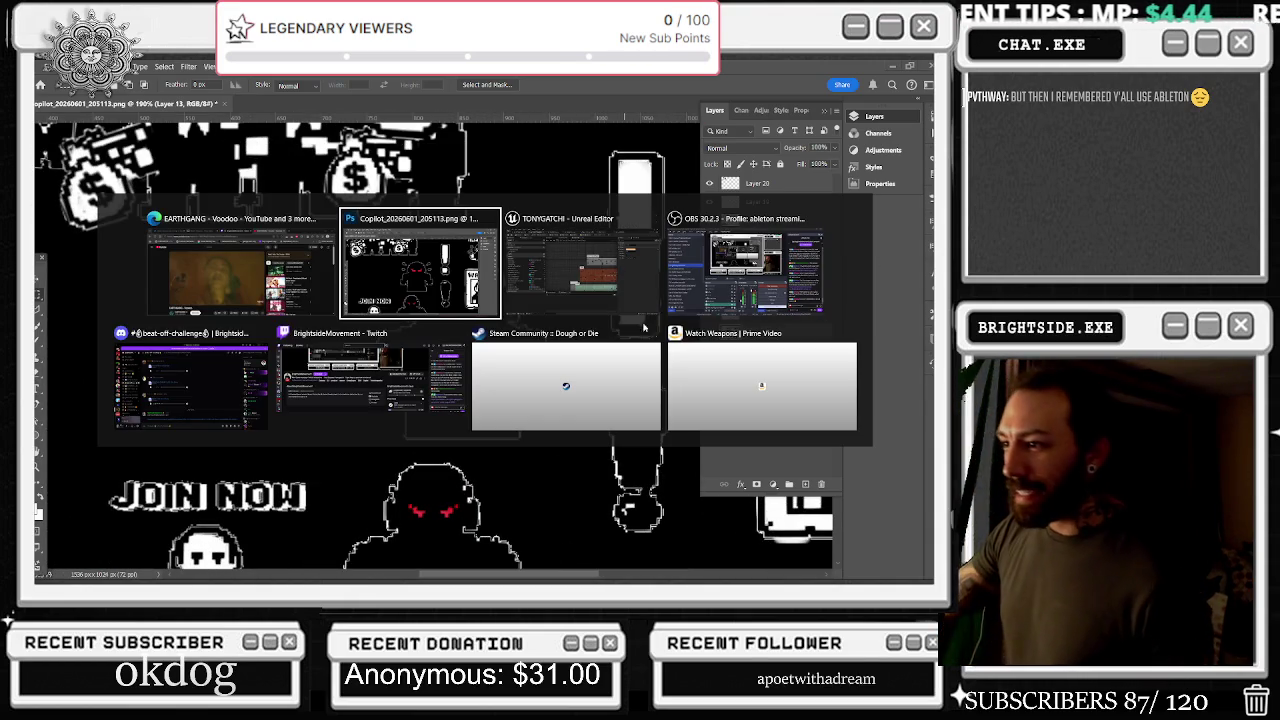
pyautogui.press('Tab')
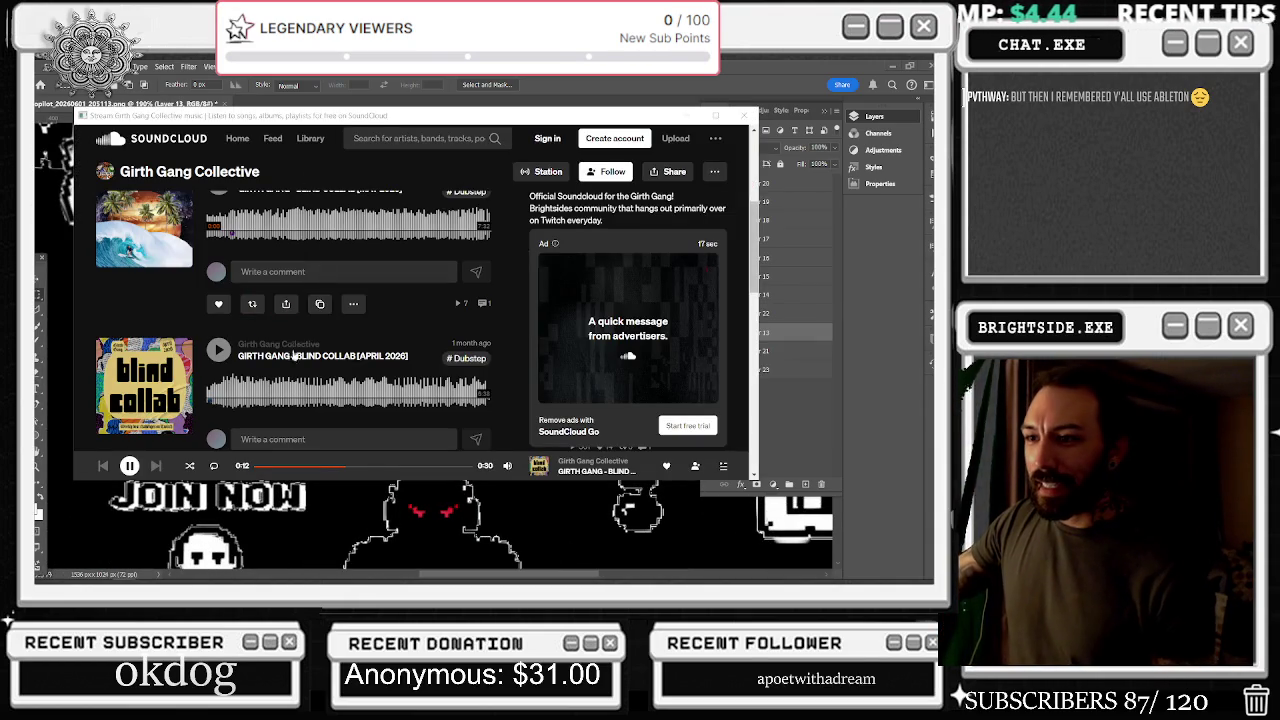
pyautogui.click(128, 468)
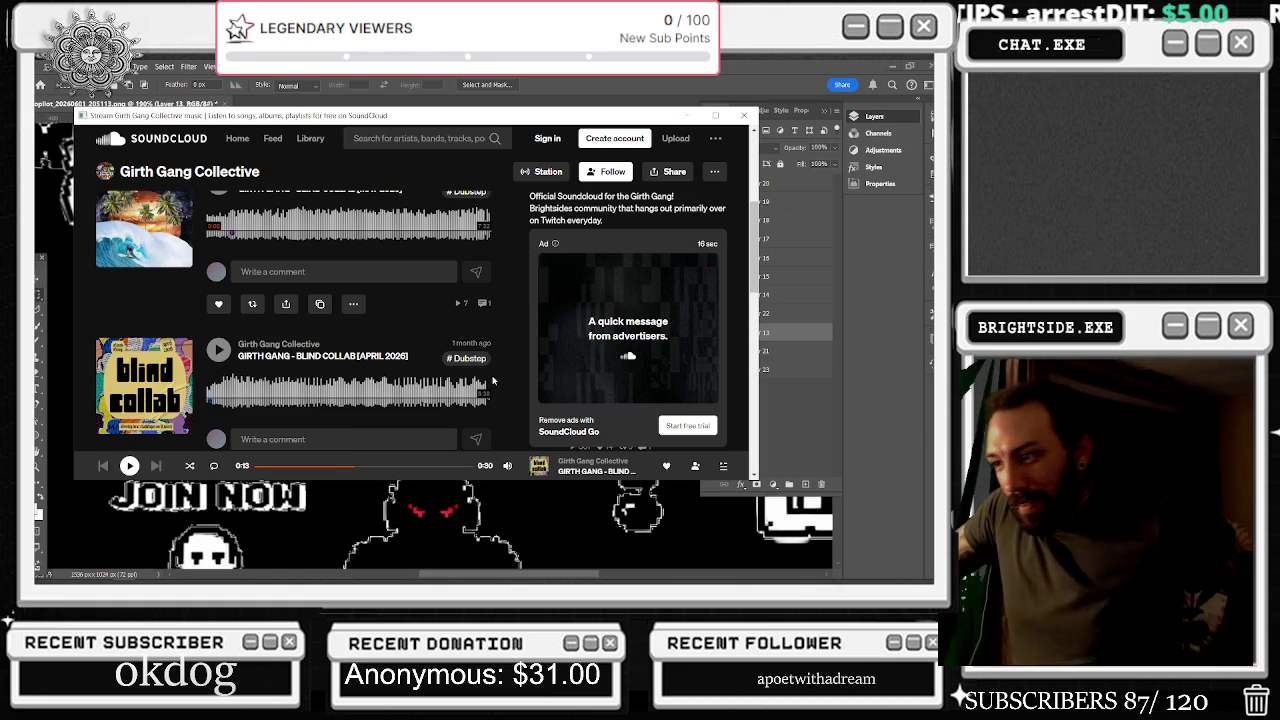
pyautogui.scroll(1, 298, 390)
pyautogui.scroll(3, 298, 390)
pyautogui.scroll(-3, 231, 328)
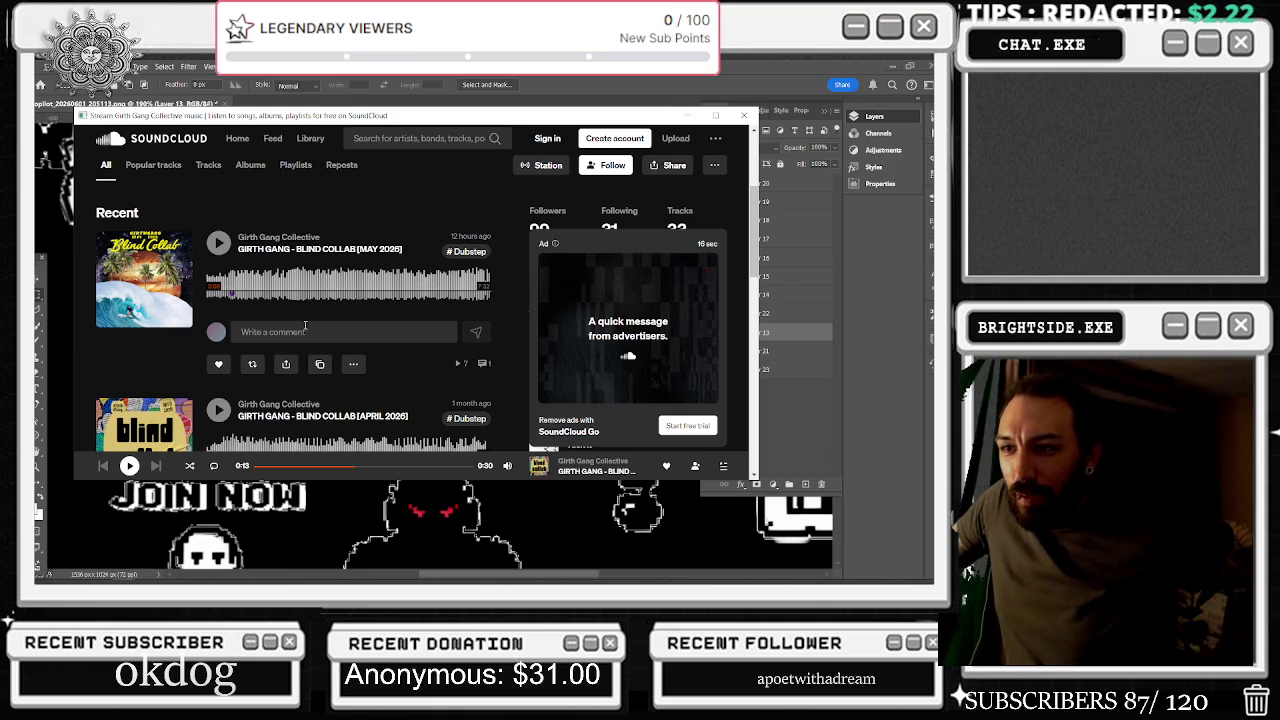
pyautogui.scroll(-3, 340, 283)
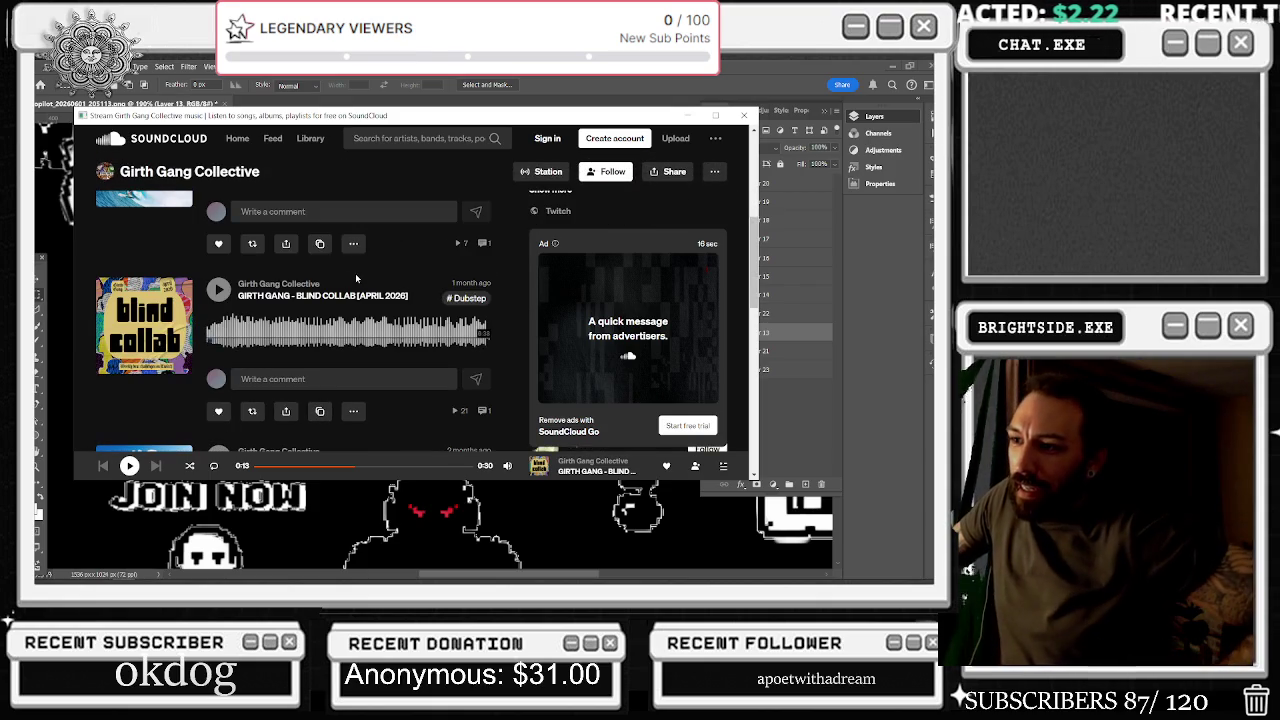
pyautogui.scroll(-2, 341, 293)
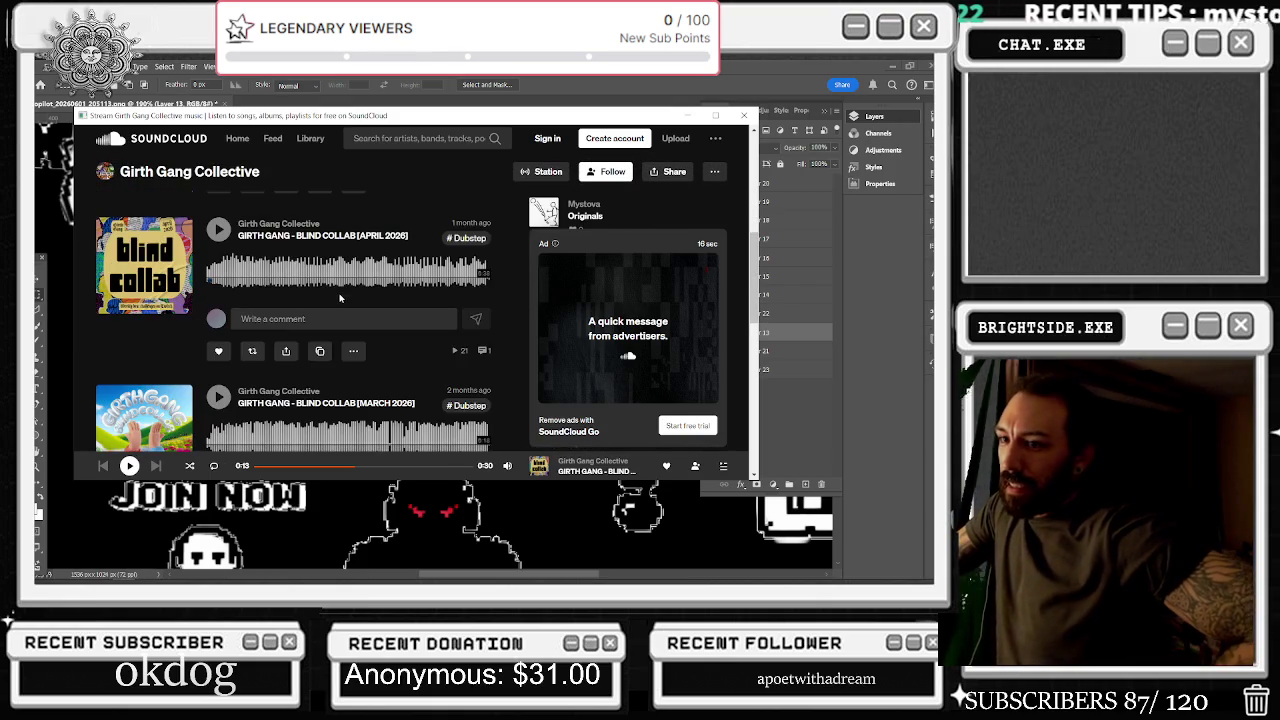
pyautogui.scroll(-3, 347, 290)
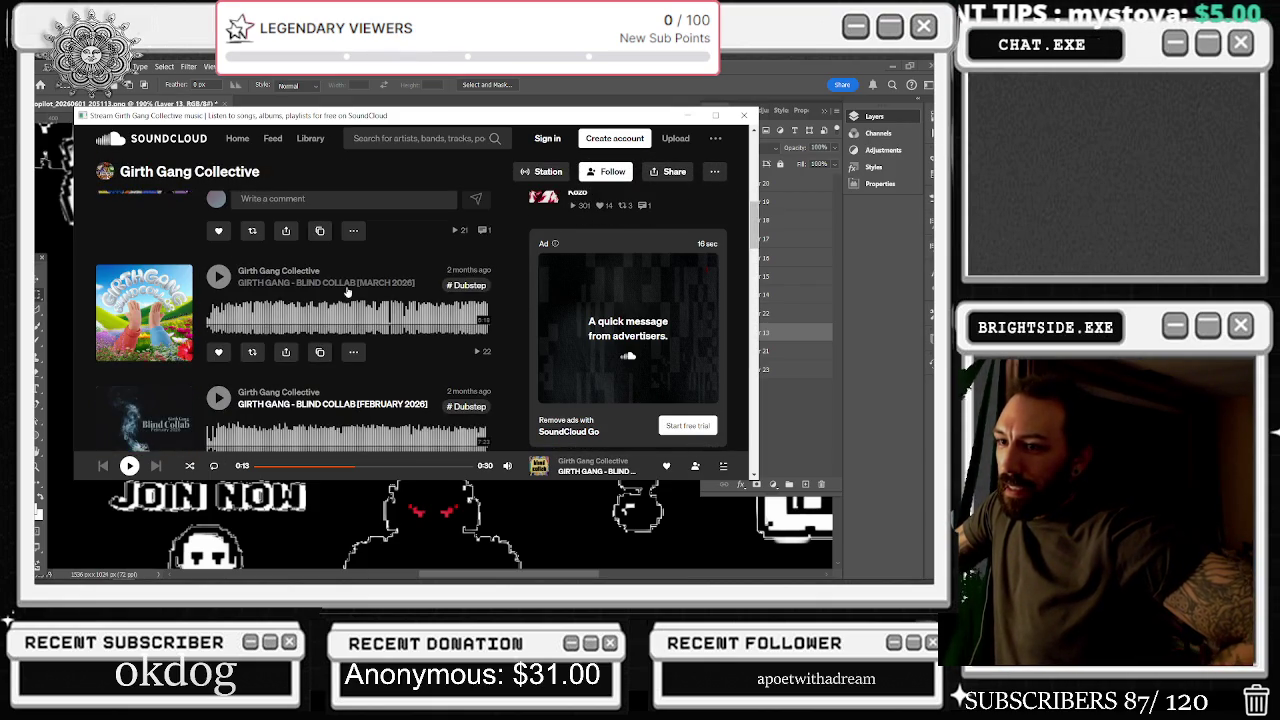
pyautogui.scroll(-15, 343, 288)
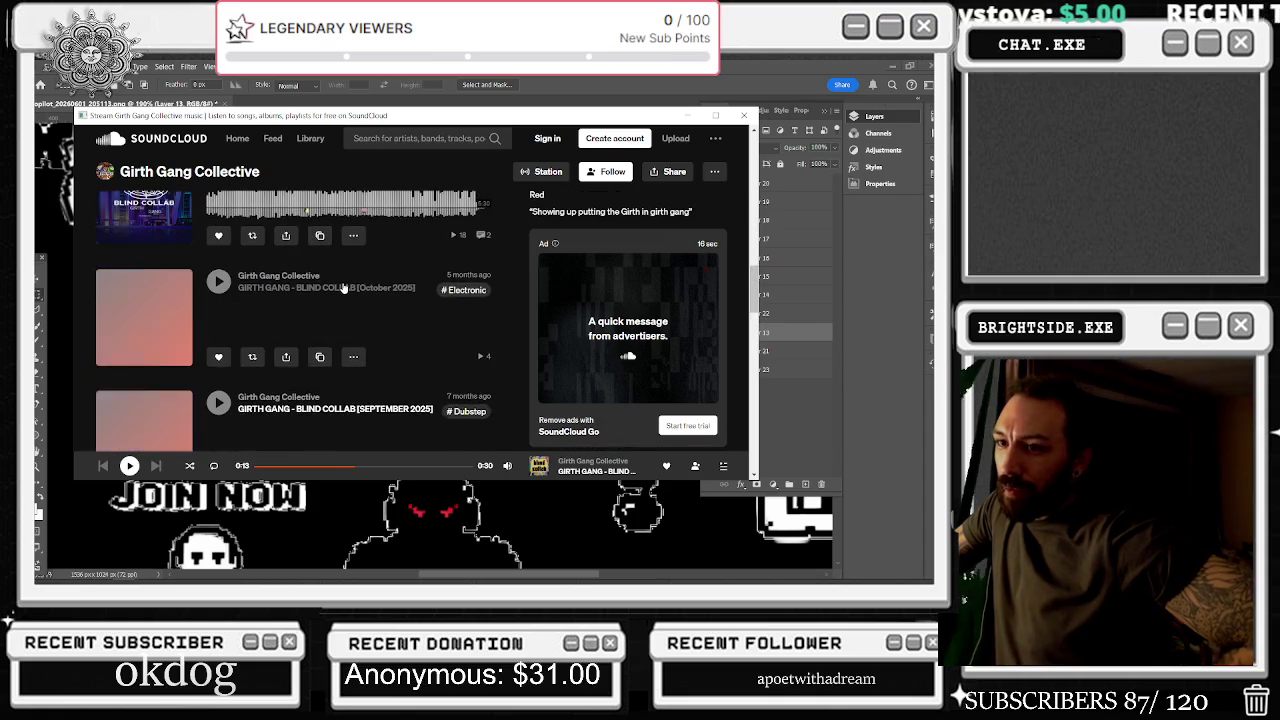
pyautogui.scroll(-6, 345, 288)
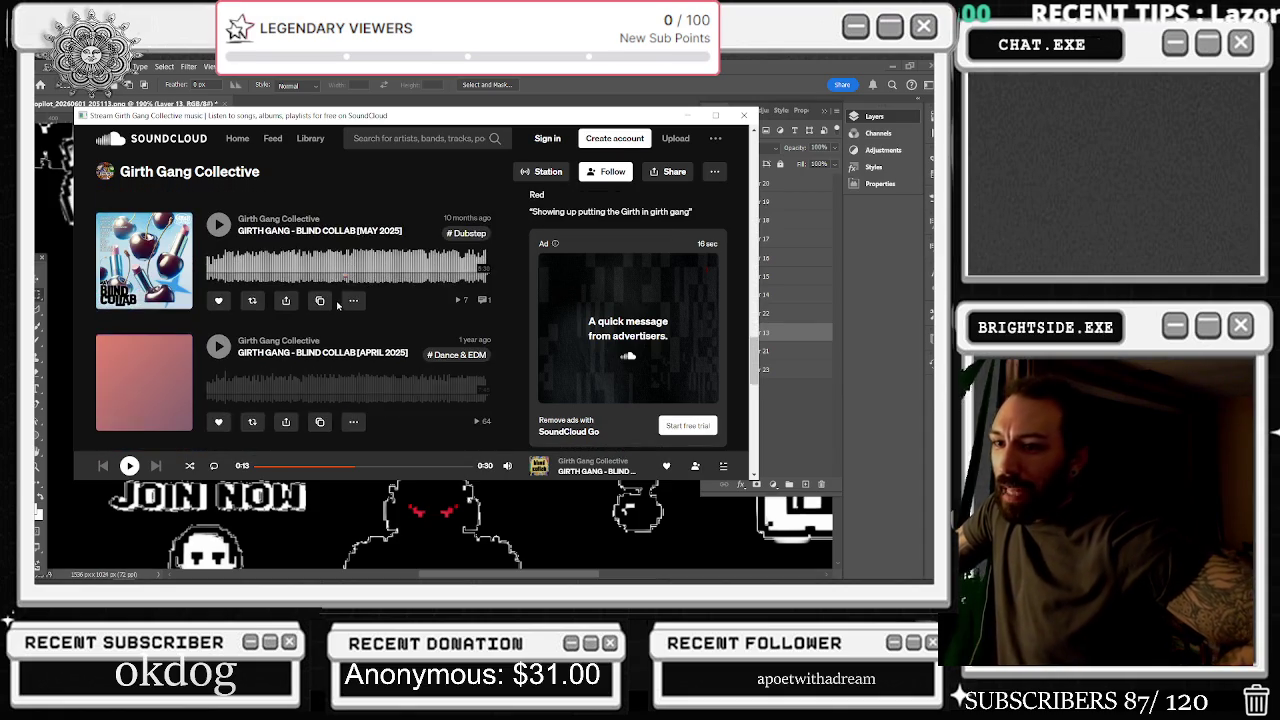
pyautogui.scroll(-8, 345, 322)
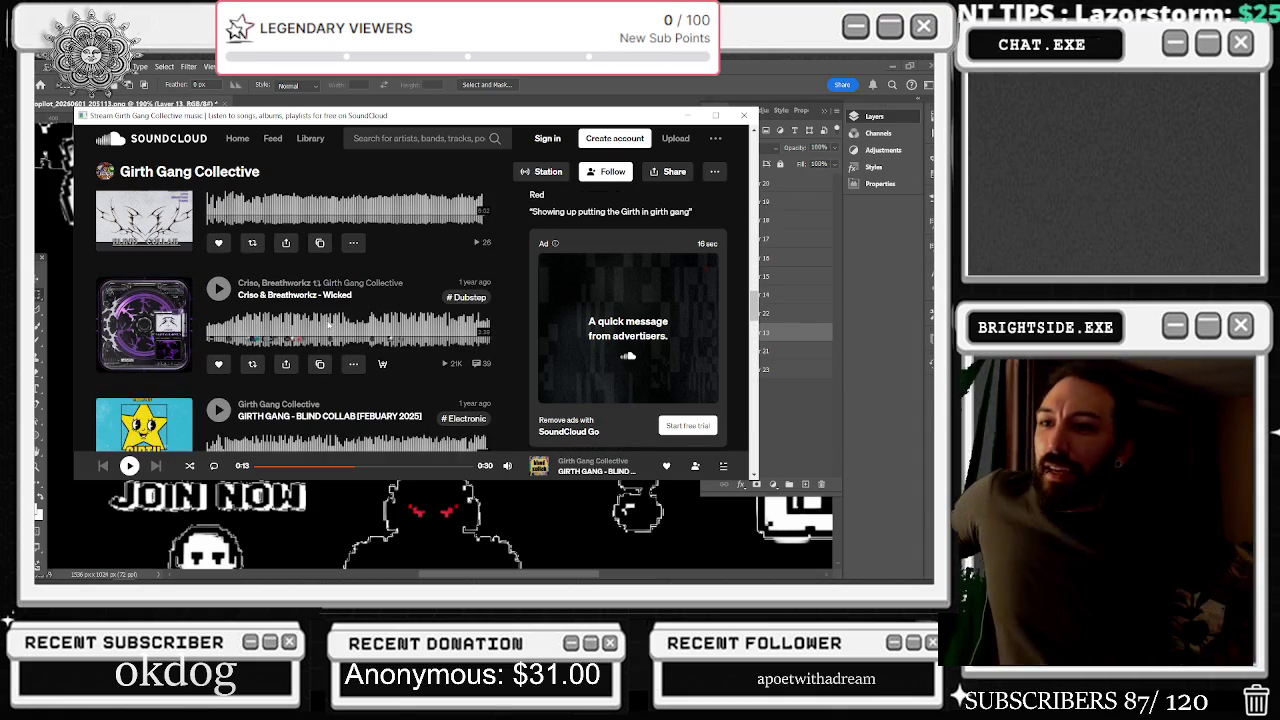
pyautogui.scroll(-10, 326, 392)
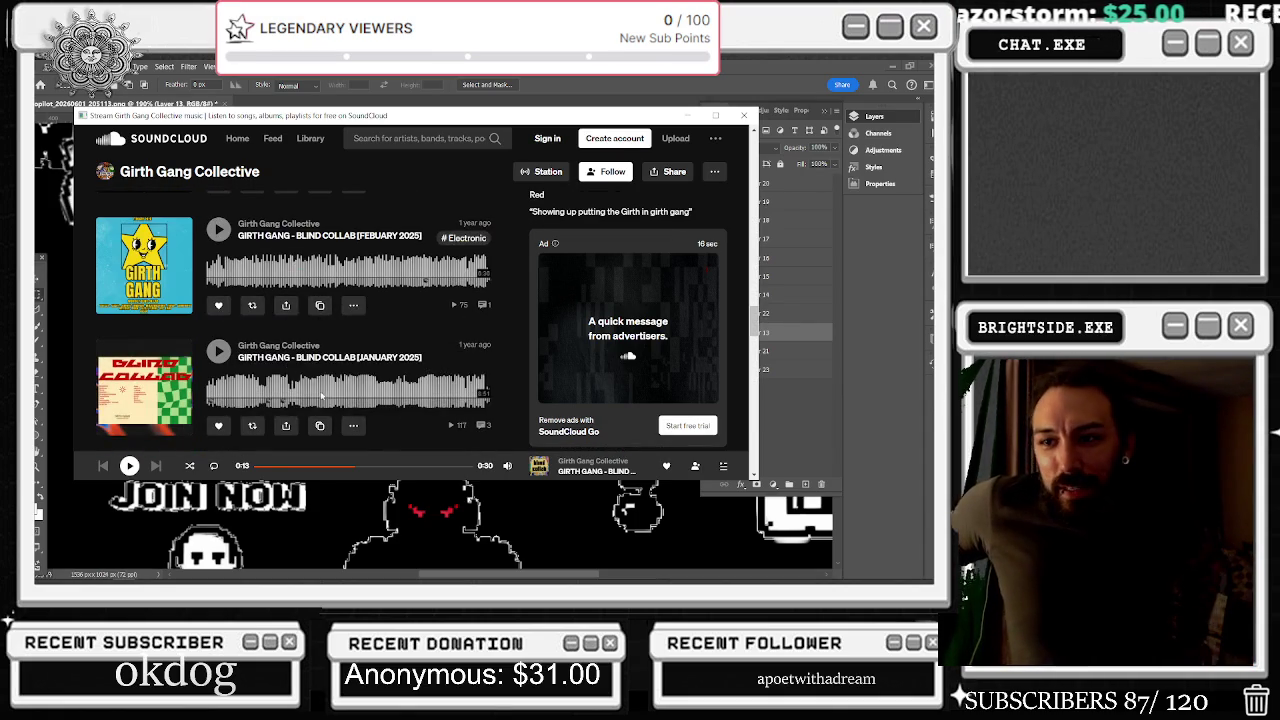
pyautogui.scroll(-8, 326, 392)
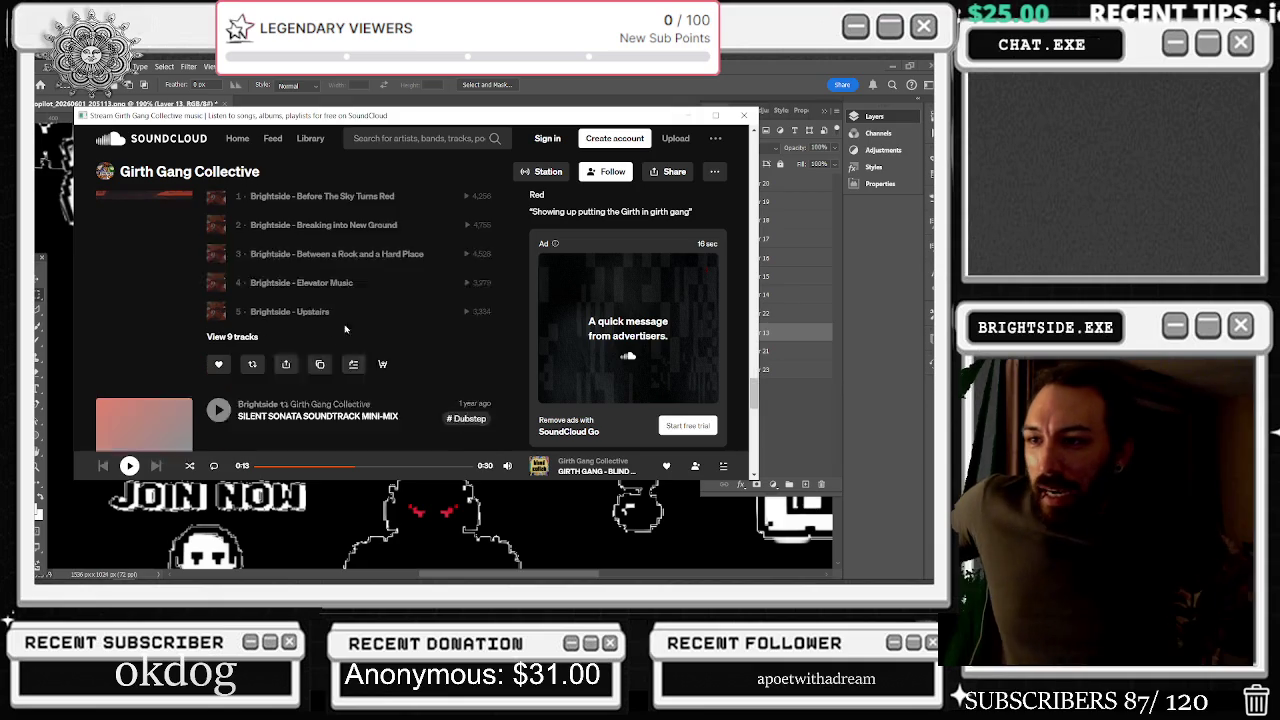
pyautogui.click(744, 115)
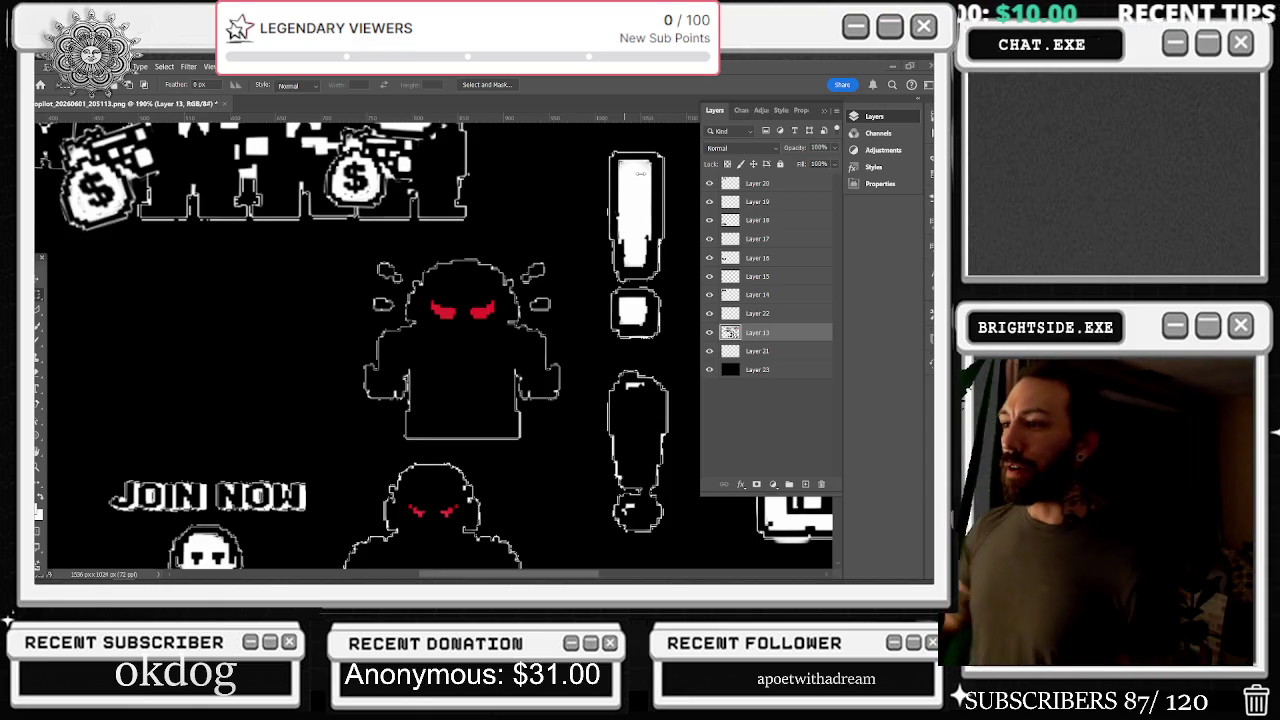
# Scroll around the Photoshop canvas to view the sprite sheet artwork again
pyautogui.scroll(-5, 485, 340)
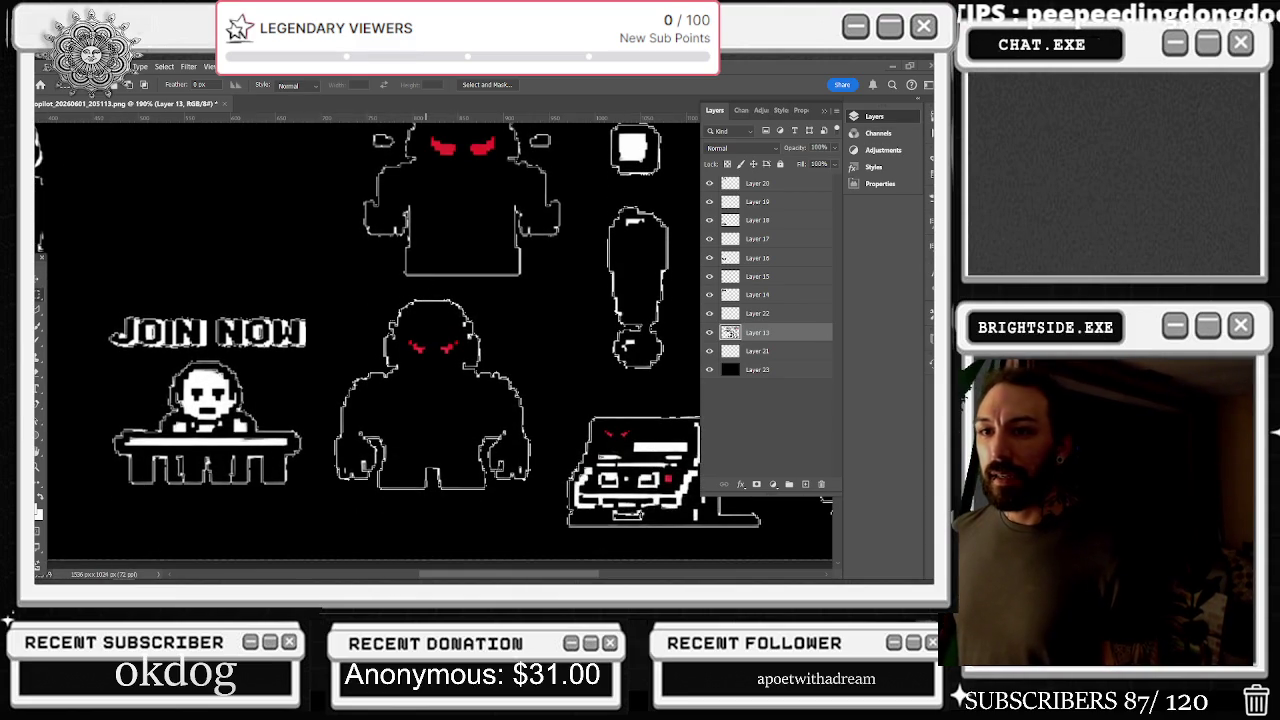
pyautogui.scroll(-4, 278, 272)
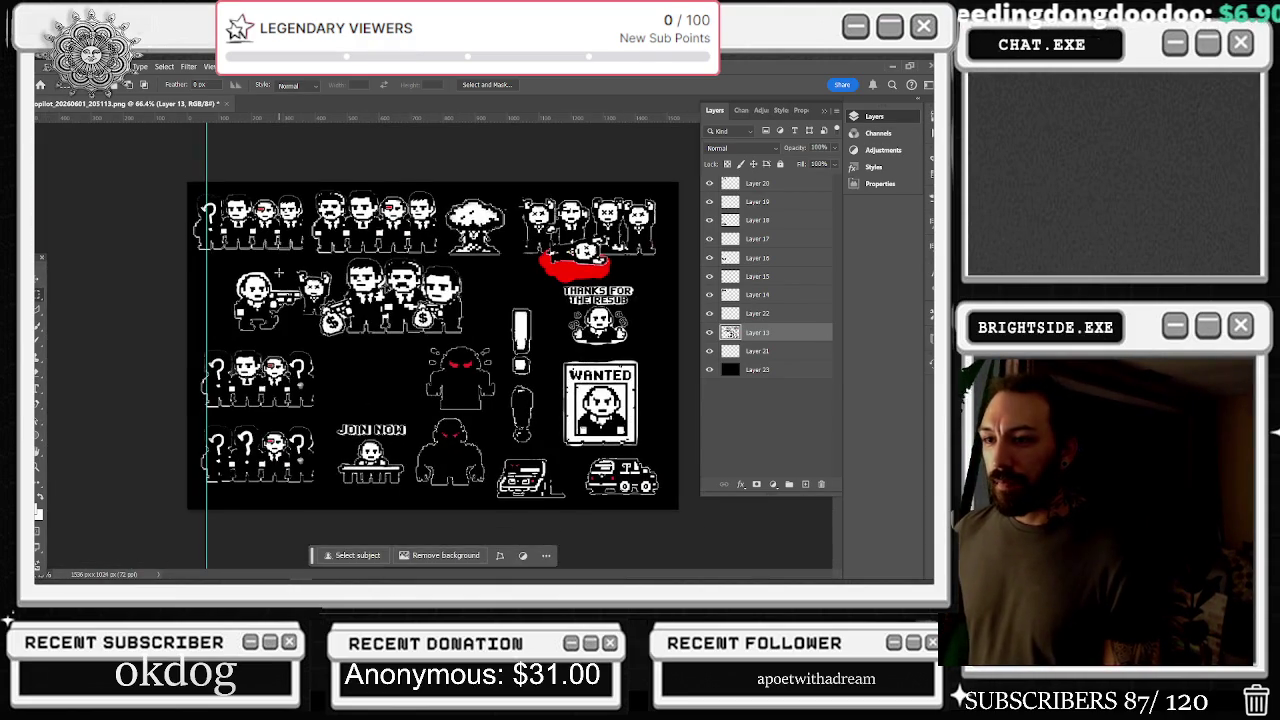
pyautogui.scroll(4, 565, 330)
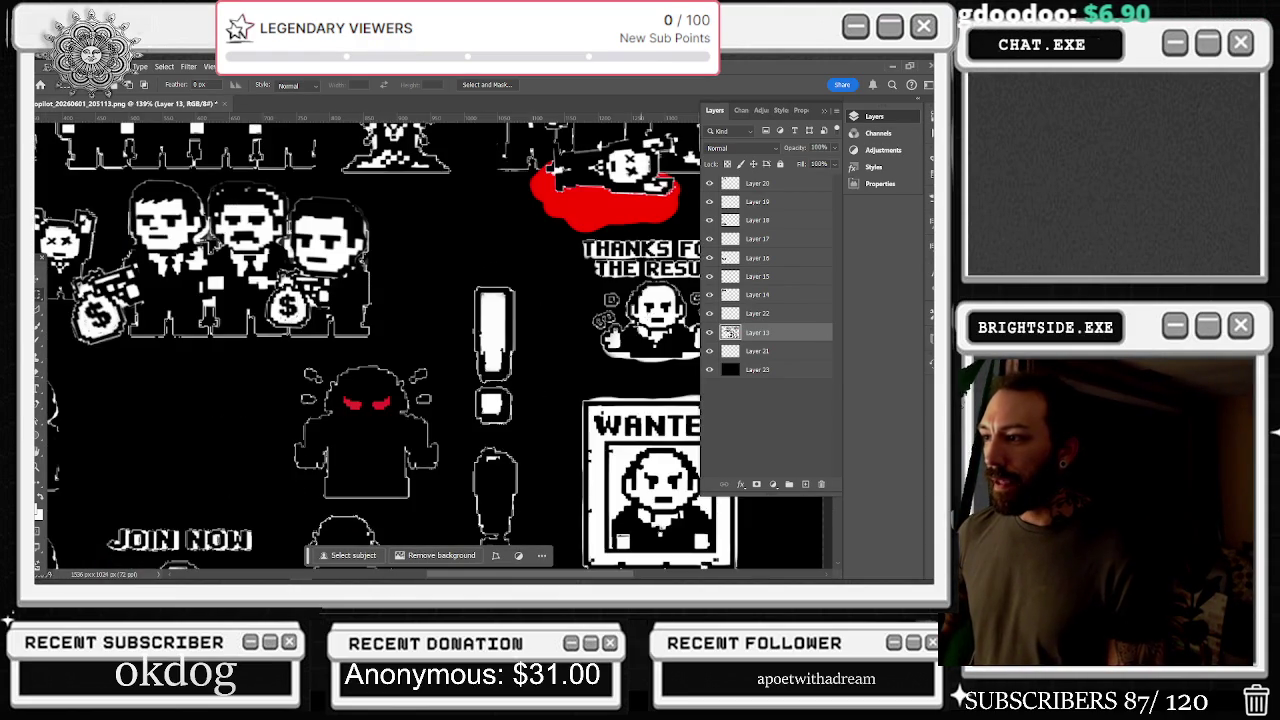
# Convert the sprite layers from Layer 20 down, excluding Layer 23, into one smart object
pyautogui.scroll(-3, 634, 317)
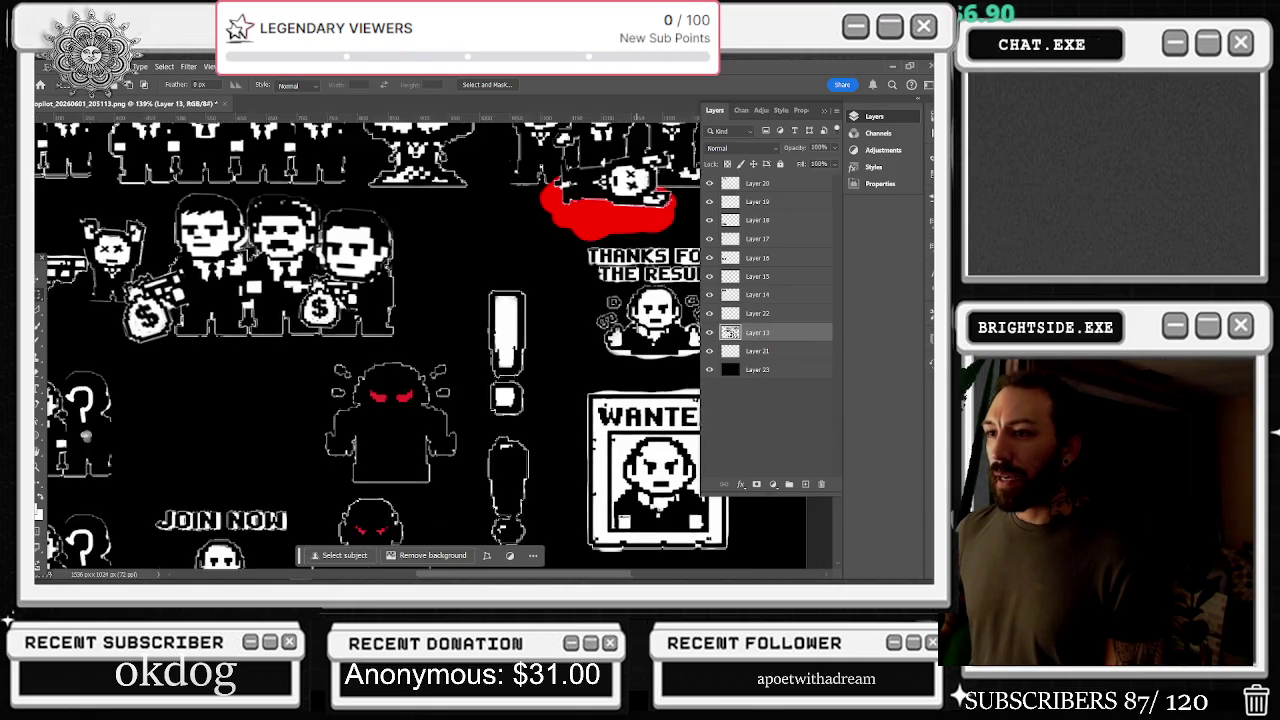
pyautogui.click(777, 370)
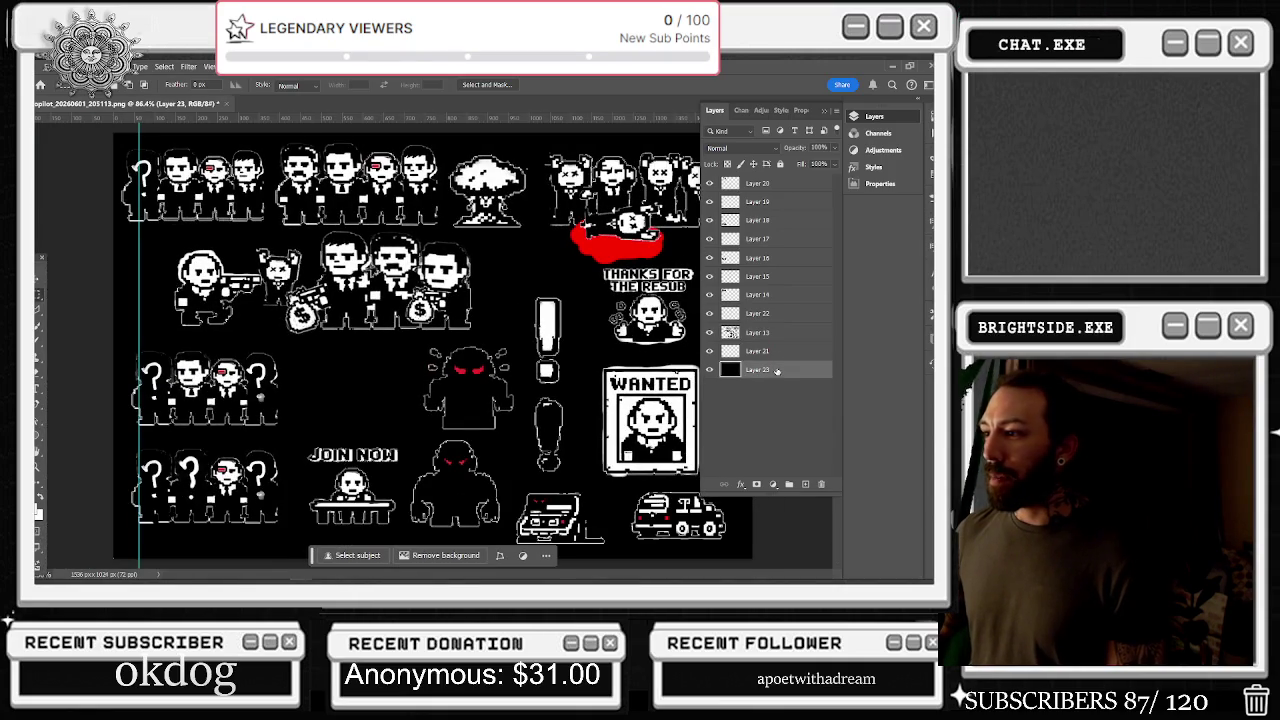
pyautogui.keyDown('shift'); pyautogui.click(765, 183); pyautogui.keyUp('shift')
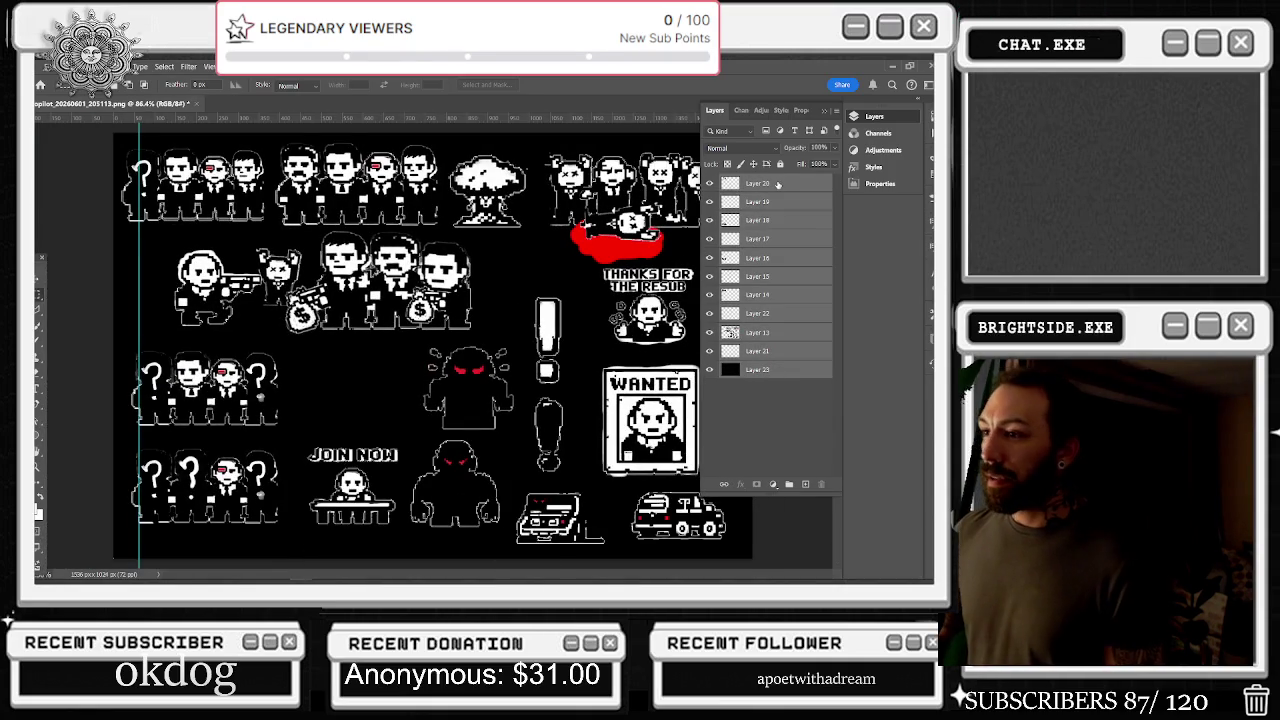
pyautogui.click(760, 351)
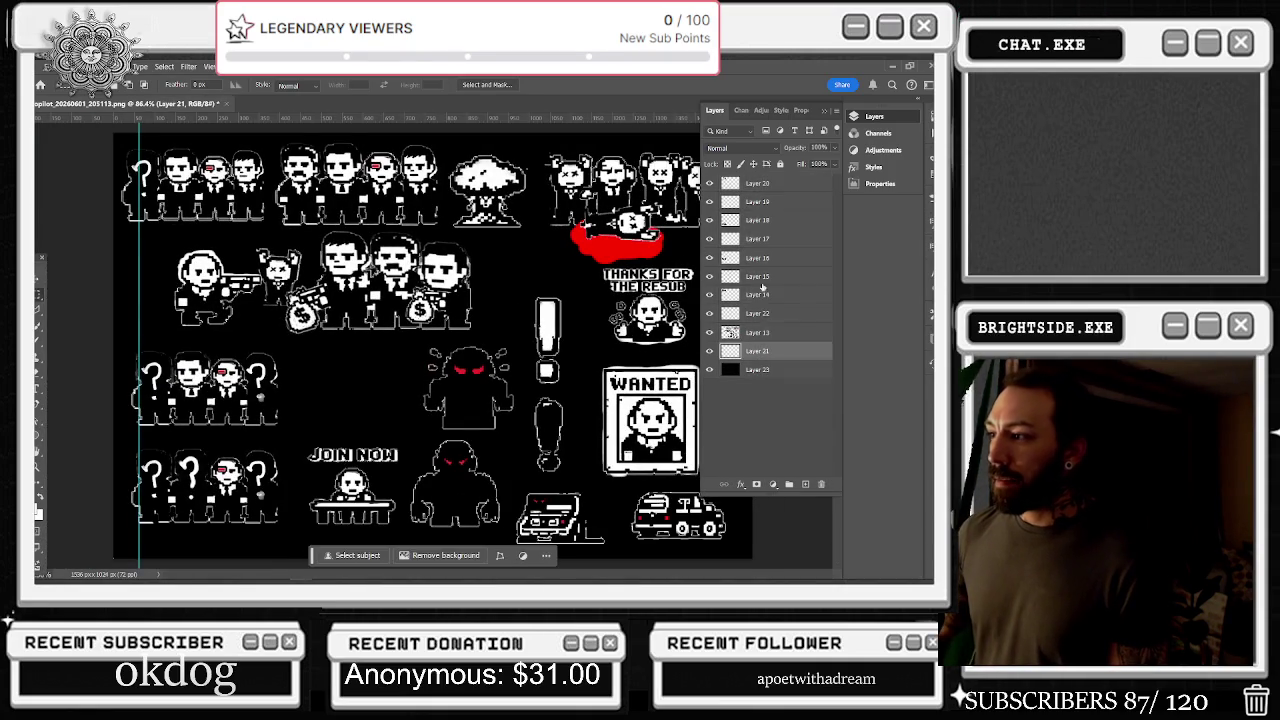
pyautogui.rightClick(758, 189)
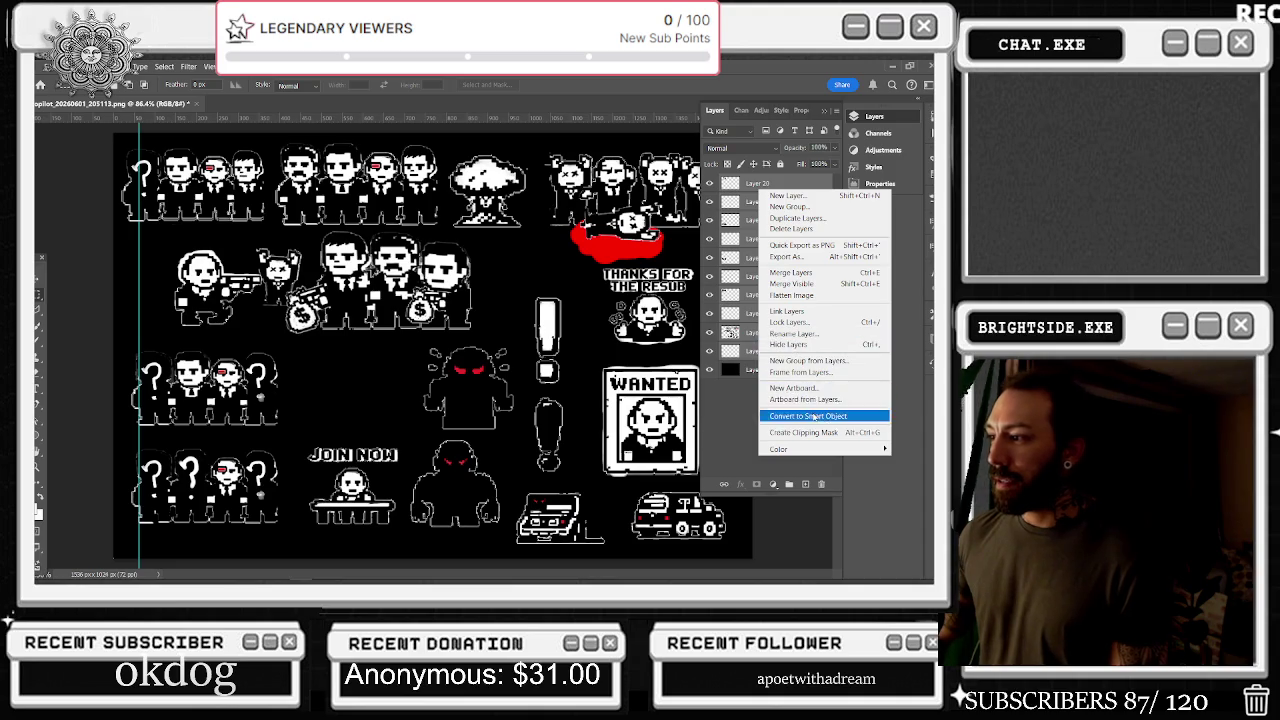
pyautogui.click(814, 416)
# Toggle the black background Layer 23 off and on, then bring up the Filter menu
pyautogui.click(710, 202)
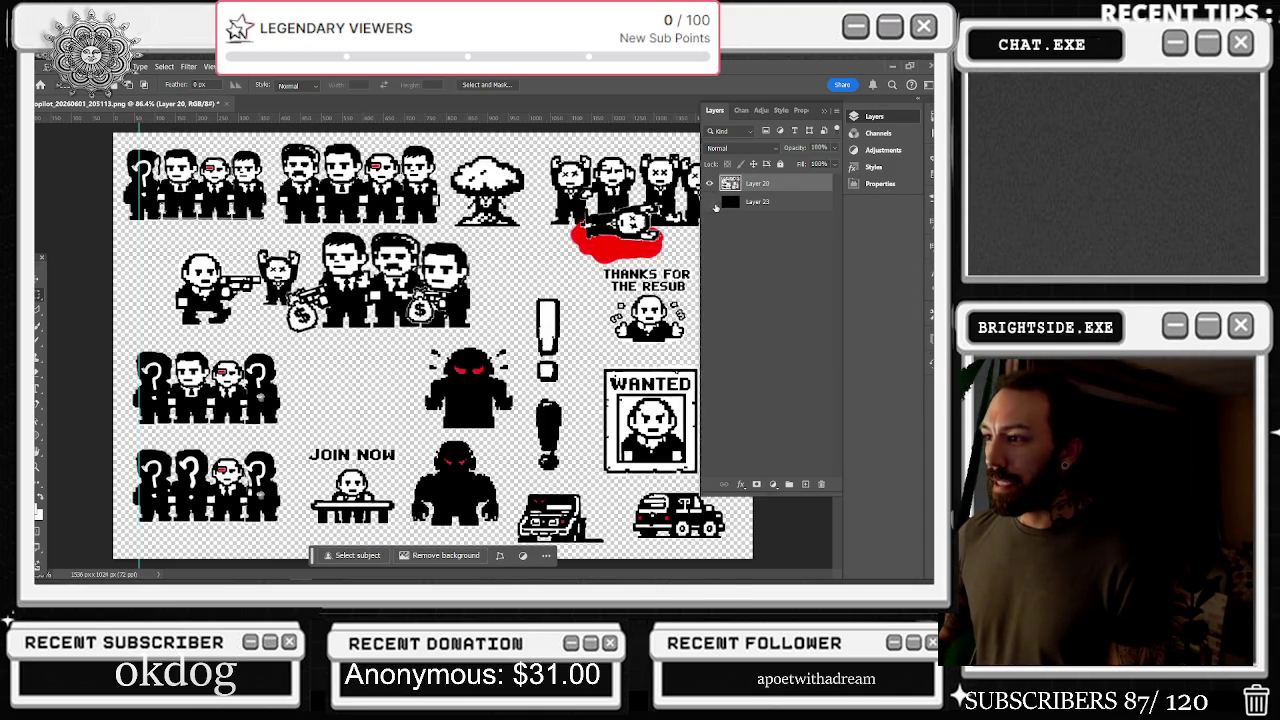
pyautogui.click(710, 202)
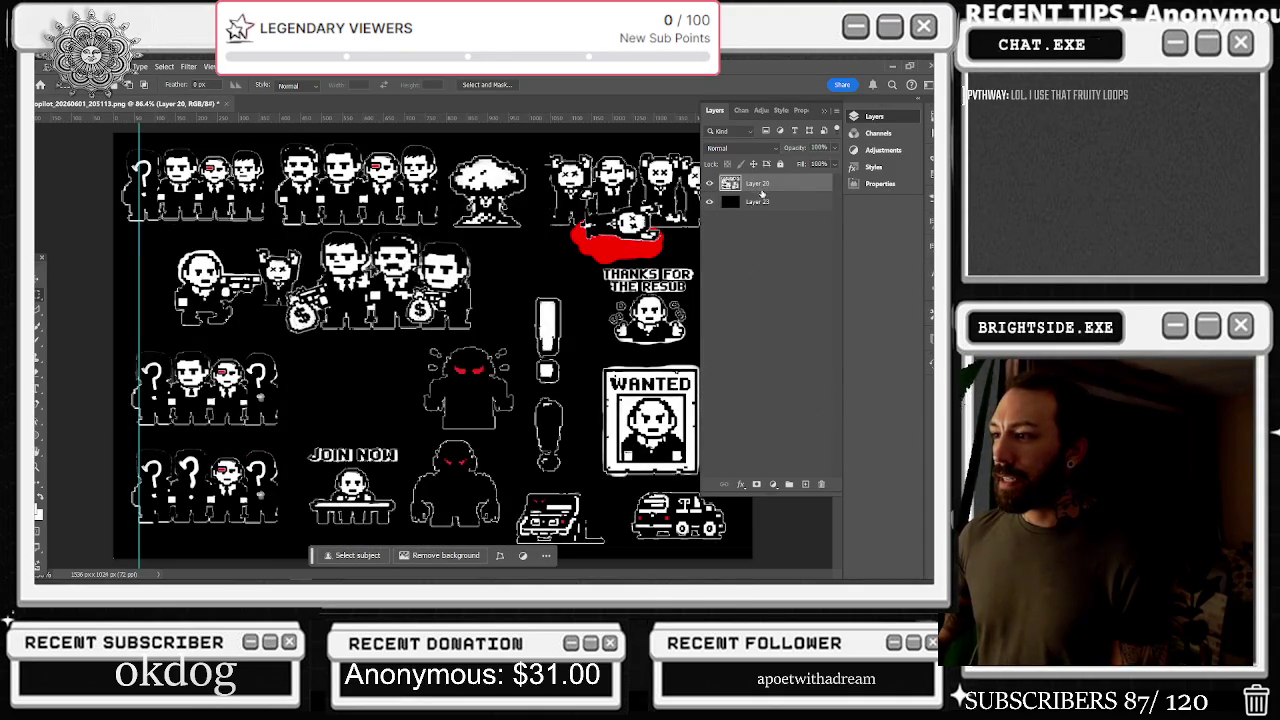
pyautogui.click(164, 66)
pyautogui.click(164, 66)
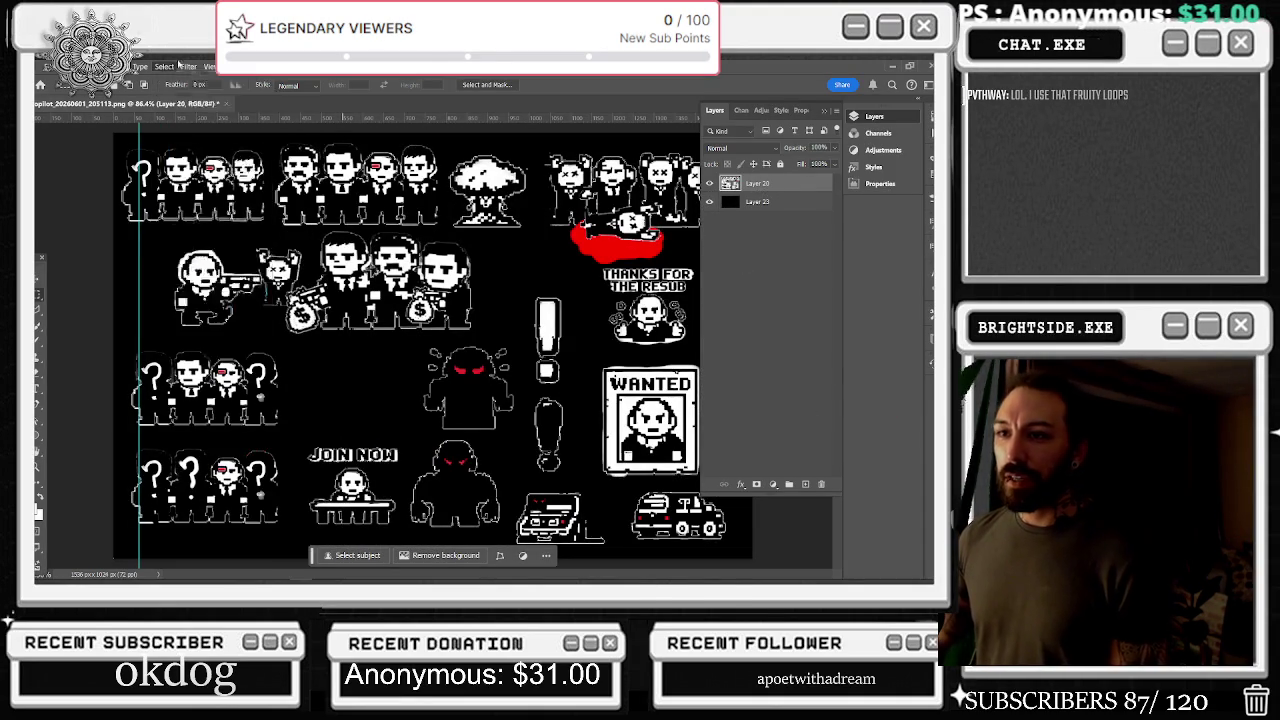
pyautogui.click(188, 66)
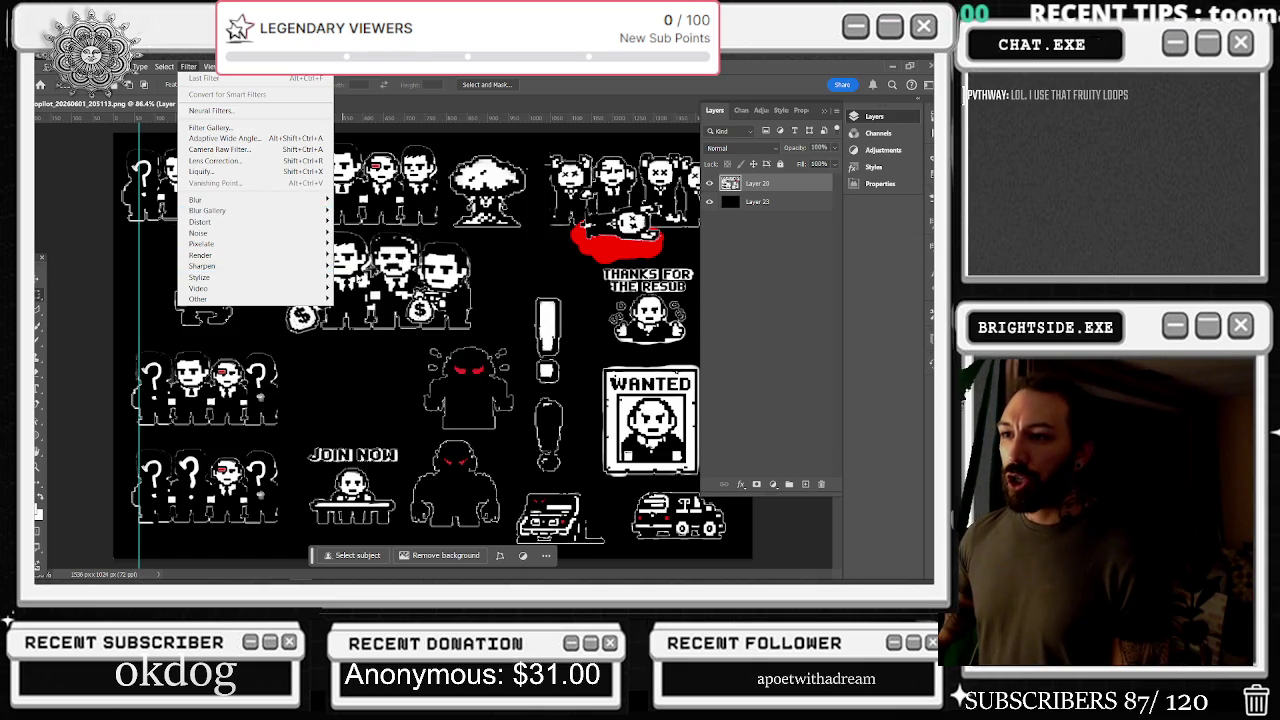
# Apply Filter > Sharpen > Sharpen Edges to the Layer 20 smart object
pyautogui.moveTo(328, 266)
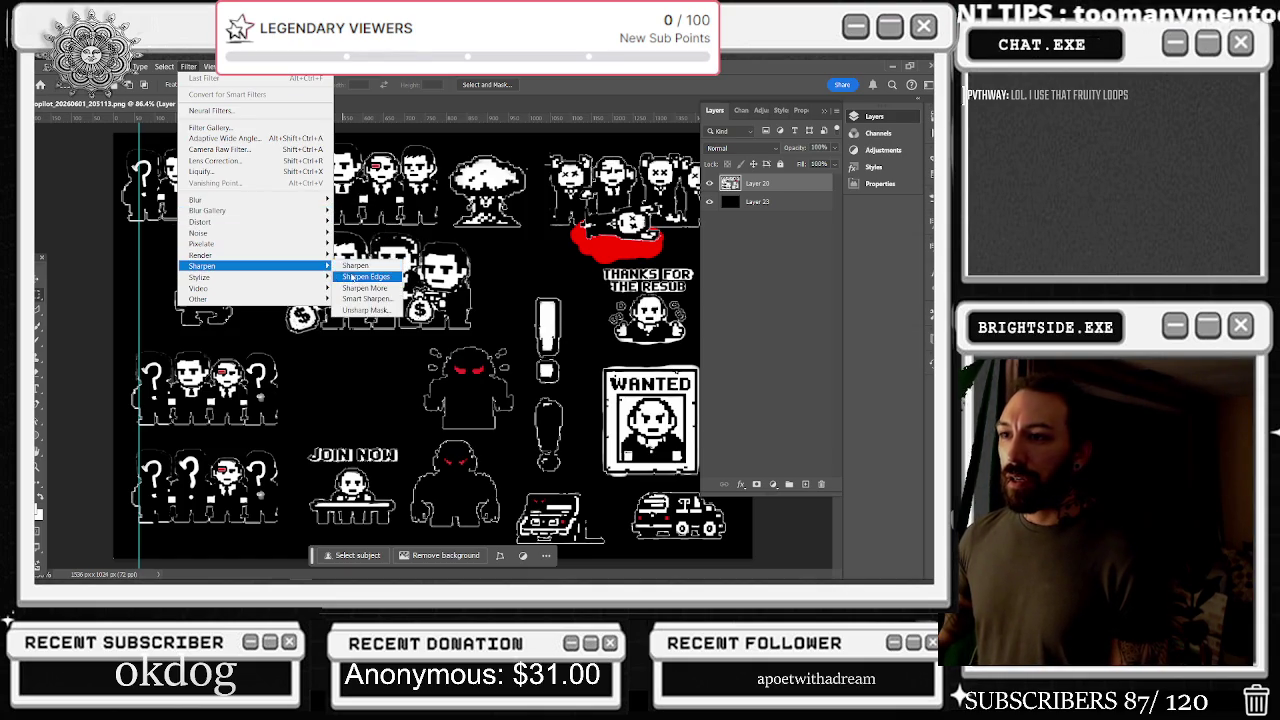
pyautogui.click(365, 281)
pyautogui.scroll(3, 580, 307)
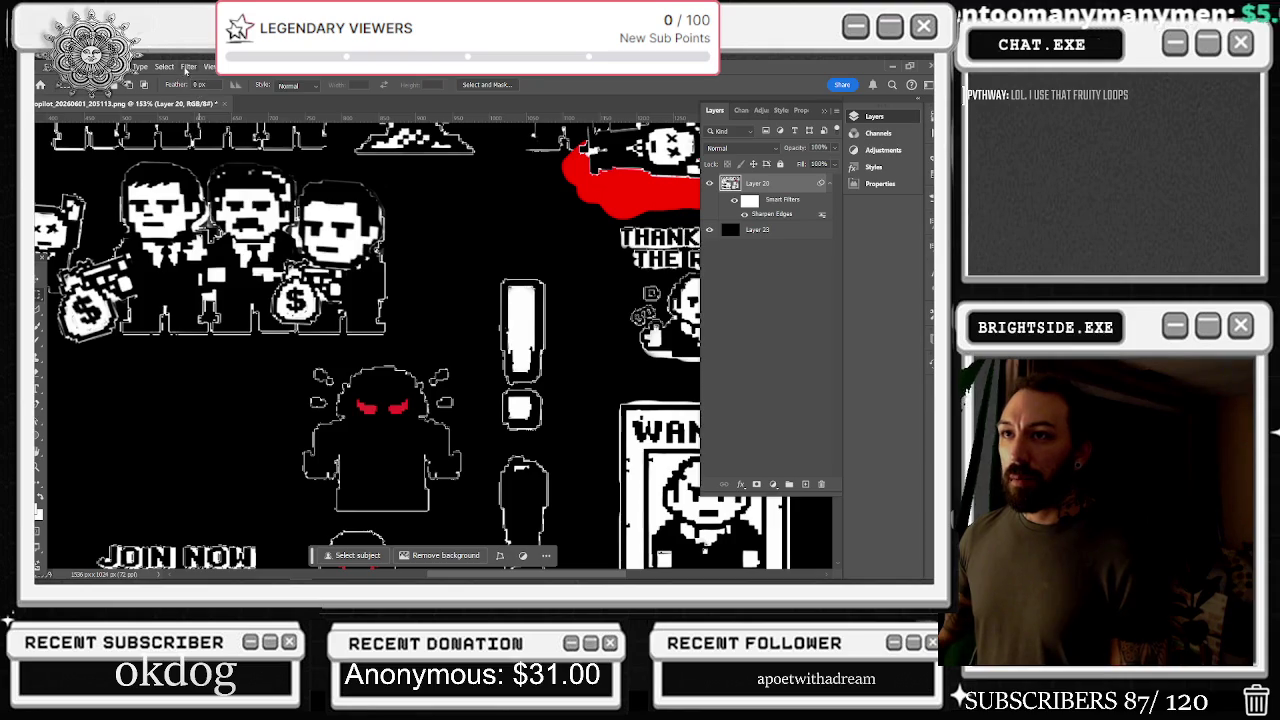
# Raise the Amount in Smart Sharpen, confirm it, and fit the whole sheet in view
pyautogui.click(186, 68)
pyautogui.moveTo(258, 267)
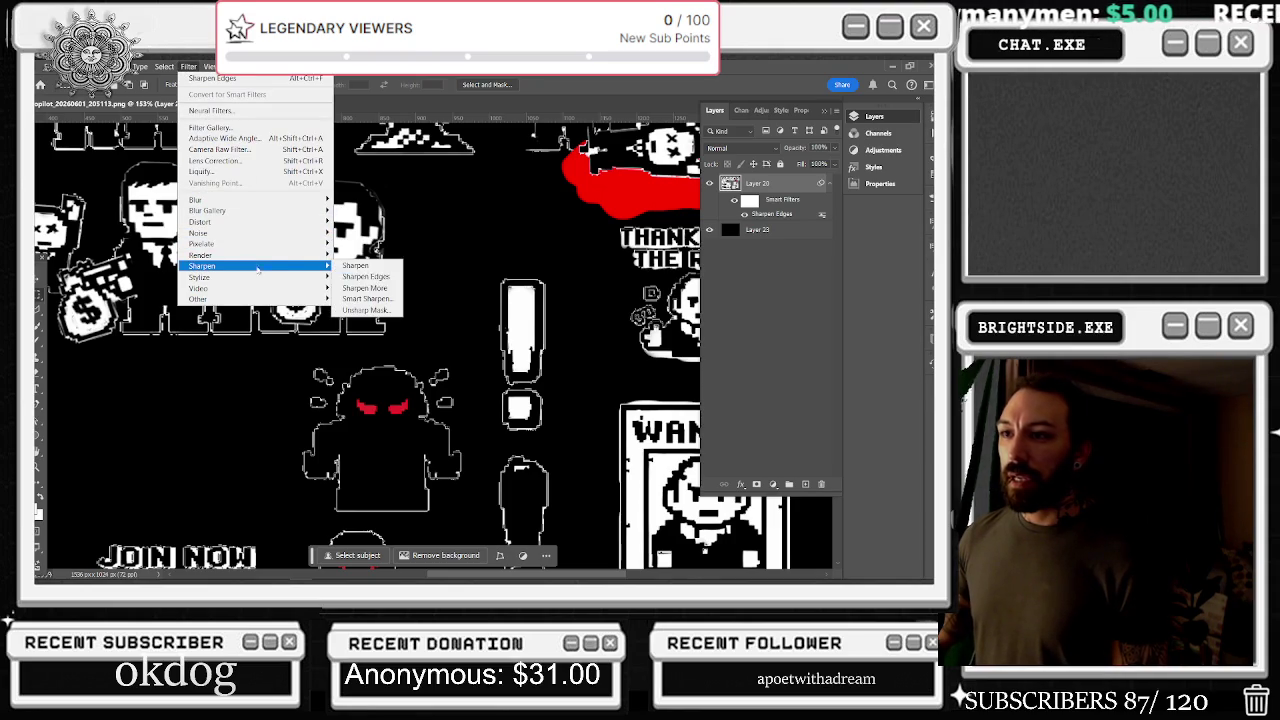
pyautogui.click(366, 302)
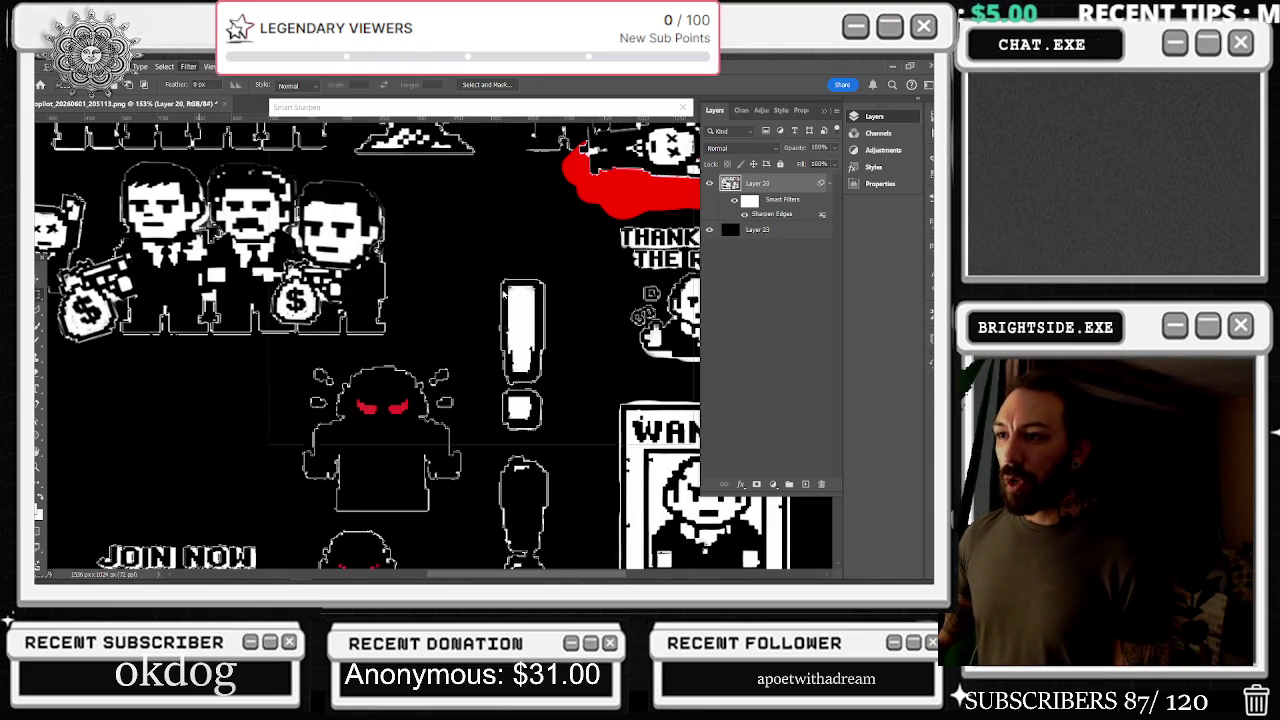
pyautogui.moveTo(541, 112); pyautogui.dragTo(699, 121)
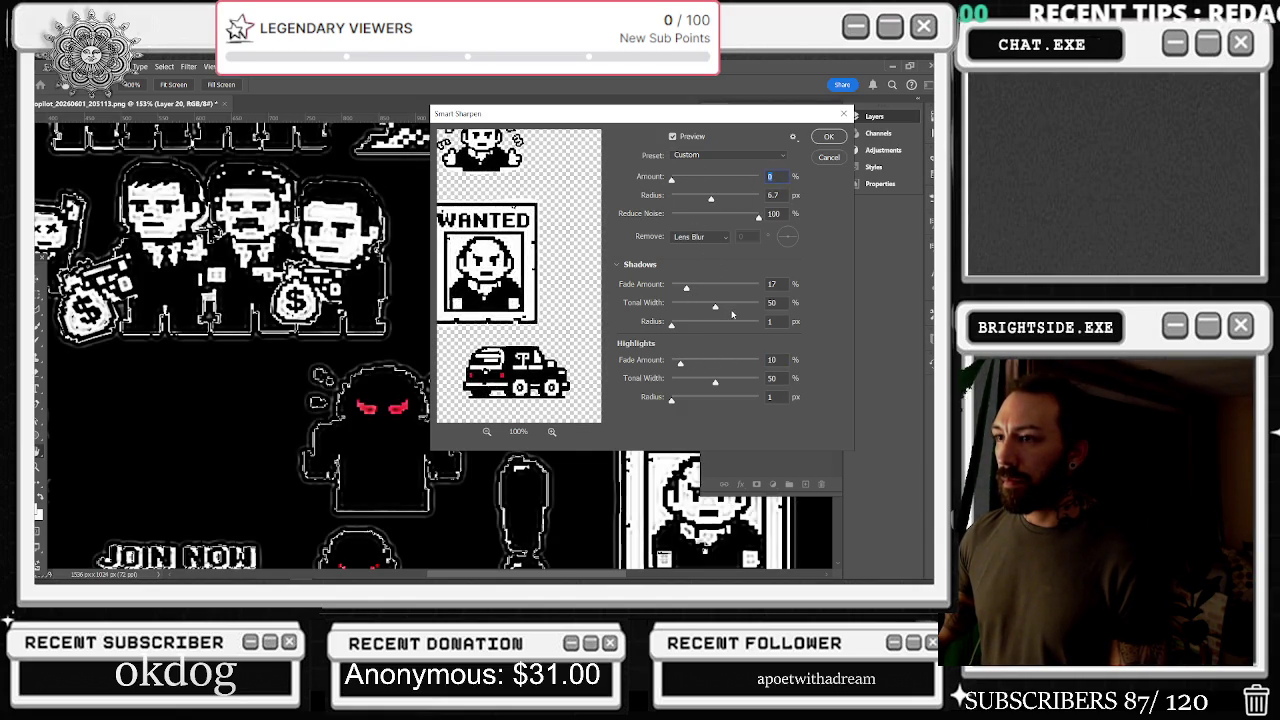
pyautogui.moveTo(681, 180); pyautogui.dragTo(688, 180)
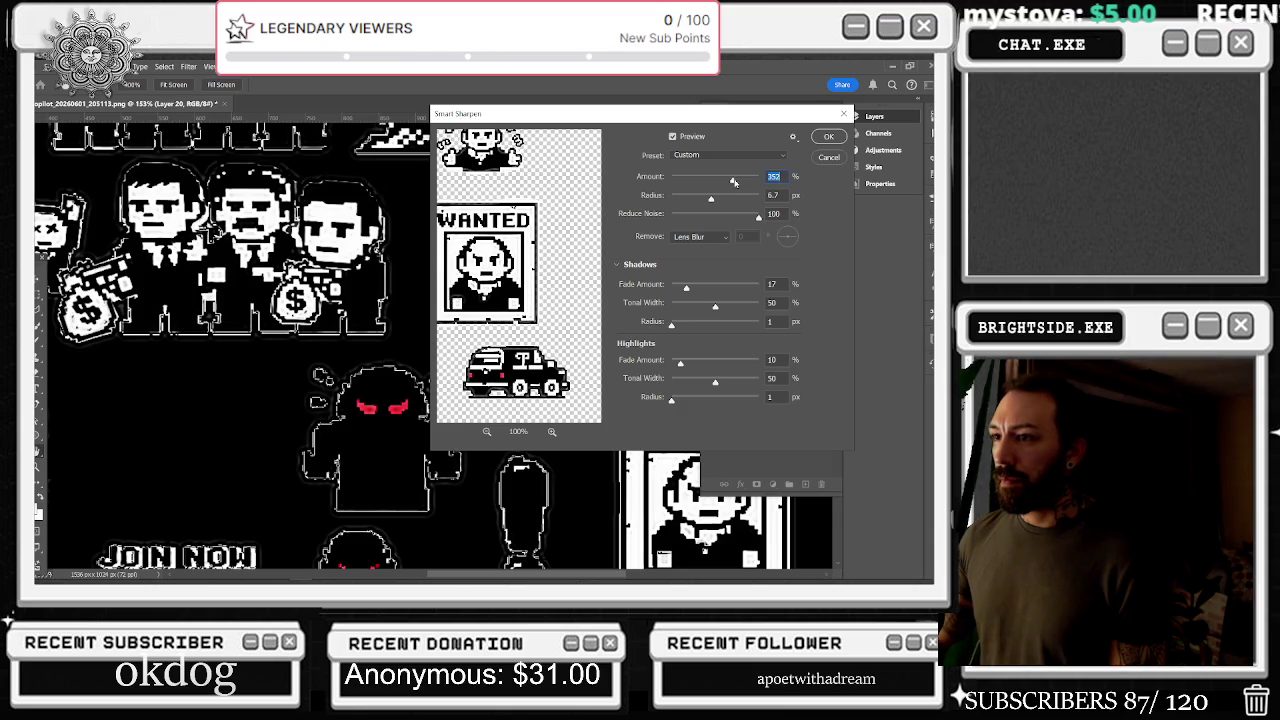
pyautogui.press('Return')
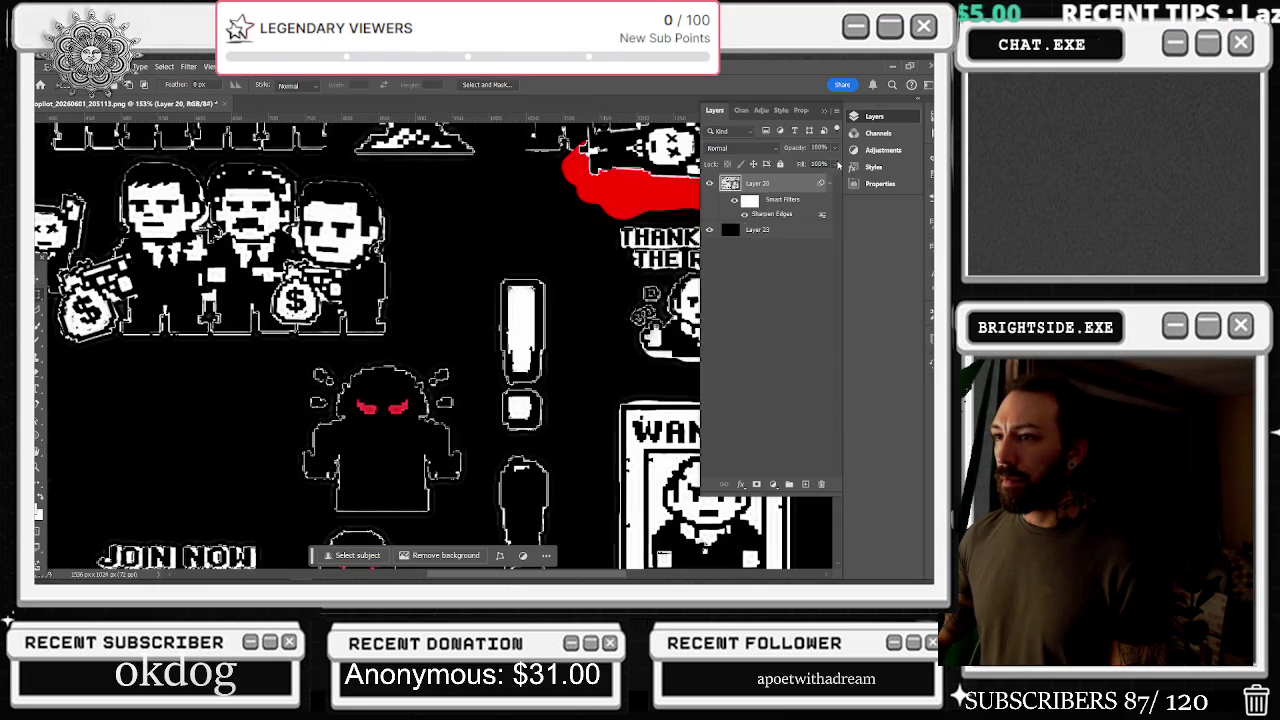
pyautogui.hotkey('ctrl', '0')
pyautogui.press('m')
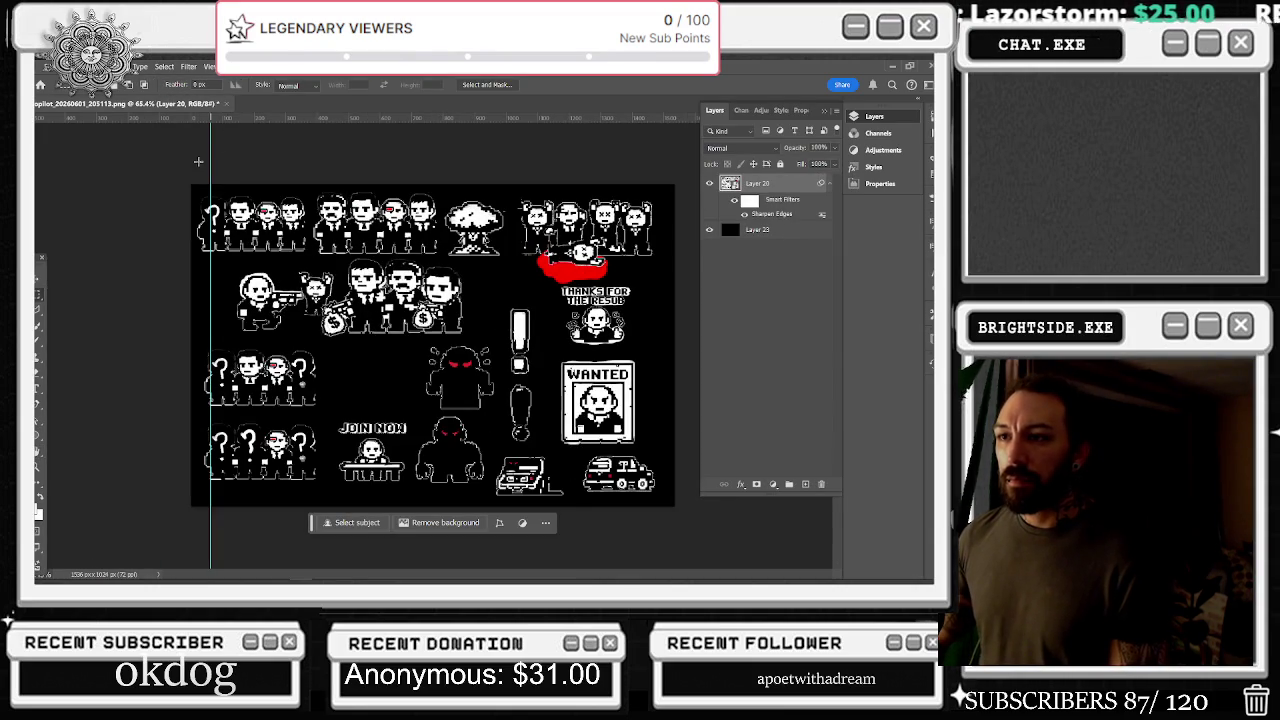
# Bring up Save for Web for the sprite sheet and continue to its Save Optimized As dialog
pyautogui.click(50, 66)
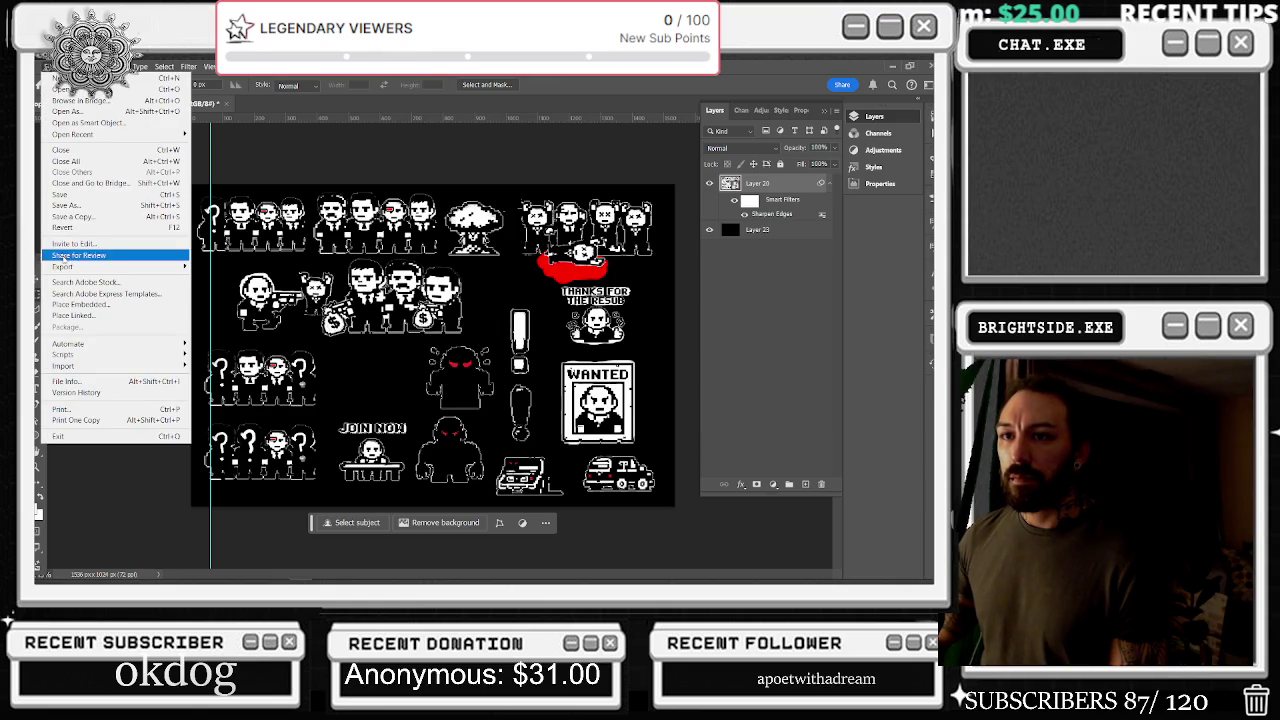
pyautogui.moveTo(150, 266)
pyautogui.click(220, 310)
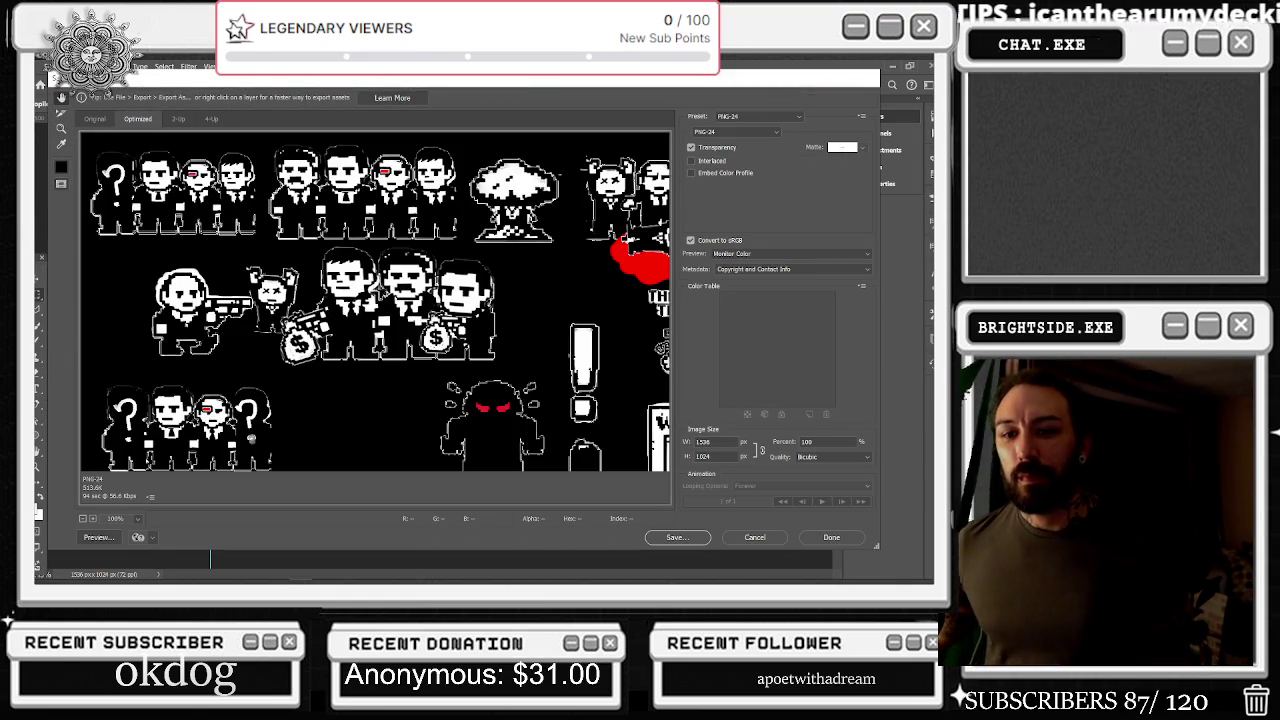
pyautogui.click(677, 537)
pyautogui.moveTo(468, 580)
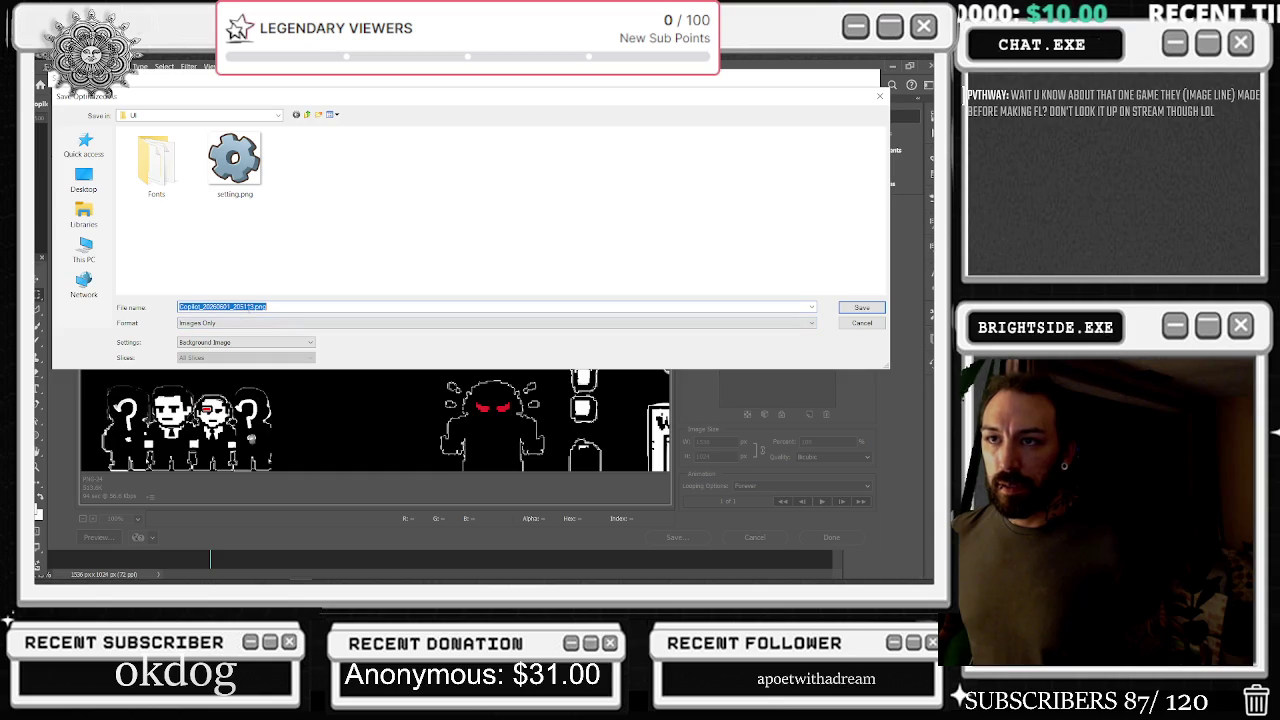
# Save the export as full-boss-fight-1.png in the Content/Tonygatchi folder
pyautogui.click(160, 116)
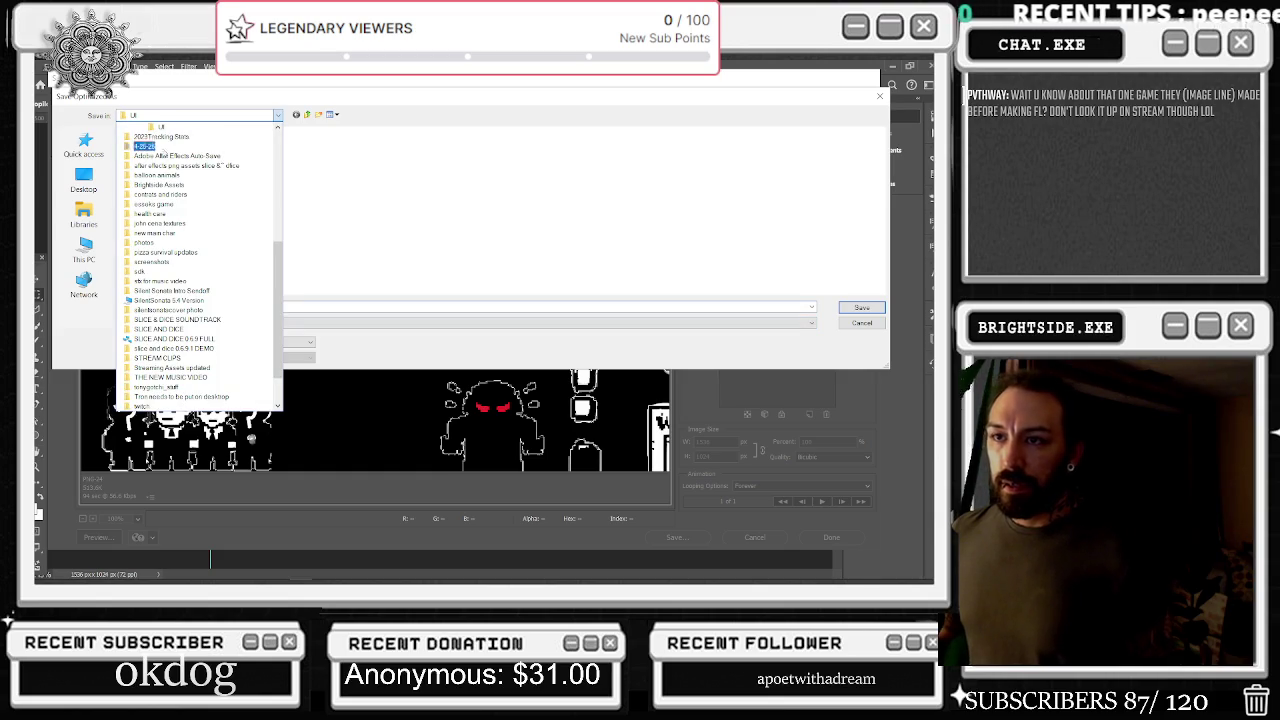
pyautogui.scroll(6, 165, 300)
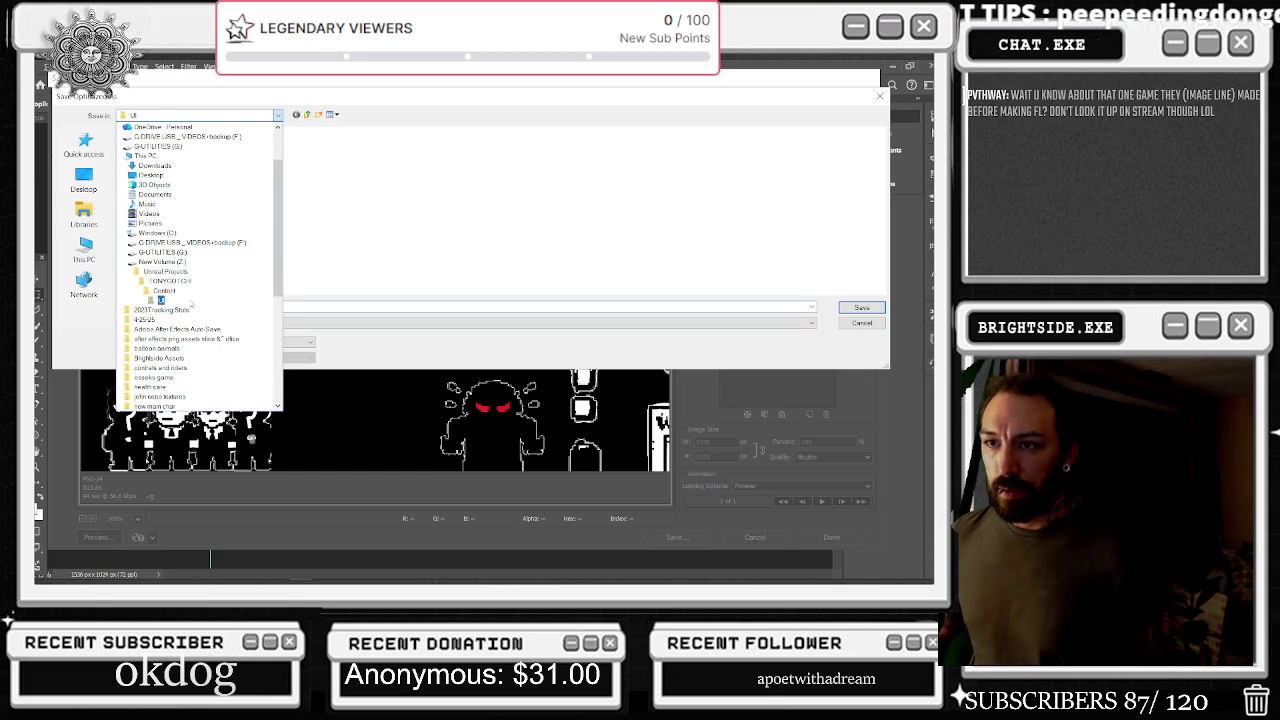
pyautogui.click(165, 290)
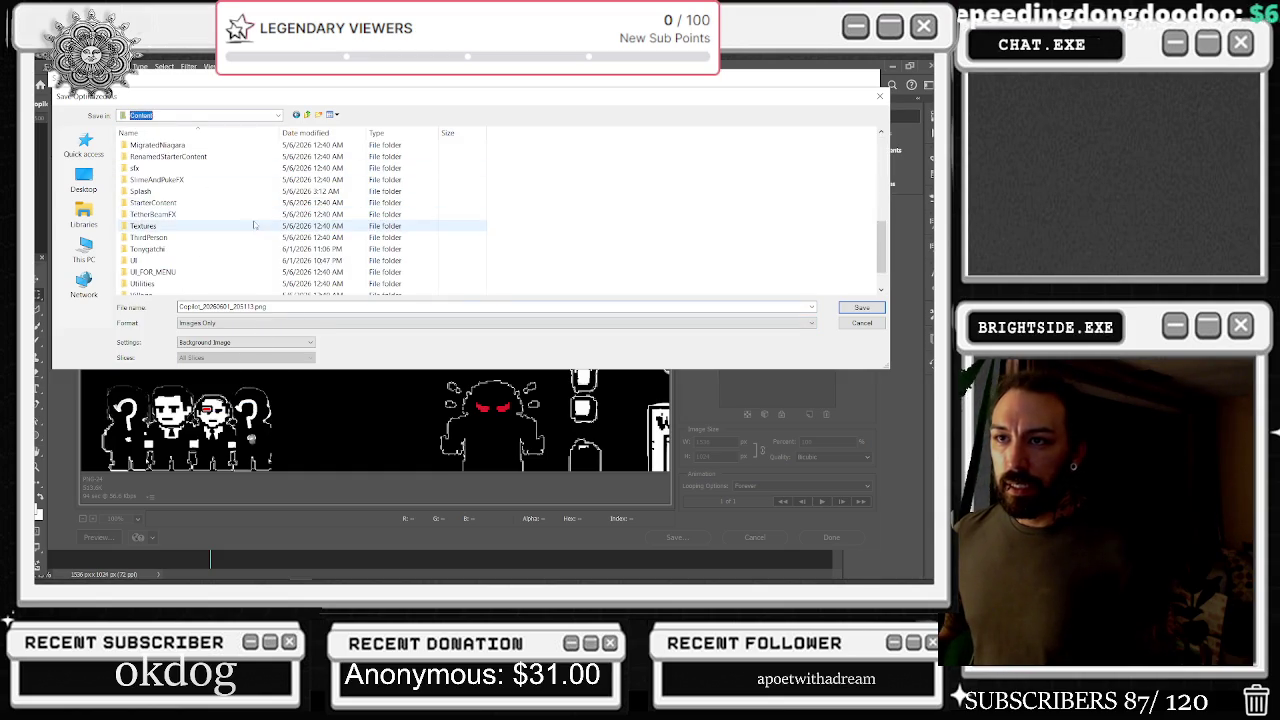
pyautogui.scroll(-1, 190, 220)
pyautogui.doubleClick(182, 219)
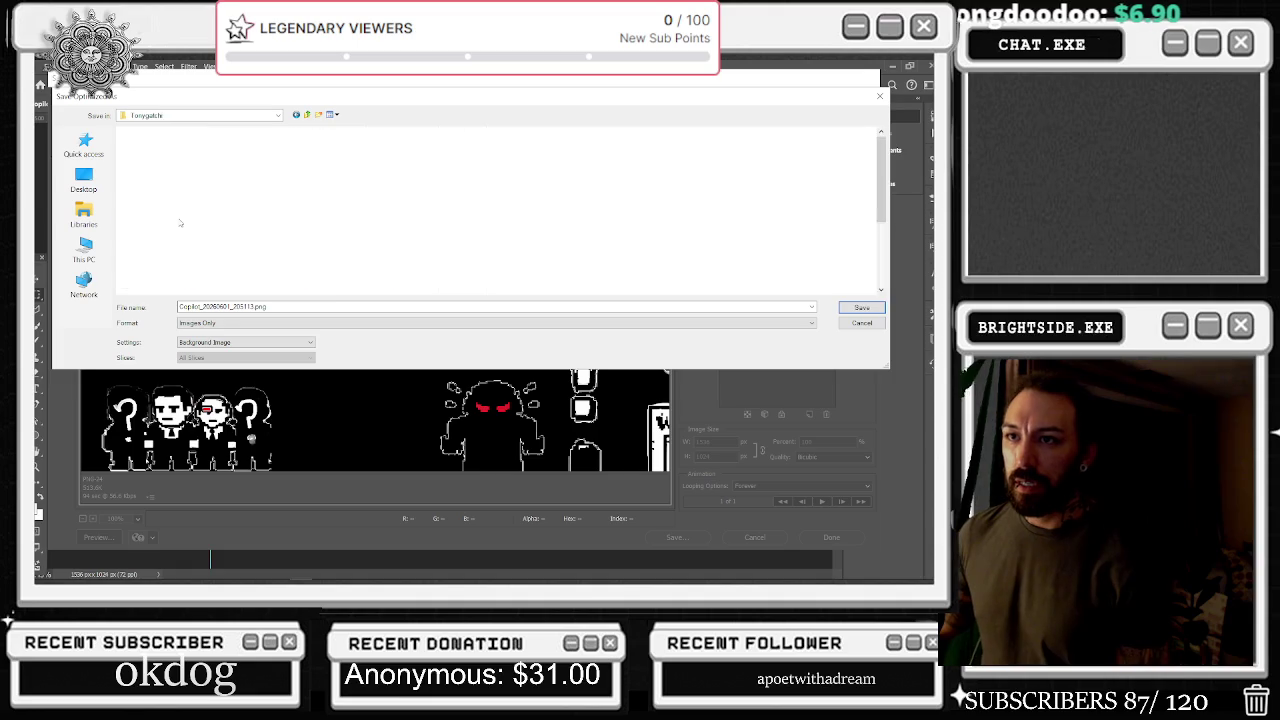
pyautogui.scroll(-3, 500, 230)
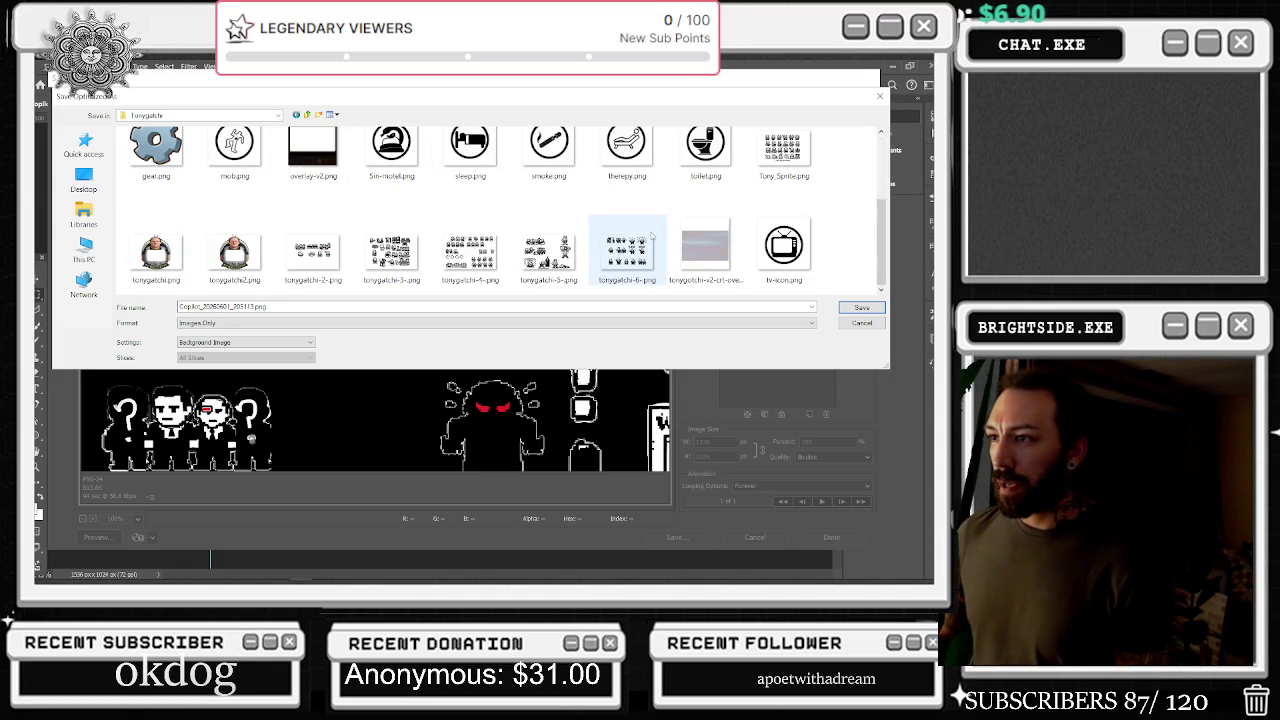
pyautogui.scroll(1, 470, 250)
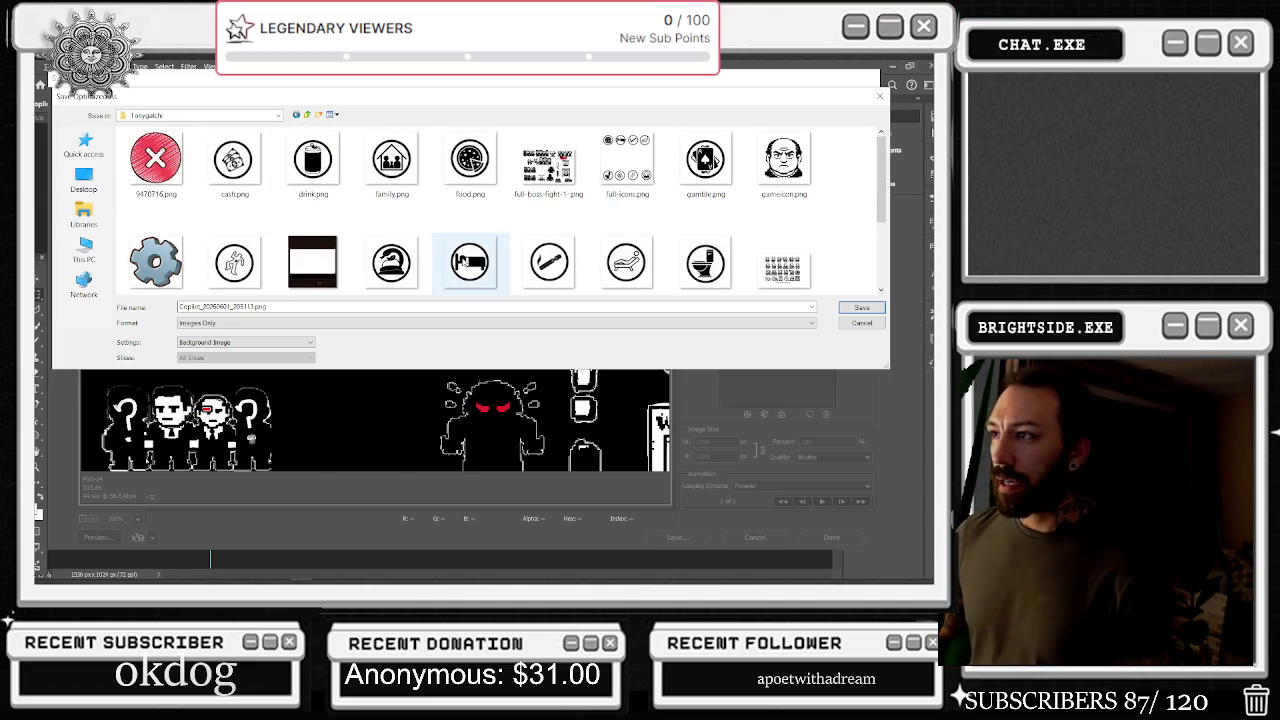
pyautogui.click(548, 165)
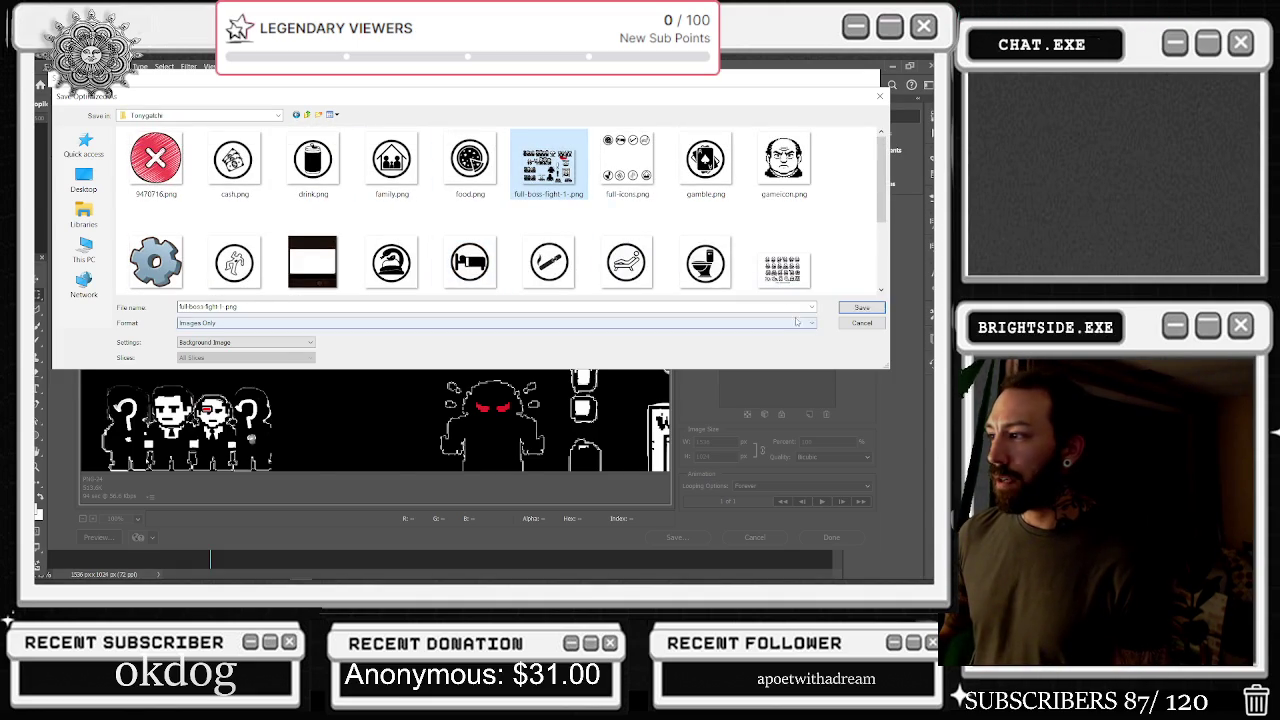
pyautogui.click(862, 307)
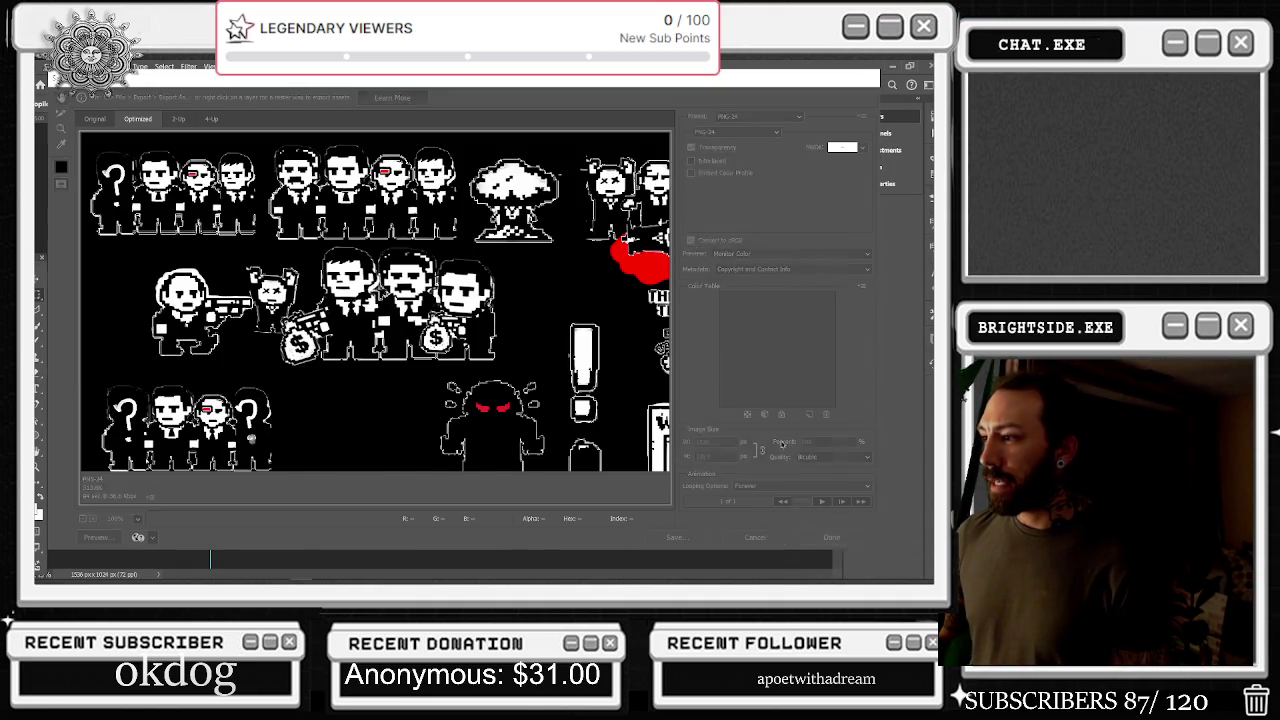
# Hide the black background Layer 23 and start a new Save for Web export
pyautogui.click(709, 230)
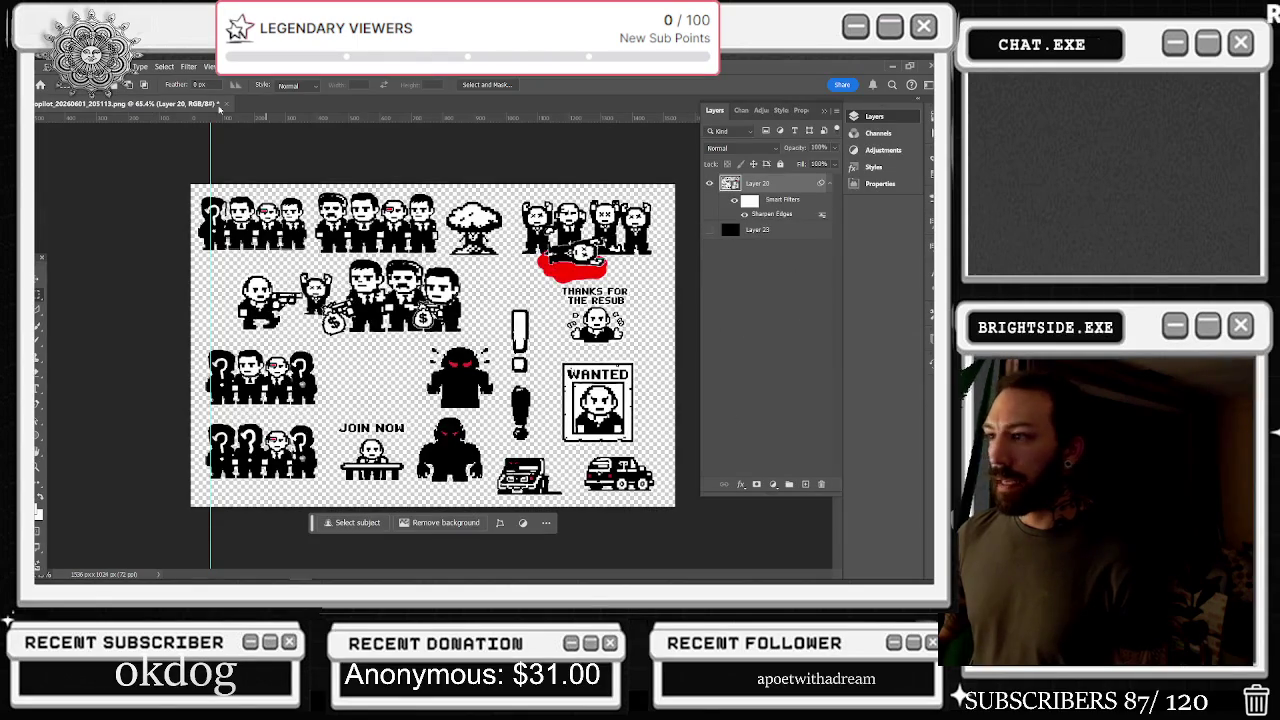
pyautogui.click(46, 66)
pyautogui.moveTo(89, 270)
pyautogui.click(226, 310)
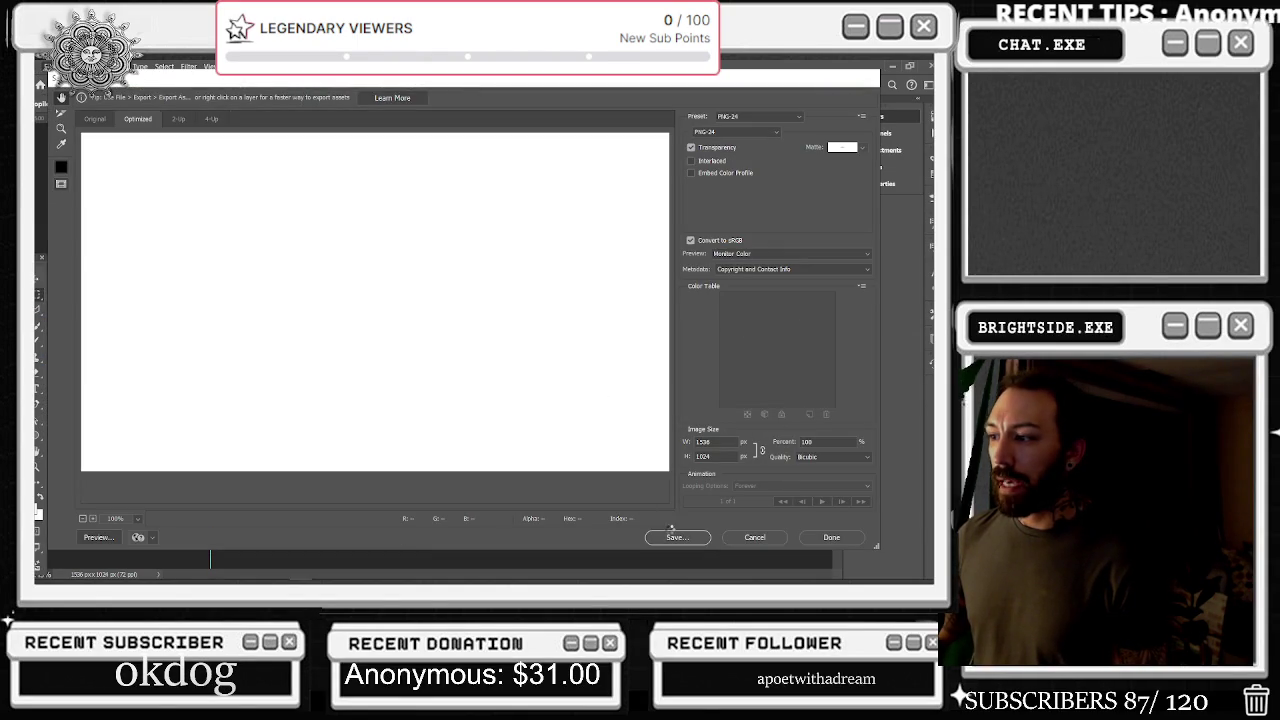
pyautogui.click(675, 537)
# Overwrite full-boss-fight-1.png in Content/Tonygatchi, then quit Photoshop without saving the document
pyautogui.click(170, 117)
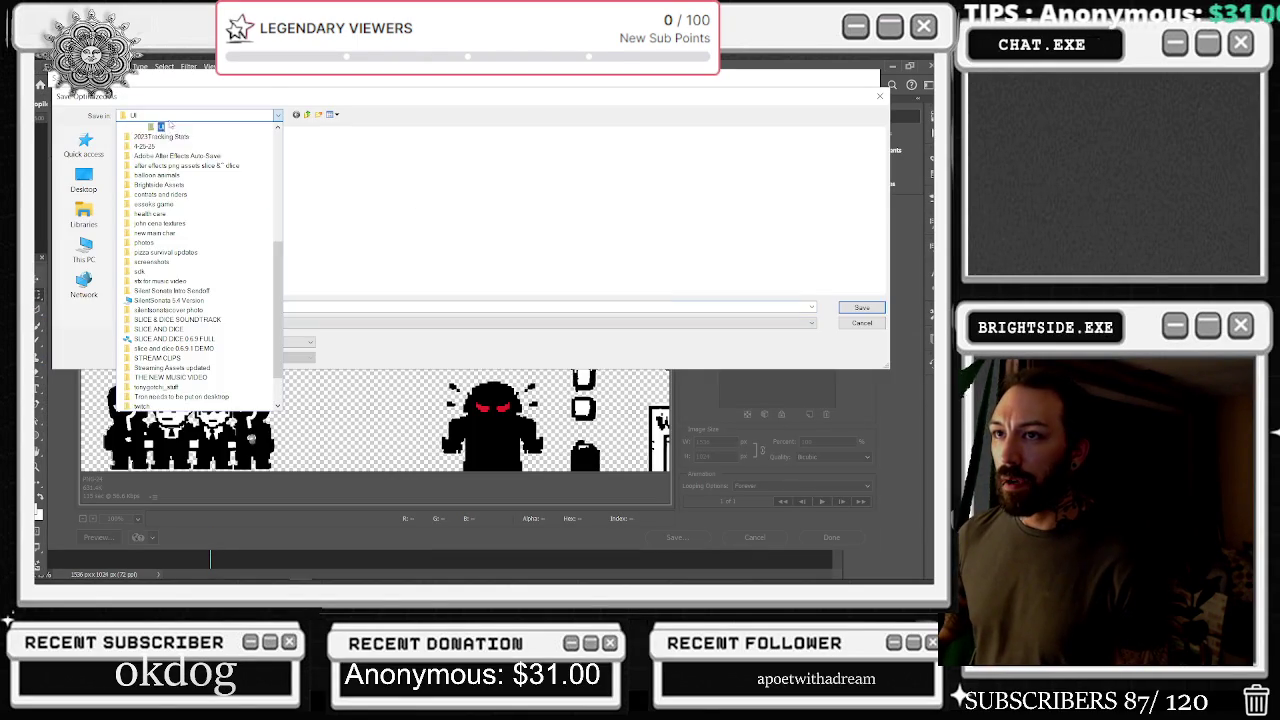
pyautogui.scroll(8, 221, 234)
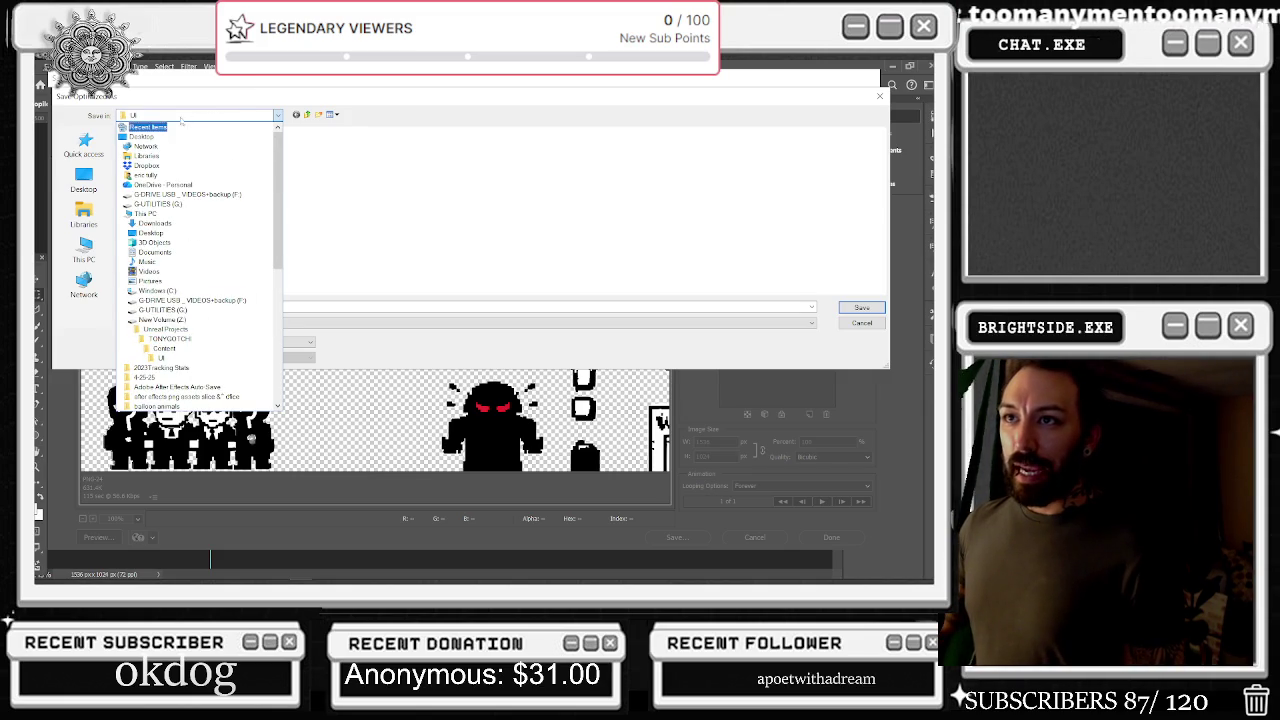
pyautogui.click(157, 118)
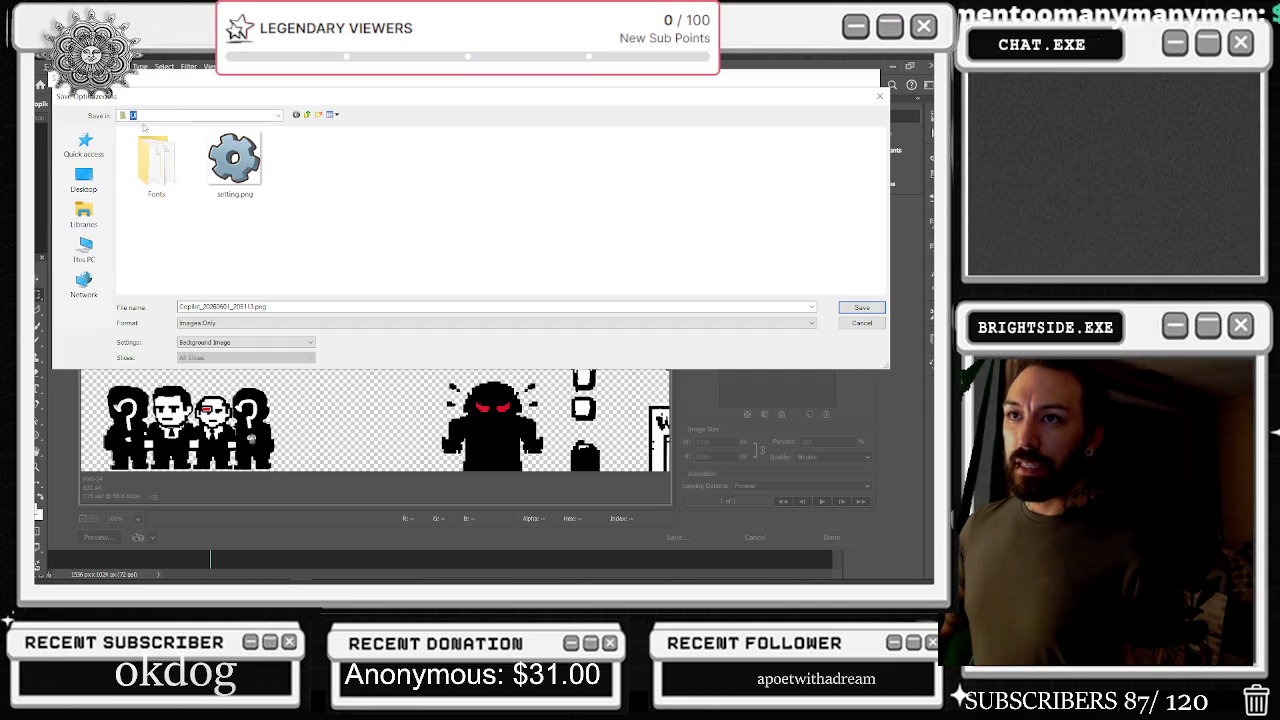
pyautogui.click(146, 116)
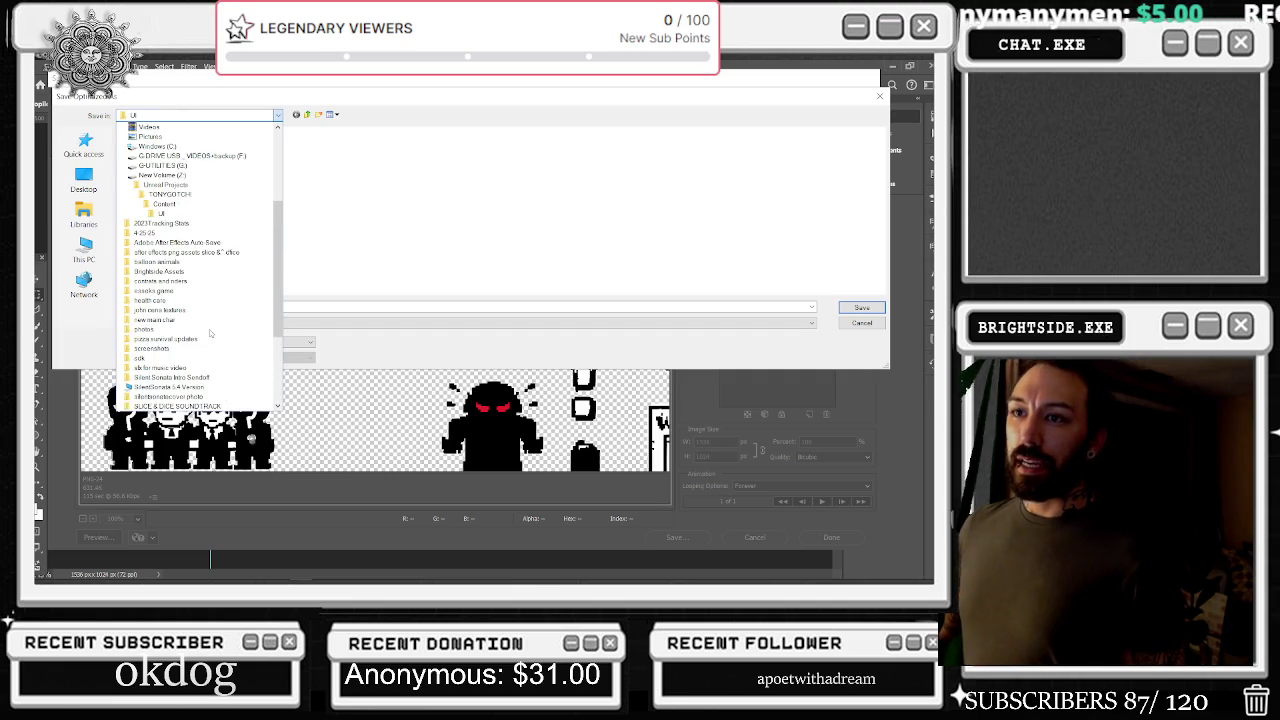
pyautogui.scroll(2, 210, 333)
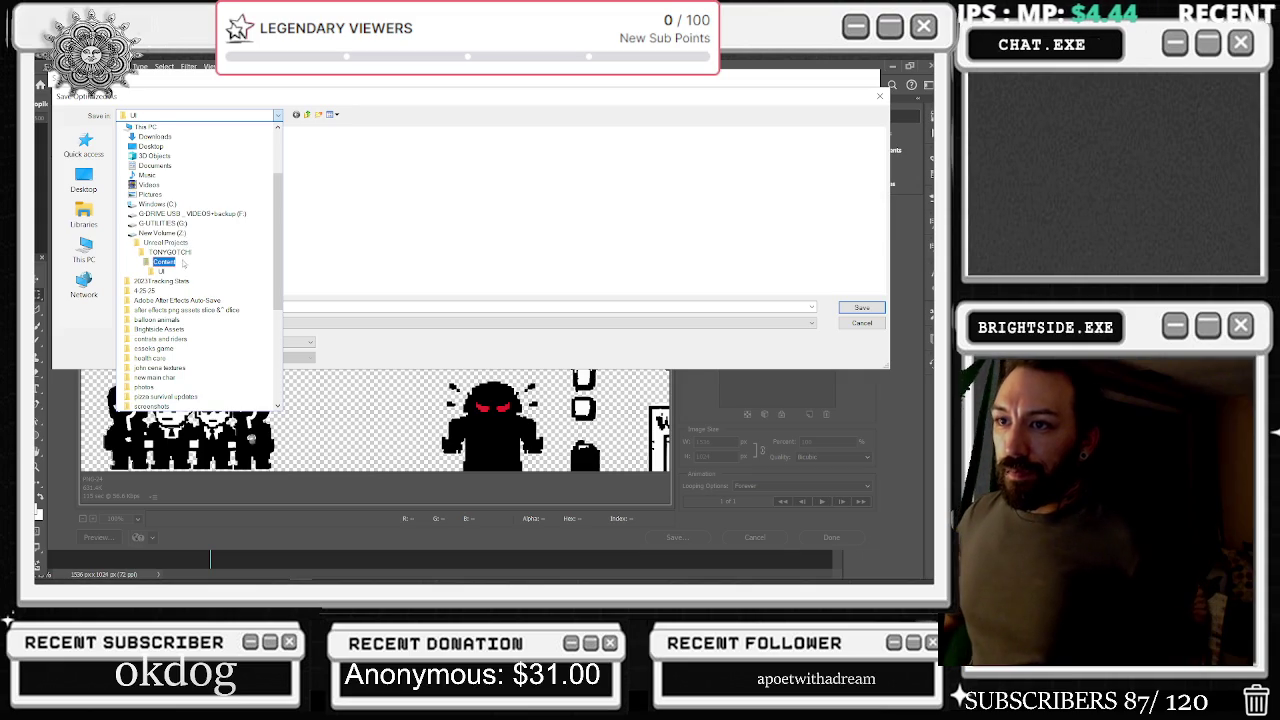
pyautogui.click(182, 261)
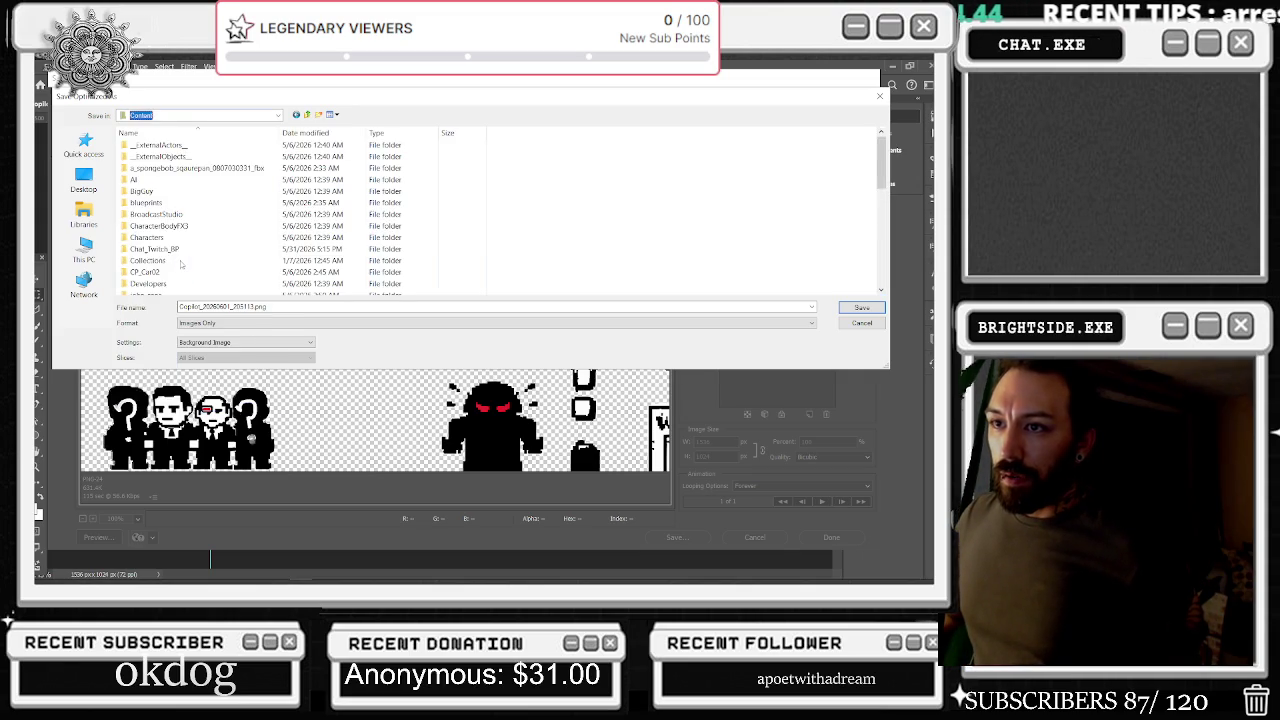
pyautogui.doubleClick(240, 214)
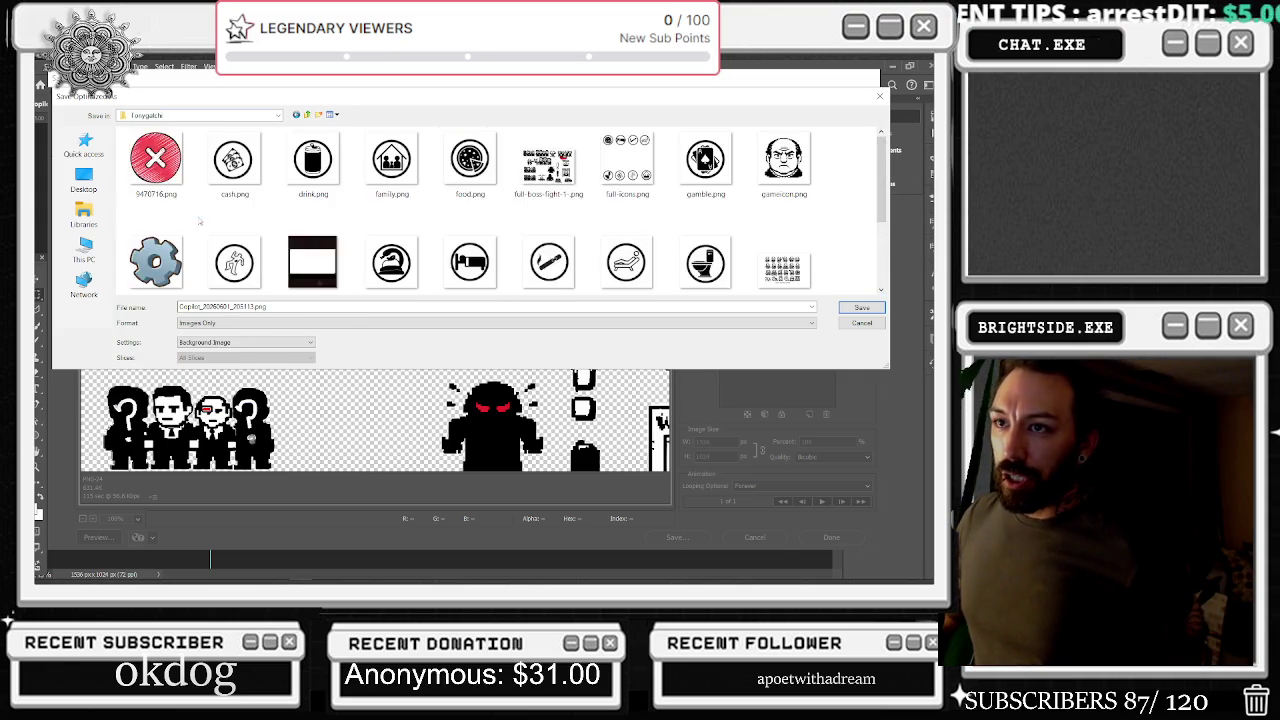
pyautogui.scroll(2, 528, 221)
pyautogui.click(549, 160)
pyautogui.click(855, 309)
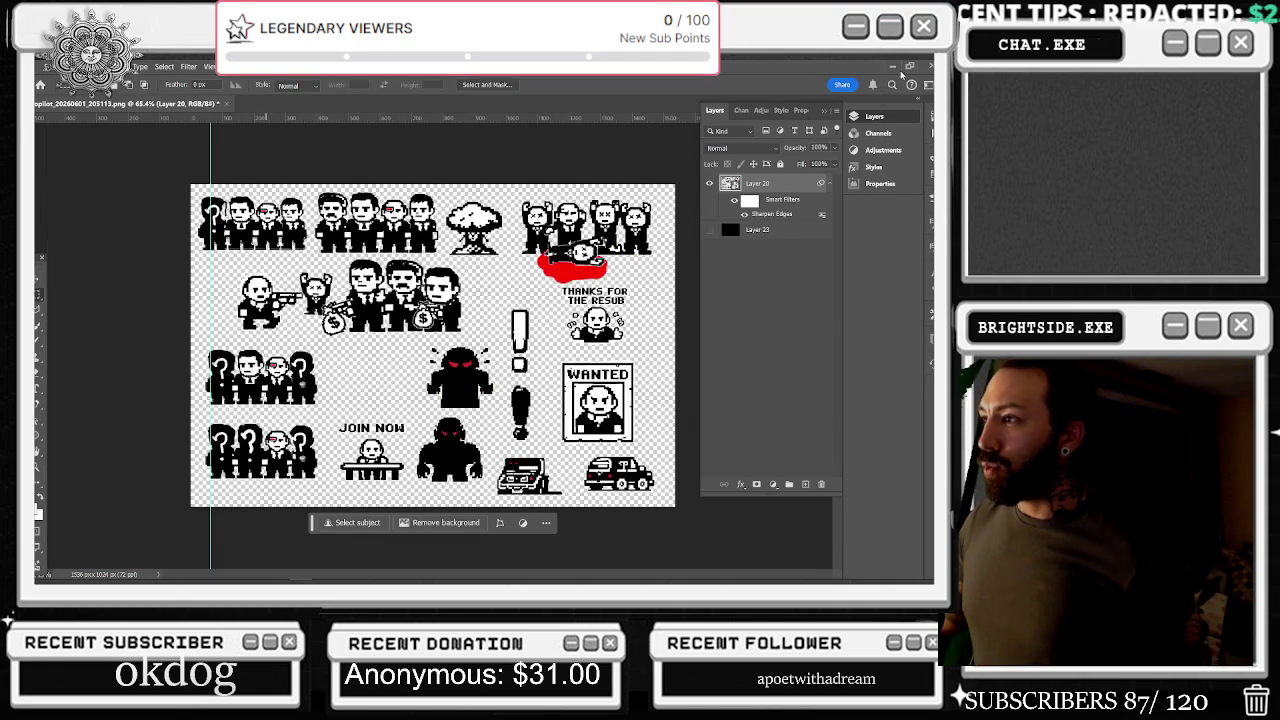
pyautogui.click(926, 66)
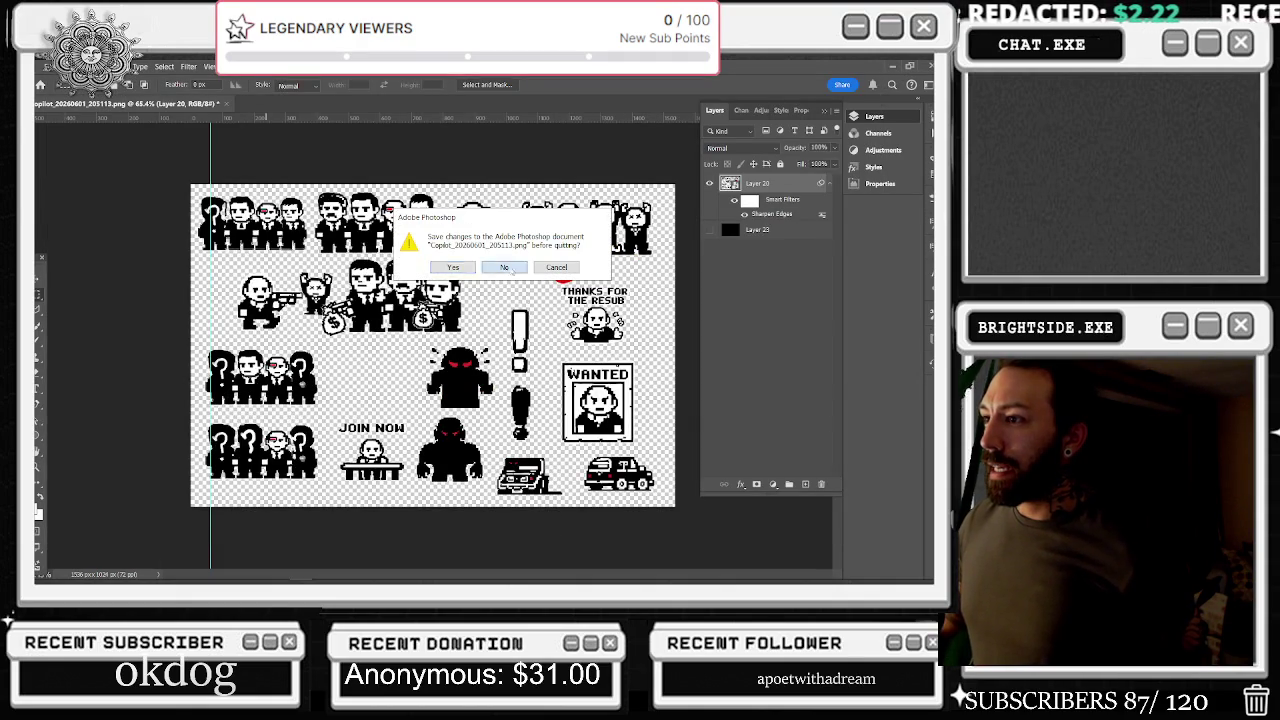
pyautogui.click(510, 270)
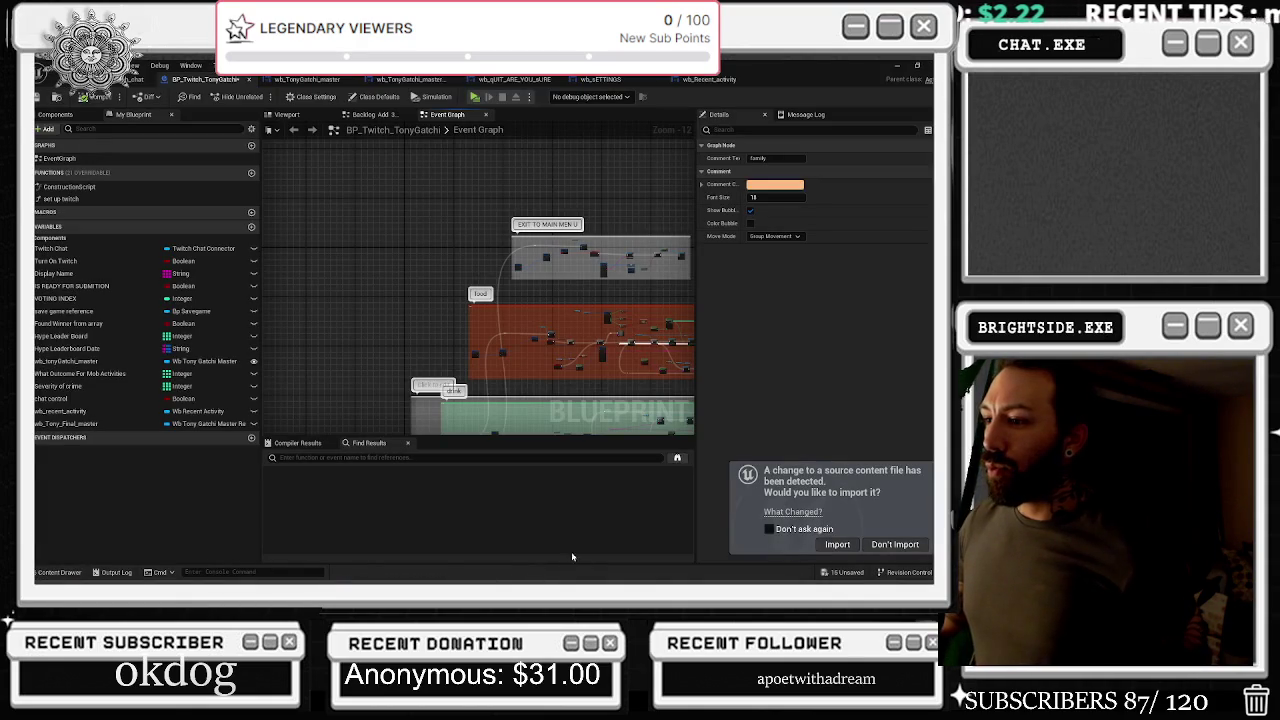
# Accept the reimport of the changed sprite sheet texture, then switch to the browser window
pyautogui.click(835, 544)
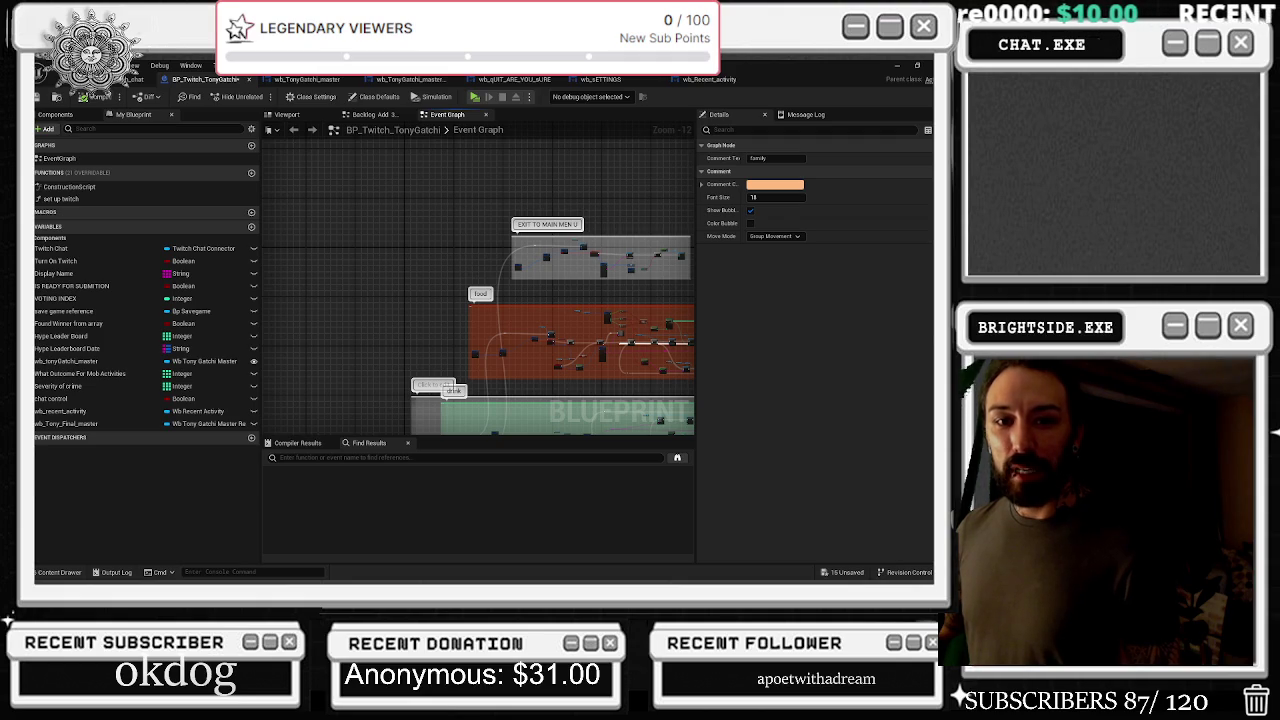
pyautogui.hotkey('alt', 'Tab')
# Open the tipper playlist and start Tipper - Swamp Thing
pyautogui.scroll(-5, 625, 293)
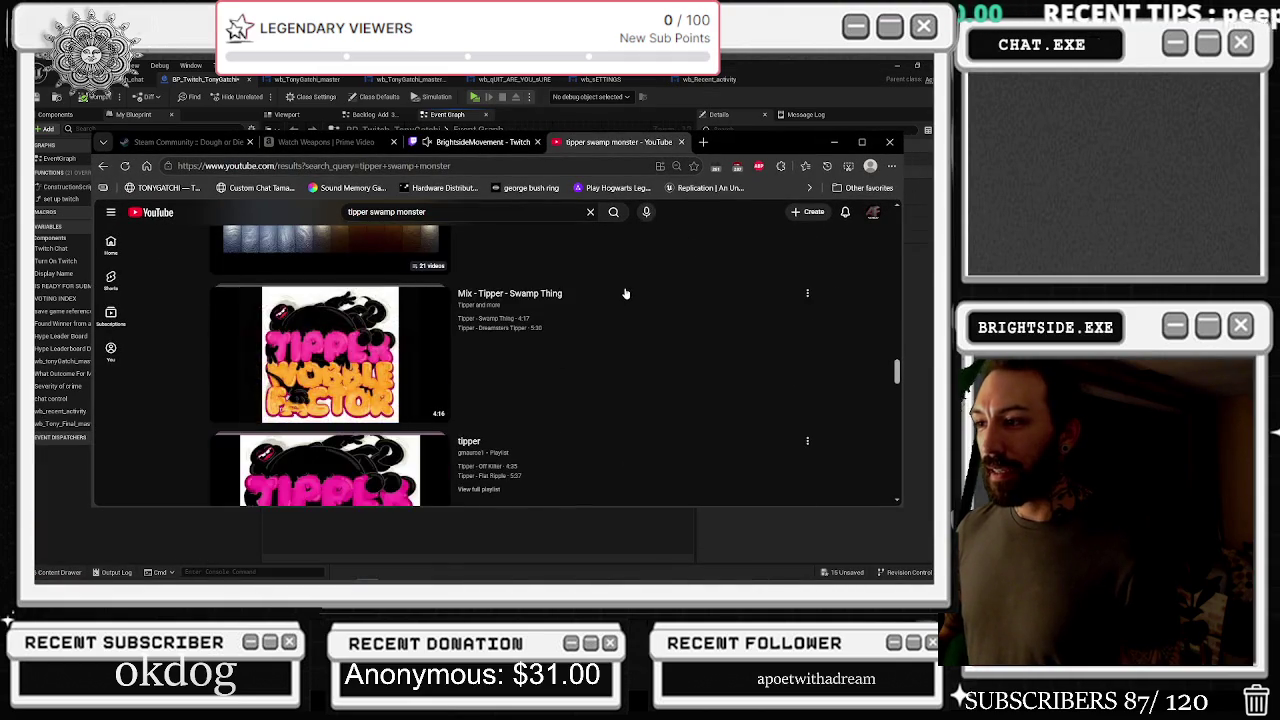
pyautogui.scroll(-3, 625, 293)
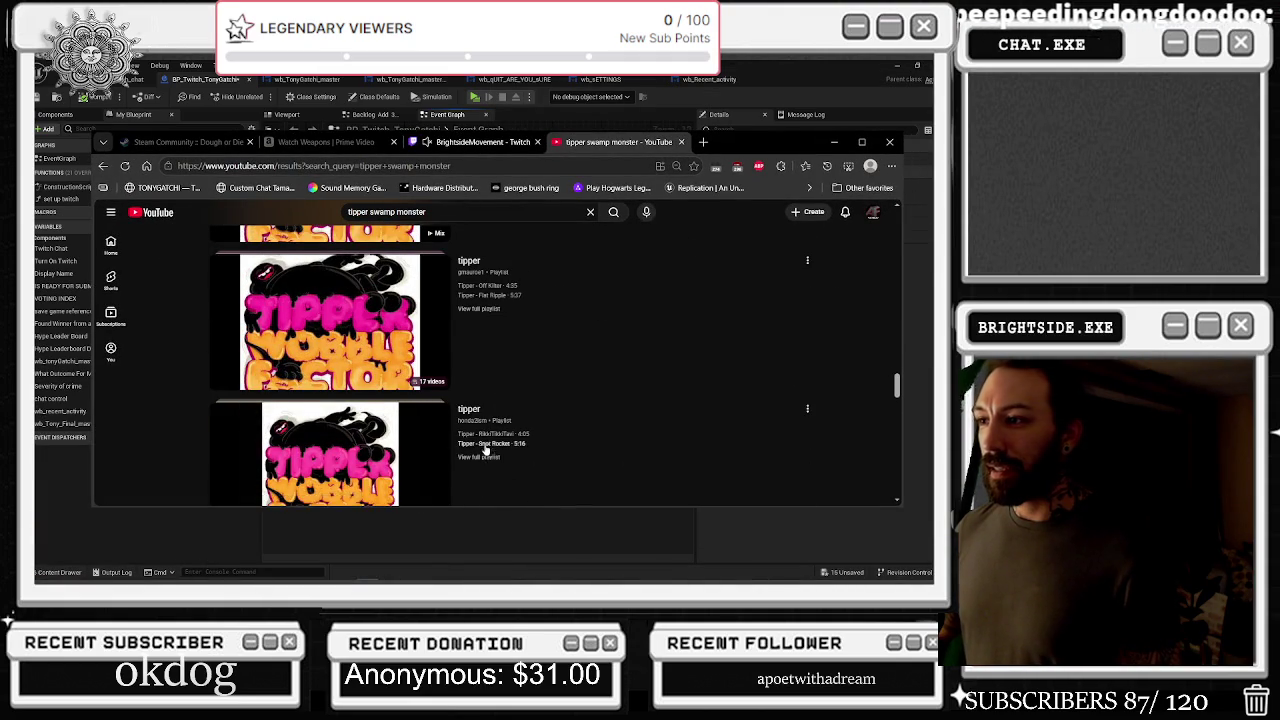
pyautogui.click(489, 310)
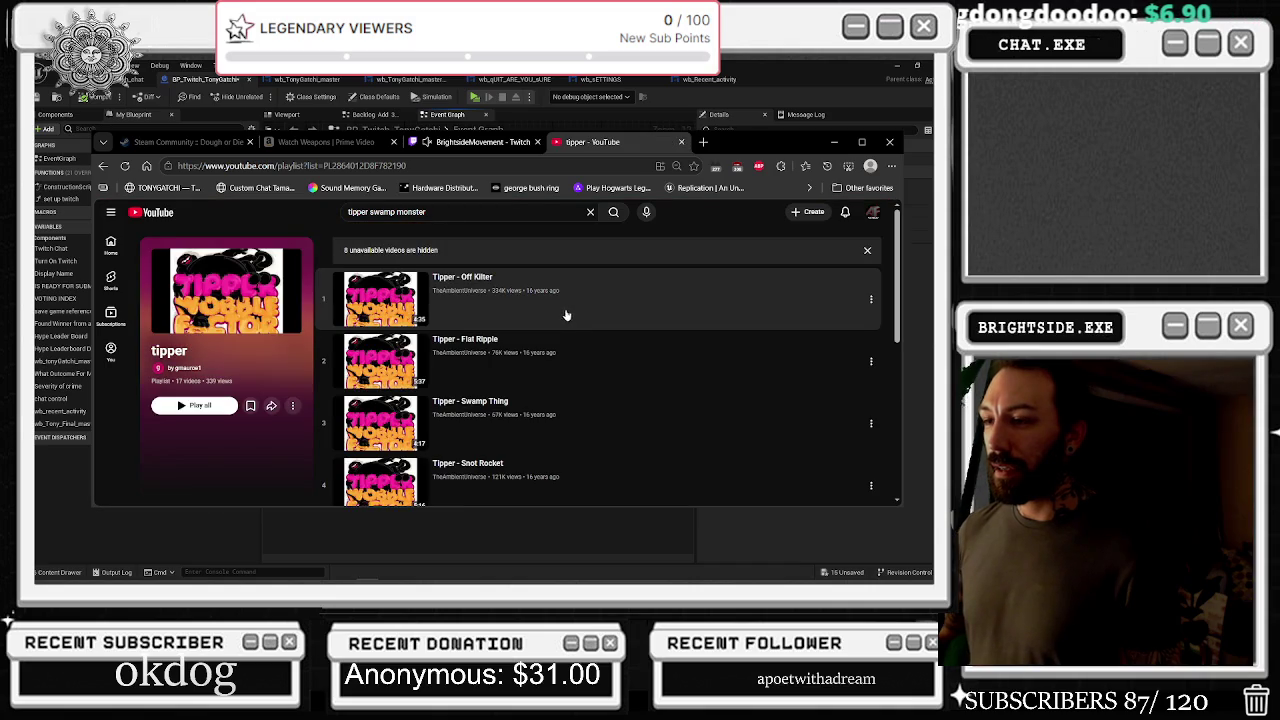
pyautogui.scroll(-1, 560, 320)
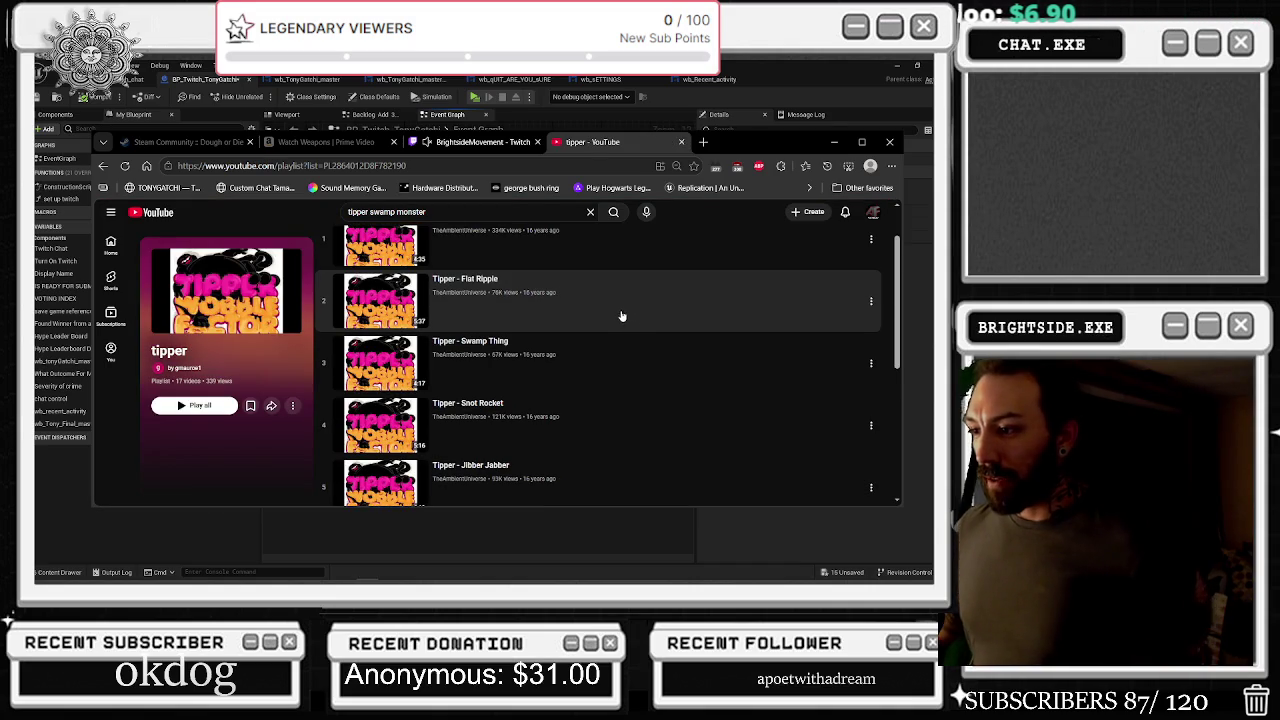
pyautogui.scroll(-1, 625, 320)
pyautogui.scroll(-3, 617, 320)
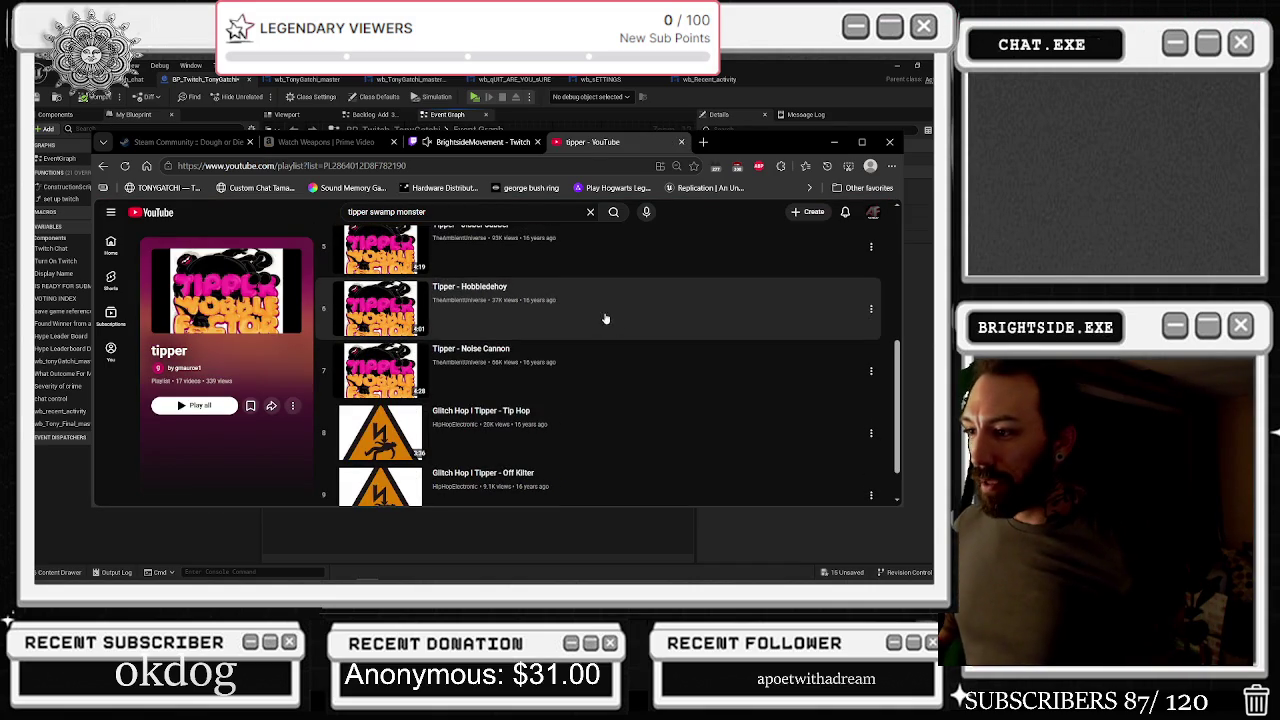
pyautogui.scroll(2, 585, 330)
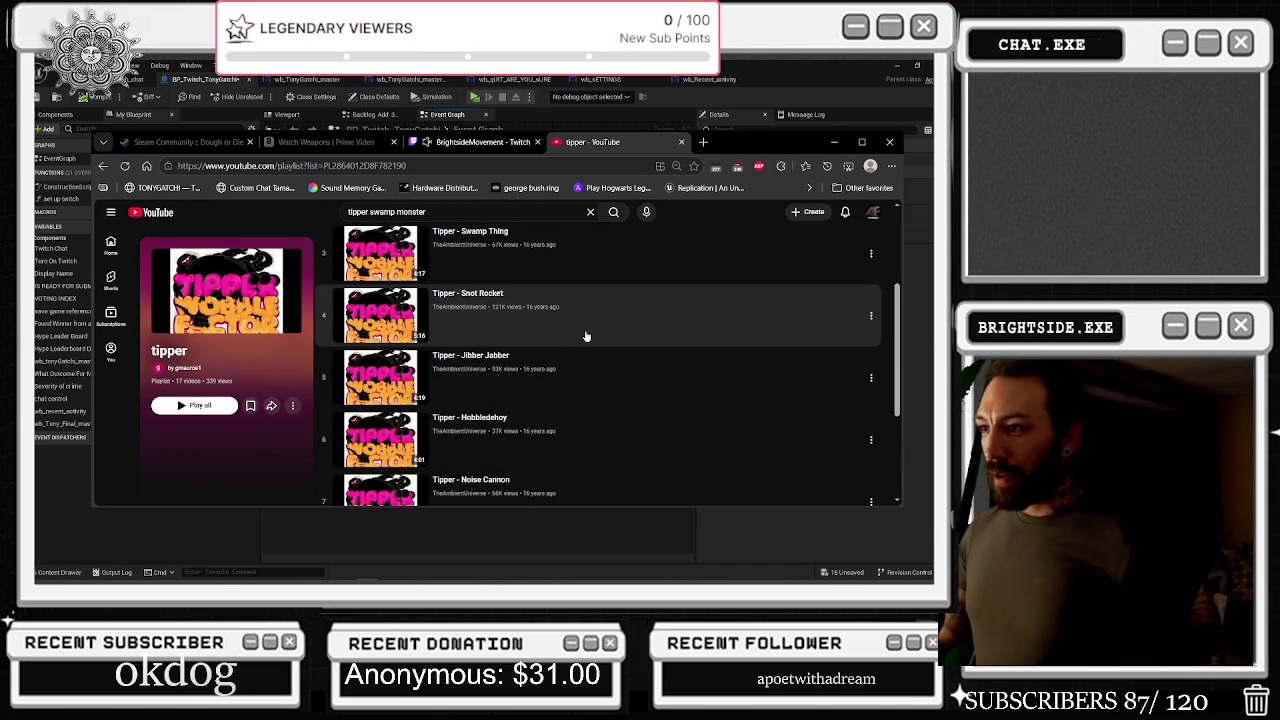
pyautogui.click(549, 254)
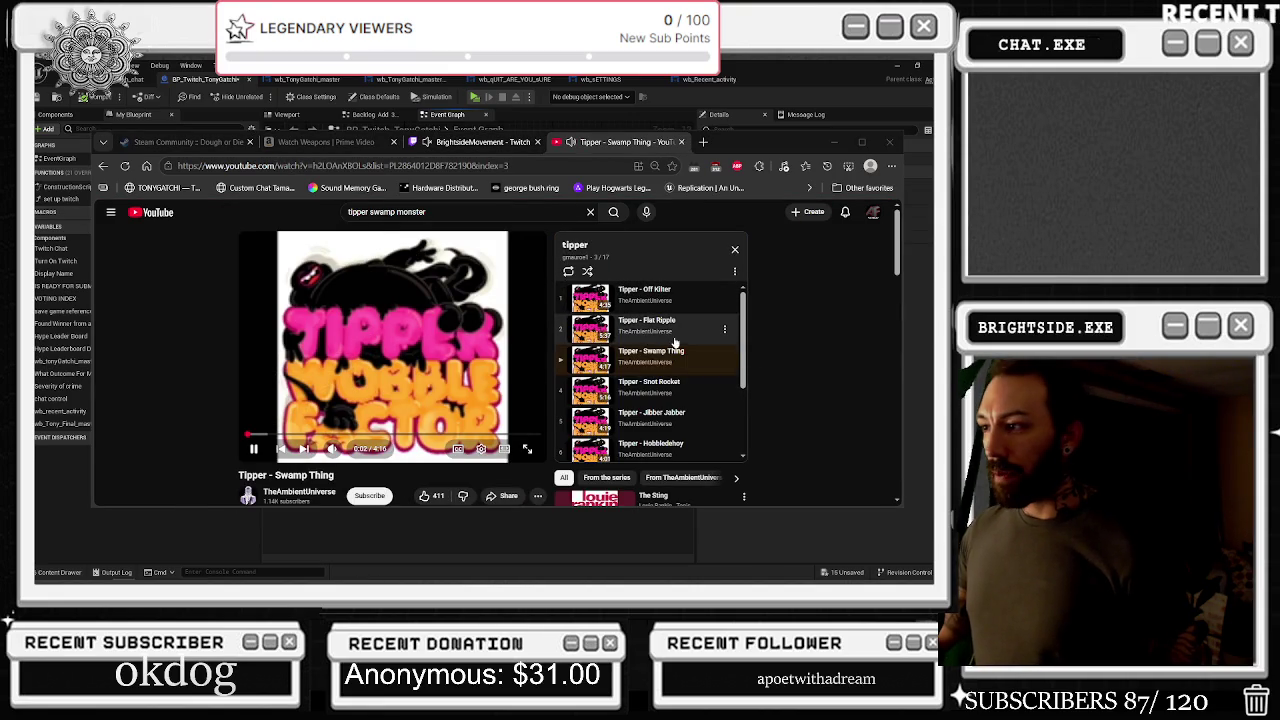
# Skip past Tipper - Snot Rocket and start Tipper - Jibber Jabber
pyautogui.click(691, 399)
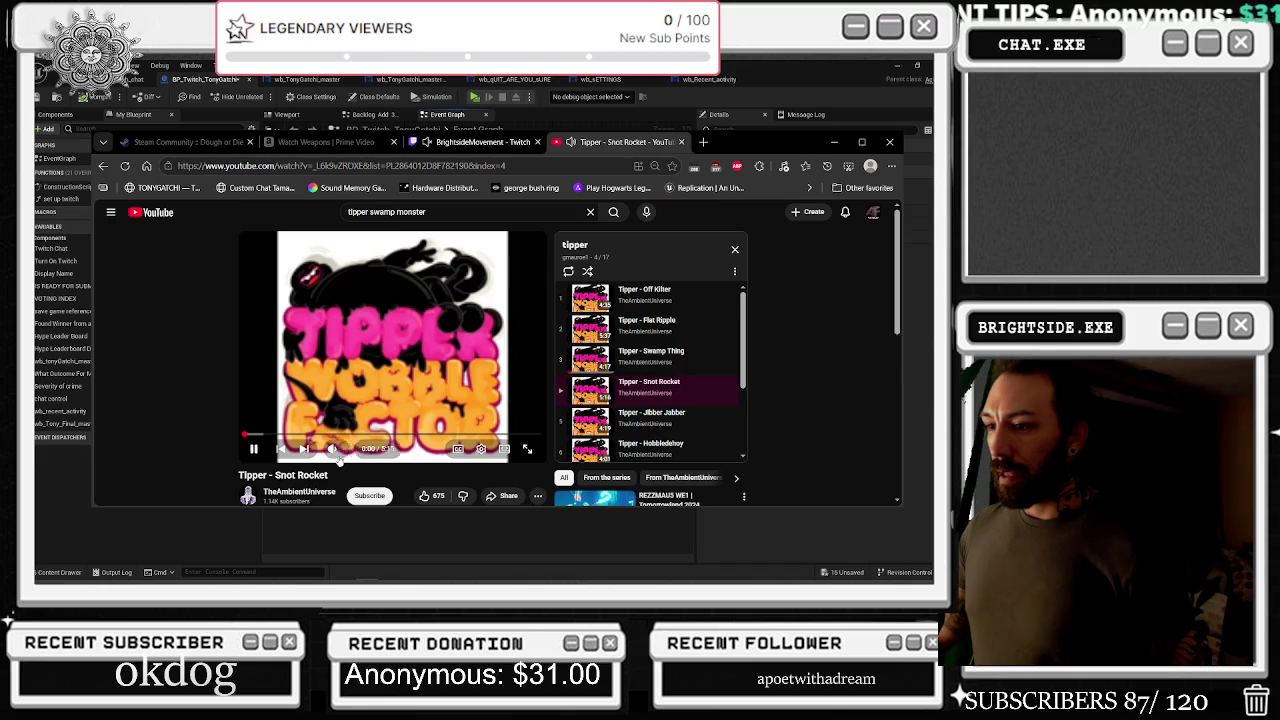
pyautogui.scroll(-2, 726, 422)
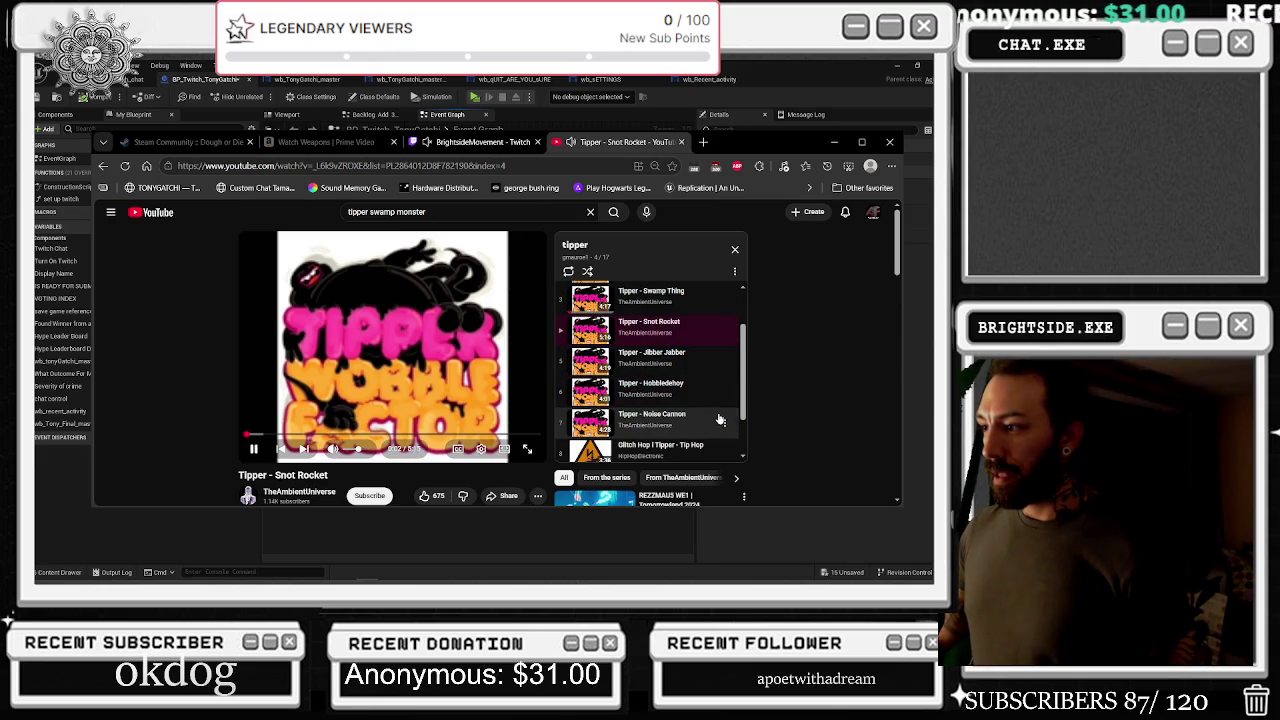
pyautogui.scroll(-2, 718, 416)
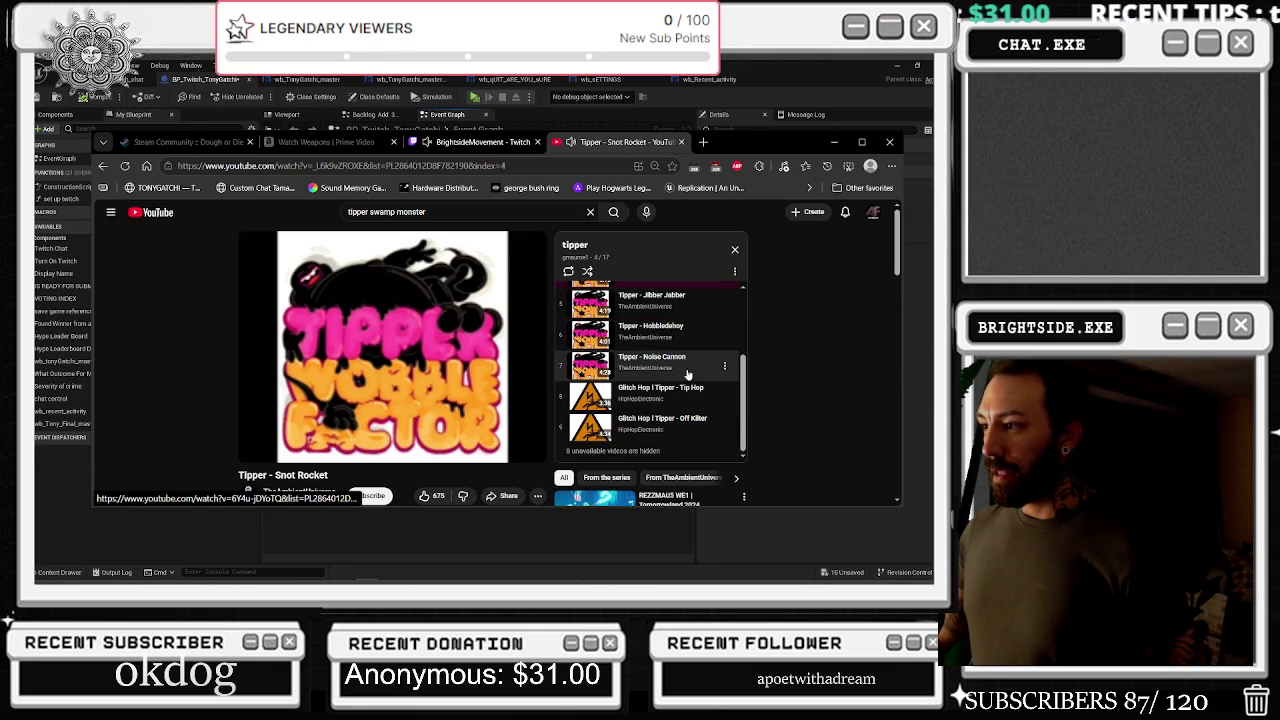
pyautogui.click(700, 300)
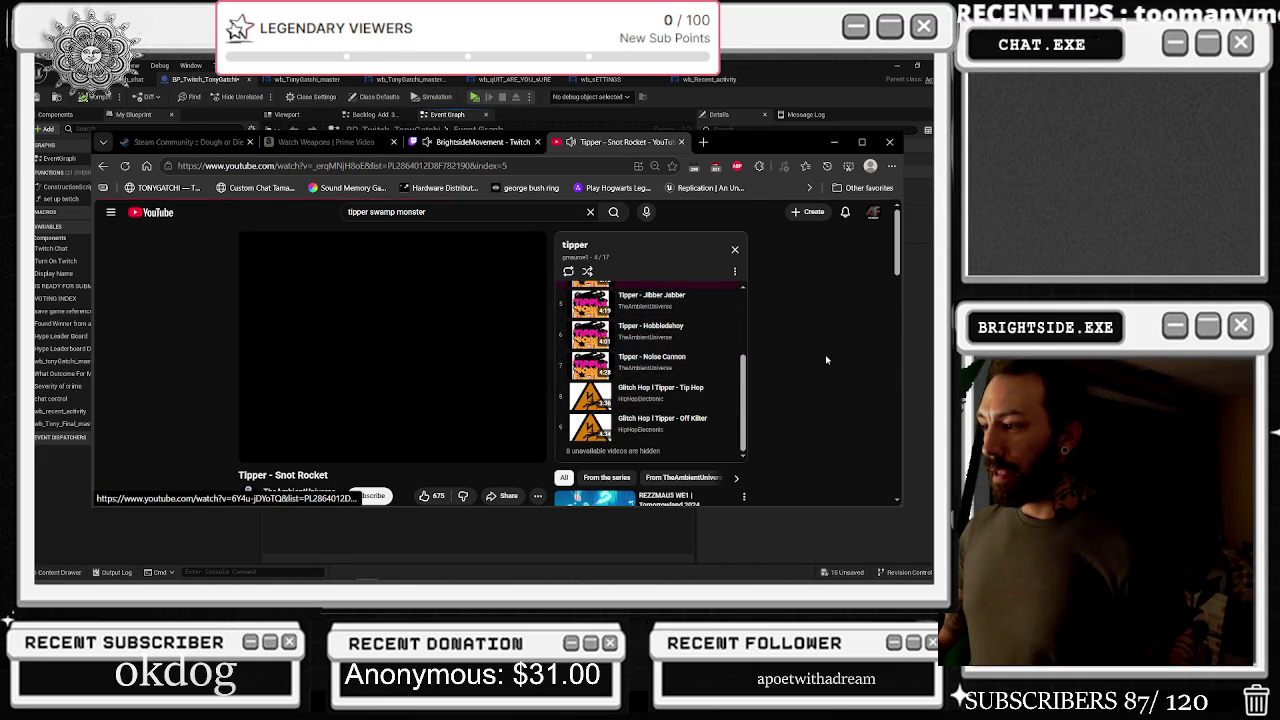
pyautogui.scroll(-2, 826, 360)
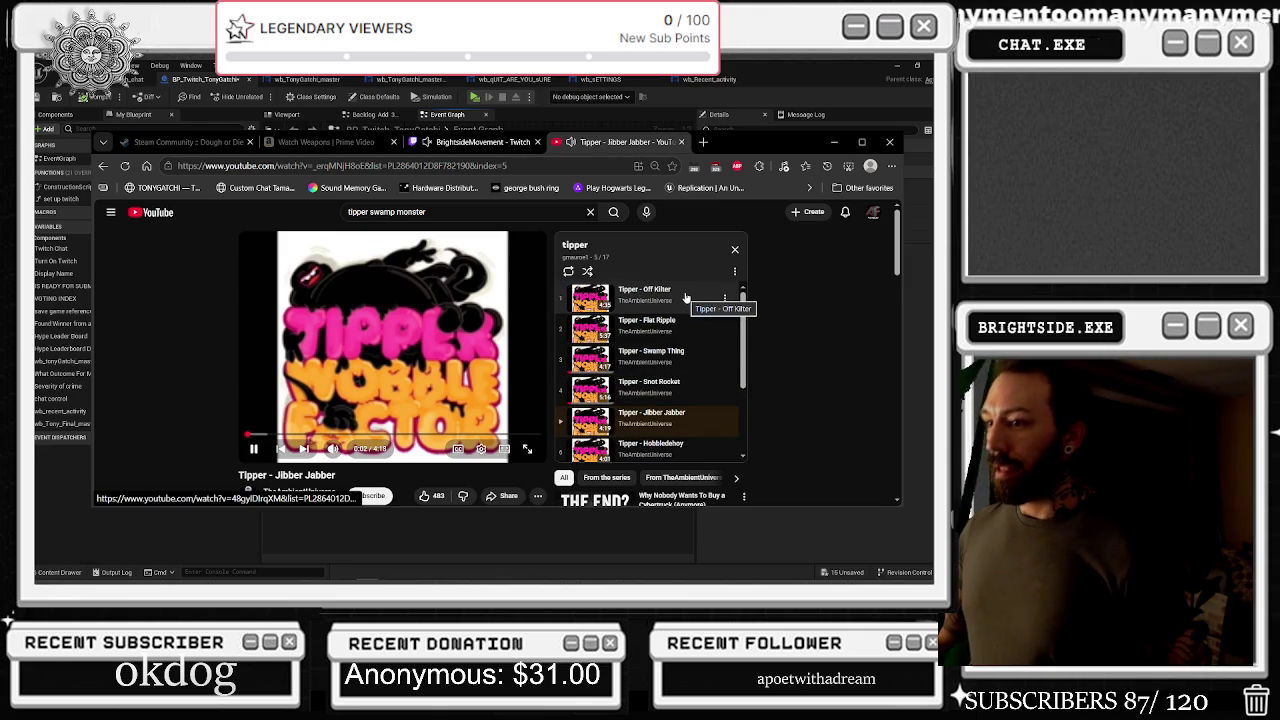
# Browse the comments and recommendations, then open Tipper - Tiny Face in a background tab
pyautogui.scroll(-5, 756, 290)
pyautogui.scroll(-2, 756, 290)
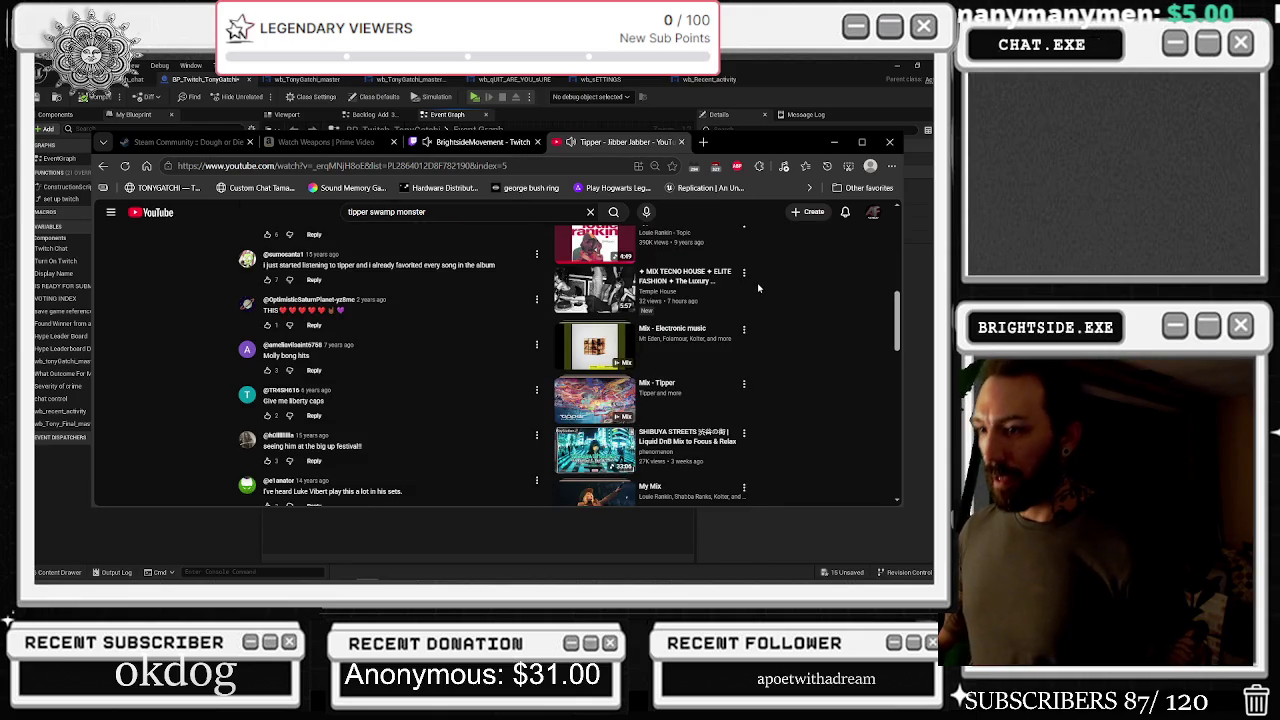
pyautogui.moveTo(310, 356); pyautogui.dragTo(284, 357)
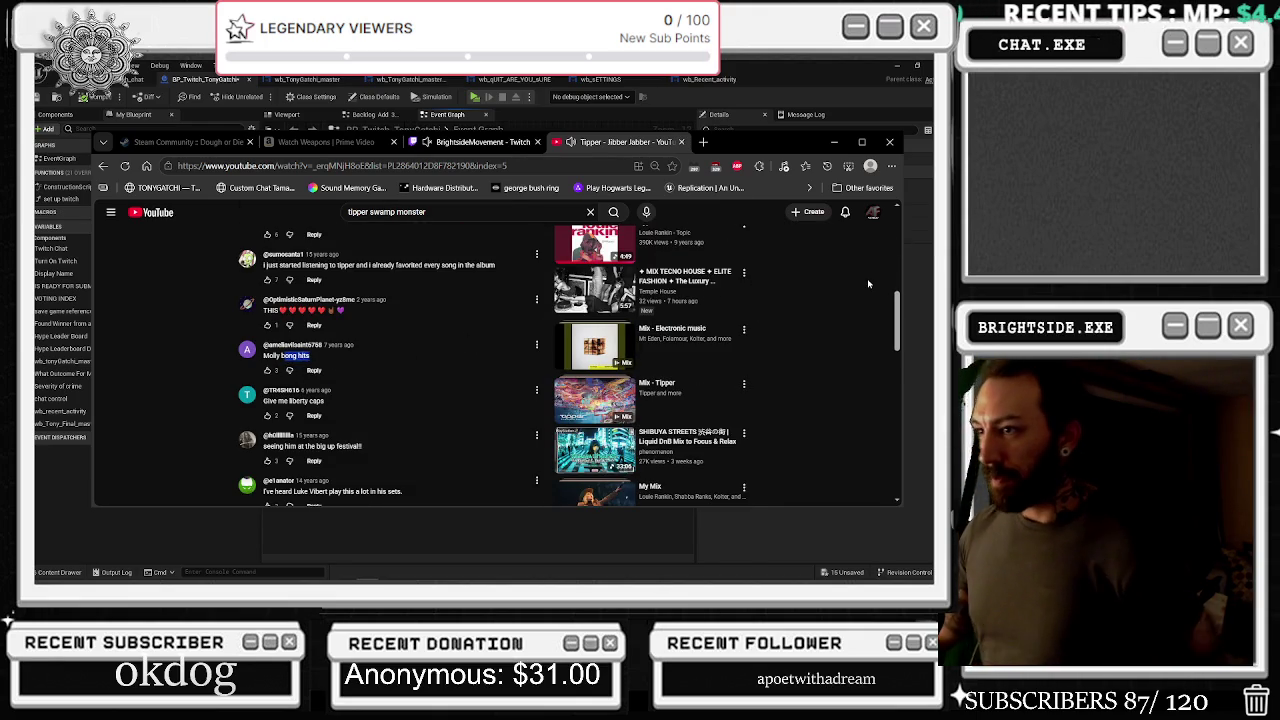
pyautogui.scroll(-2, 754, 315)
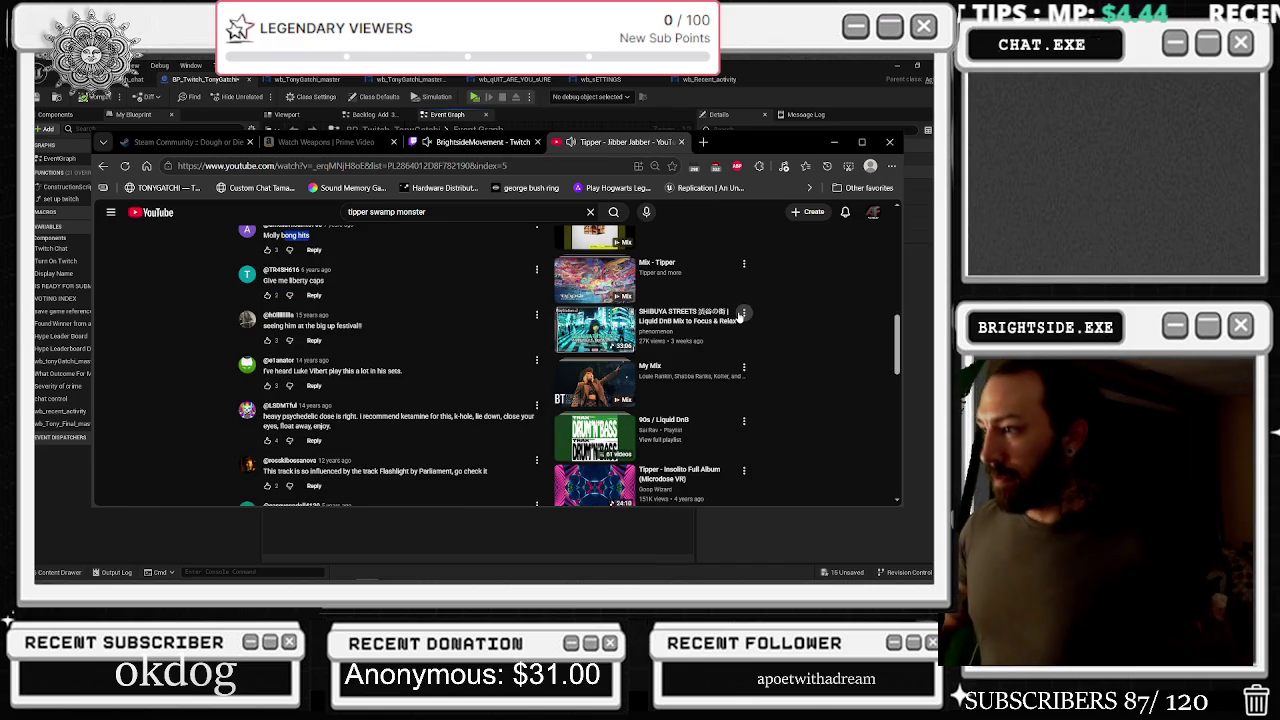
pyautogui.scroll(-3, 742, 314)
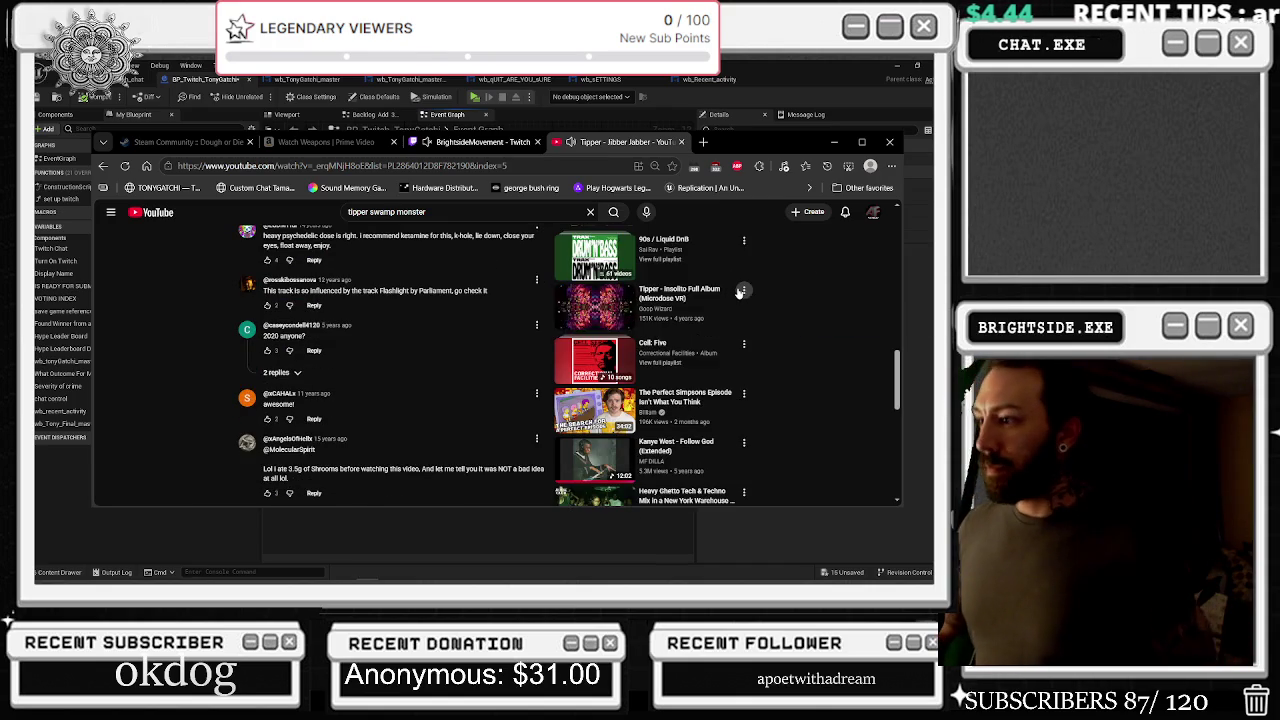
pyautogui.scroll(-3, 741, 292)
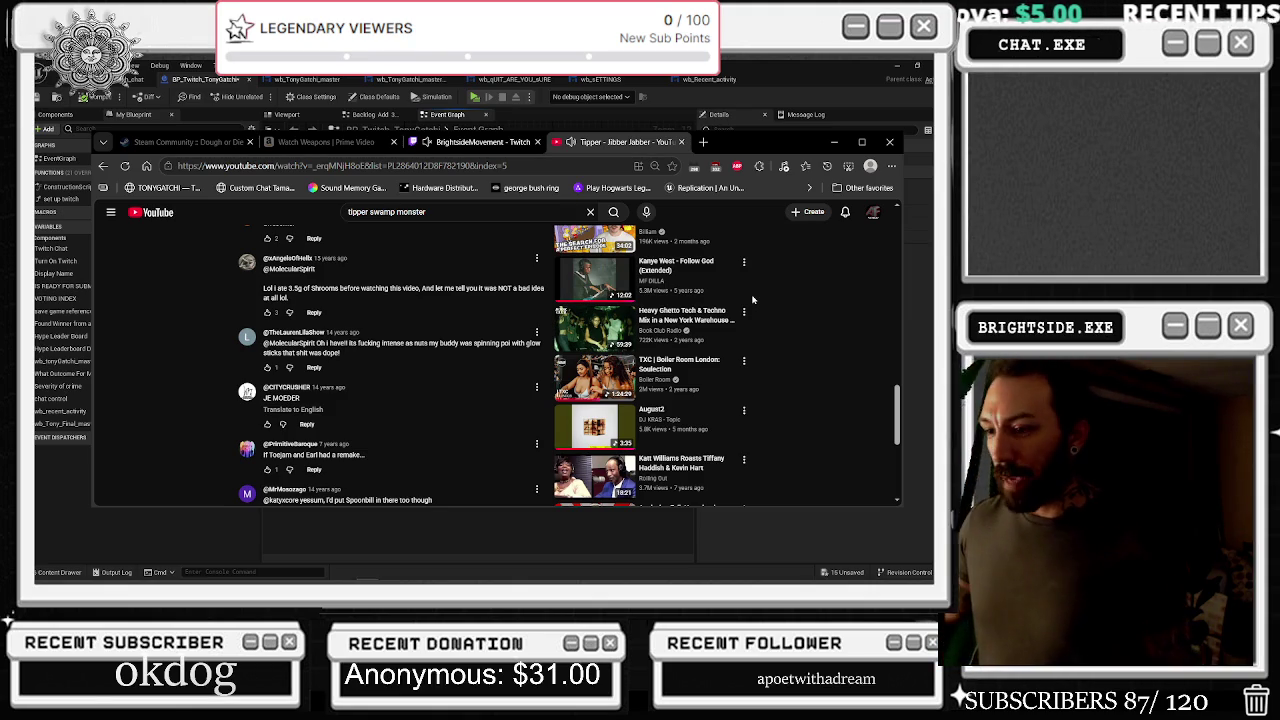
pyautogui.scroll(-8, 753, 299)
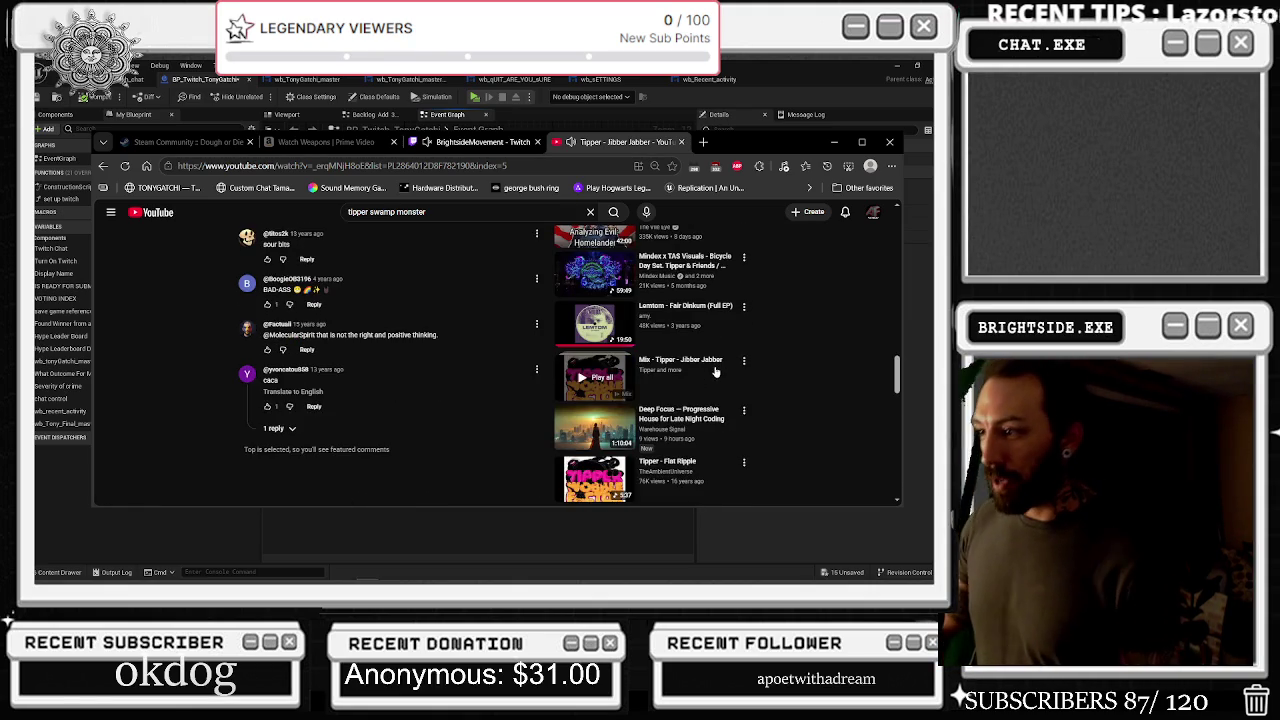
pyautogui.scroll(-3, 715, 371)
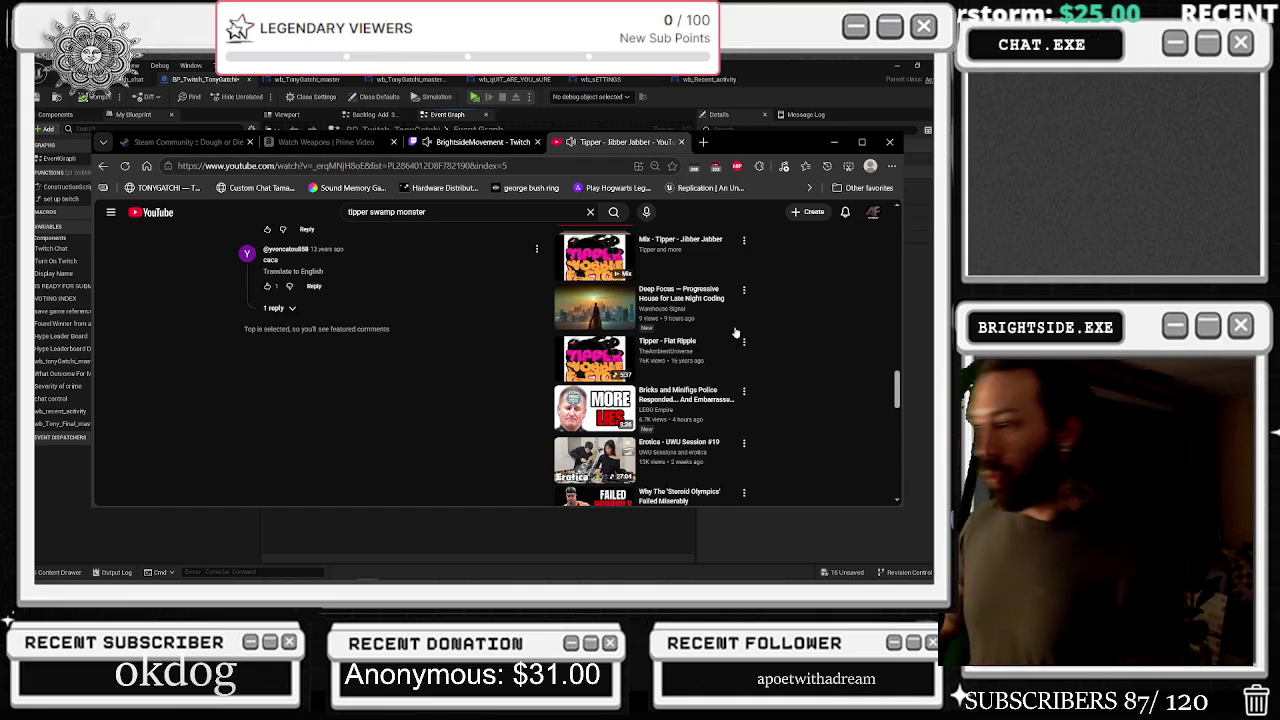
pyautogui.scroll(-3, 740, 334)
pyautogui.scroll(-3, 790, 320)
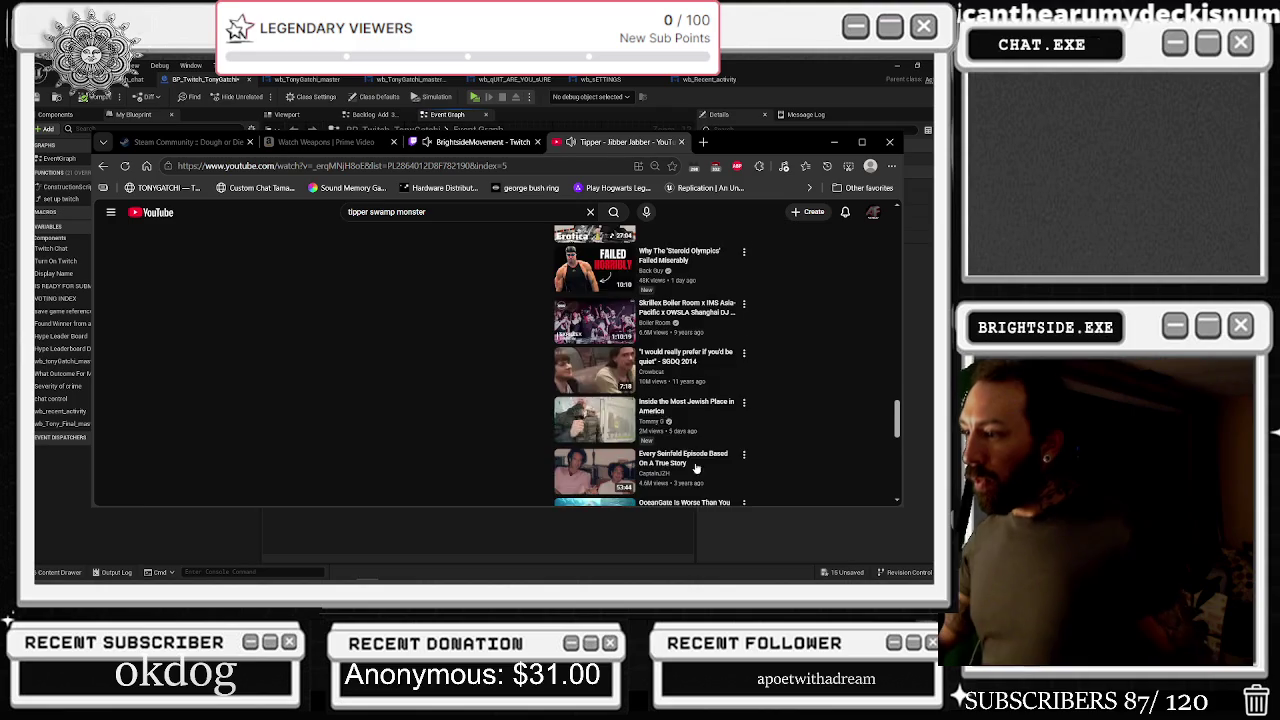
pyautogui.scroll(-3, 654, 453)
pyautogui.scroll(-3, 712, 416)
pyautogui.scroll(-4, 712, 416)
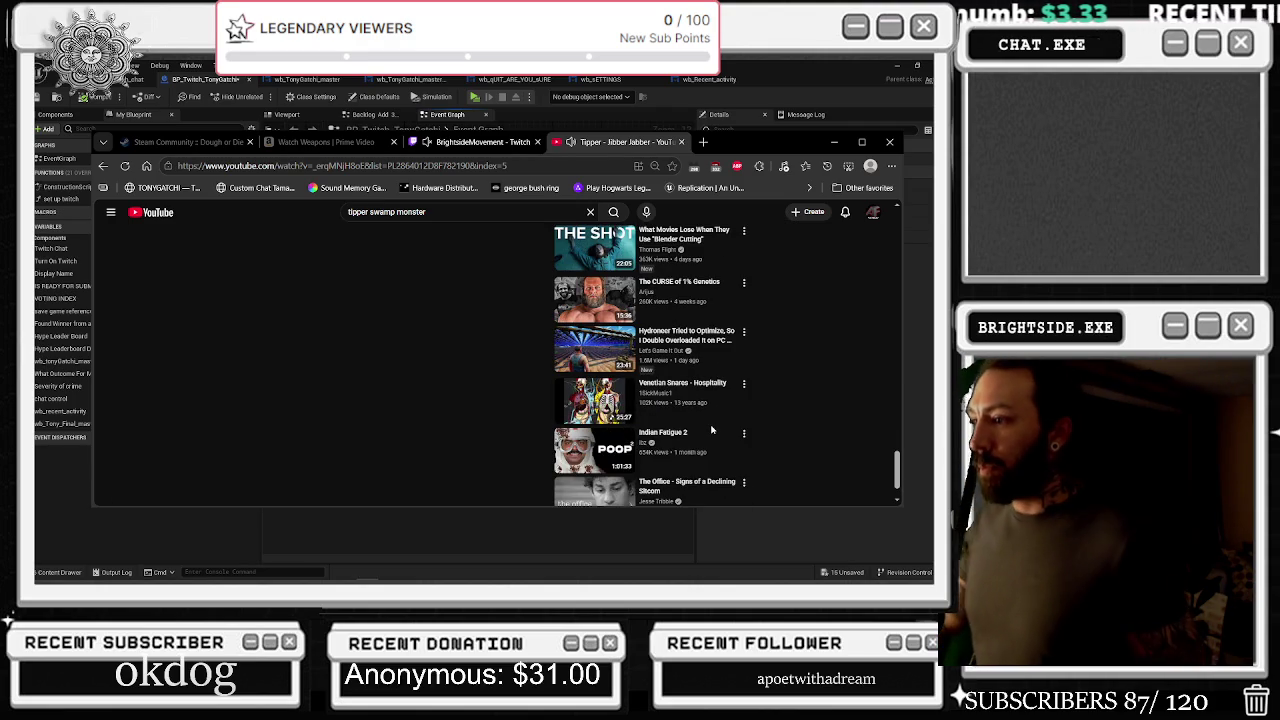
pyautogui.scroll(-1, 678, 418)
pyautogui.scroll(-1, 680, 413)
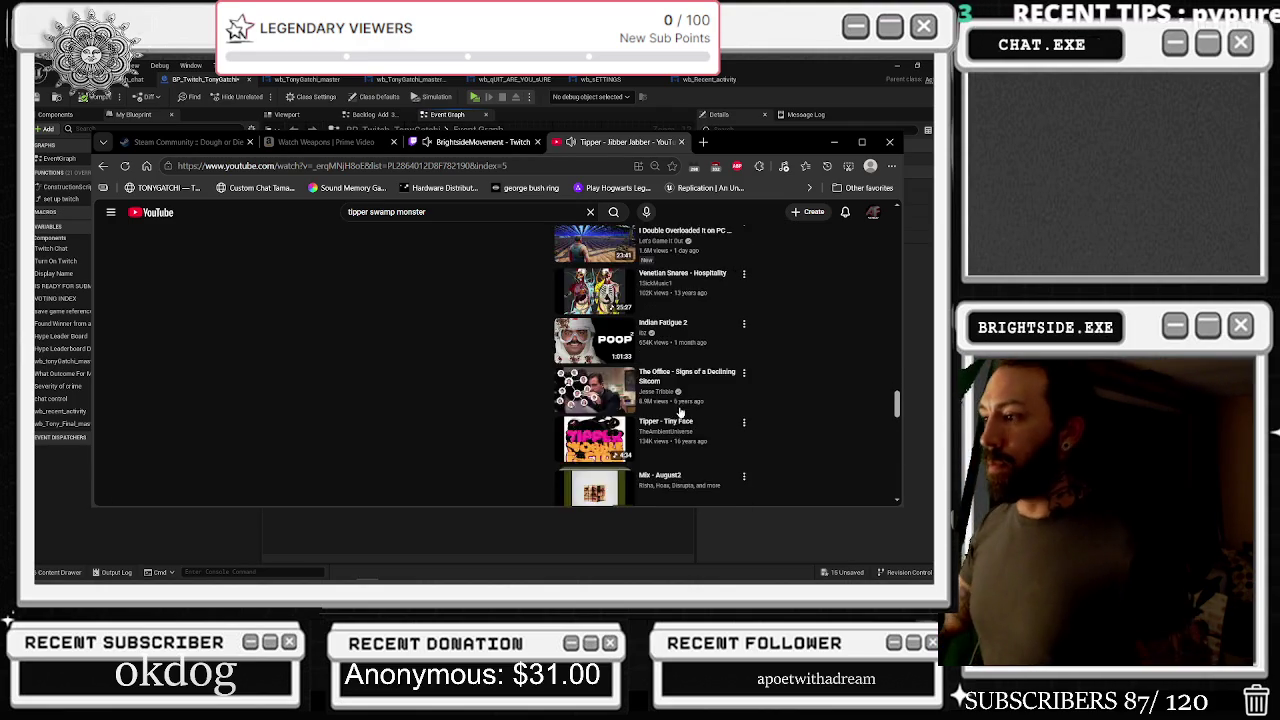
pyautogui.scroll(-1, 680, 413)
pyautogui.scroll(-1, 680, 413)
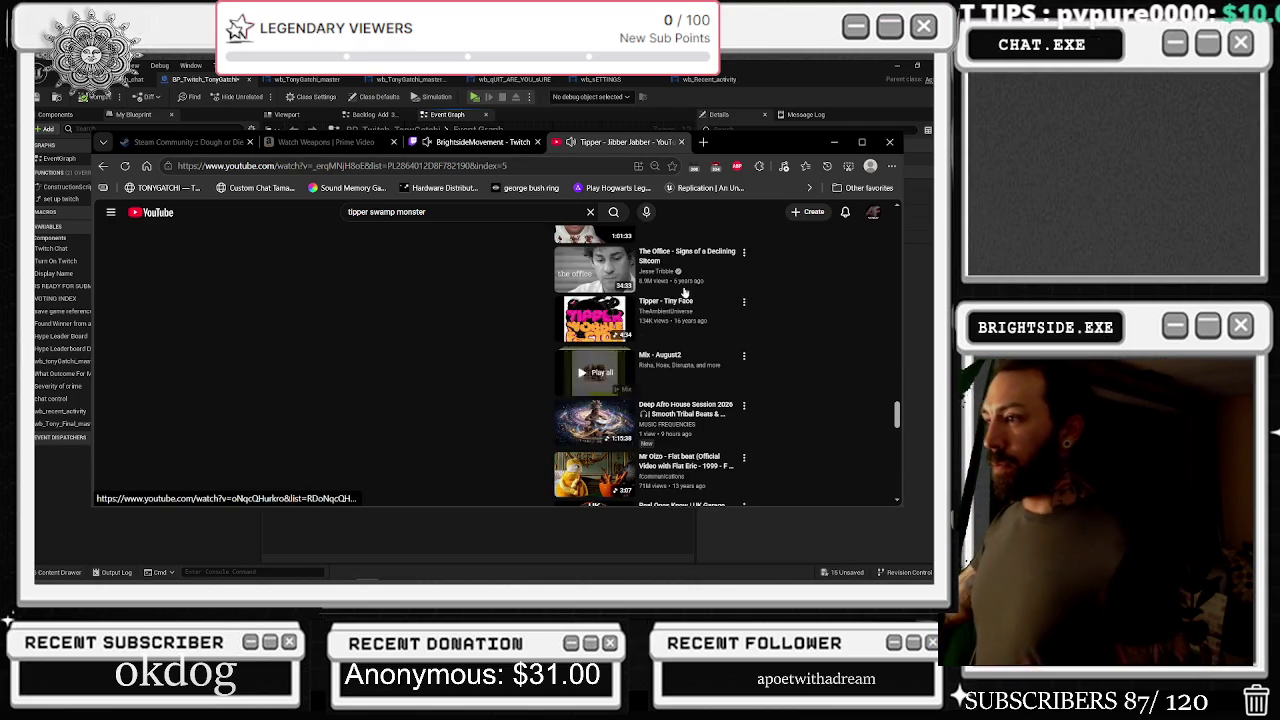
pyautogui.middleClick(679, 310)
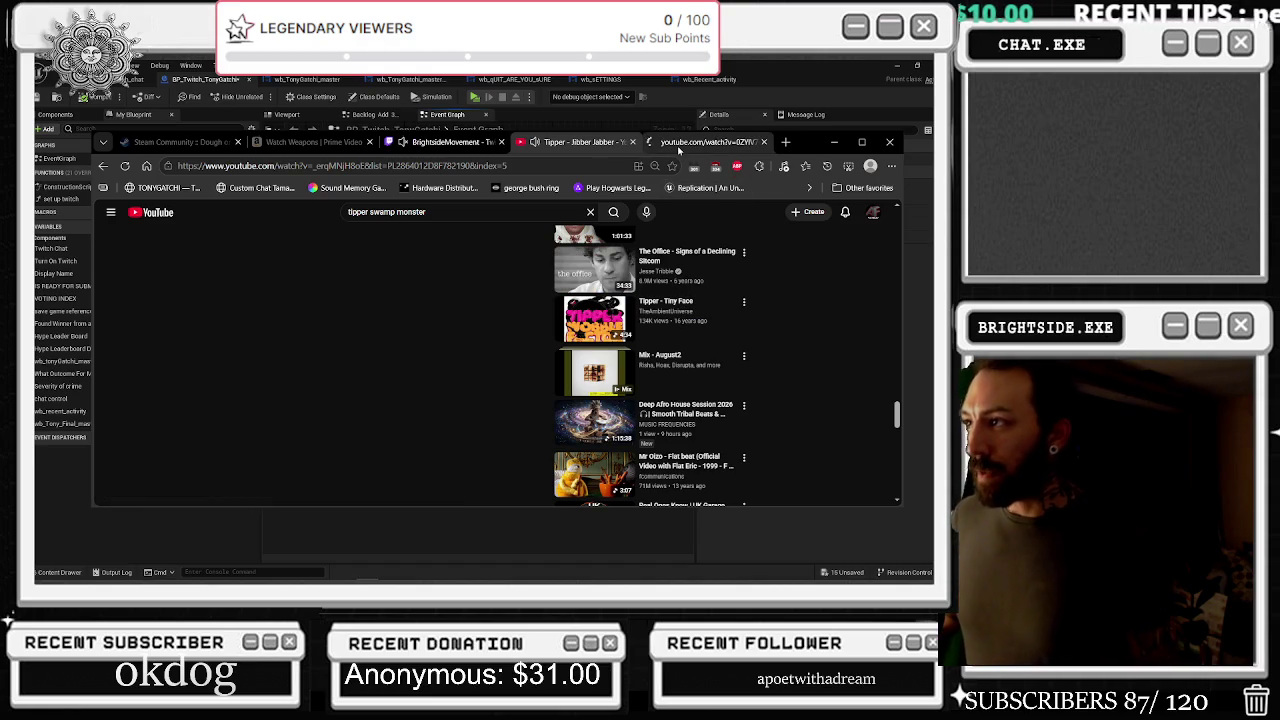
# Preview the Tipper - Tiny Face tab, return to Jibber Jabber, and scroll the sidebar
pyautogui.click(673, 147)
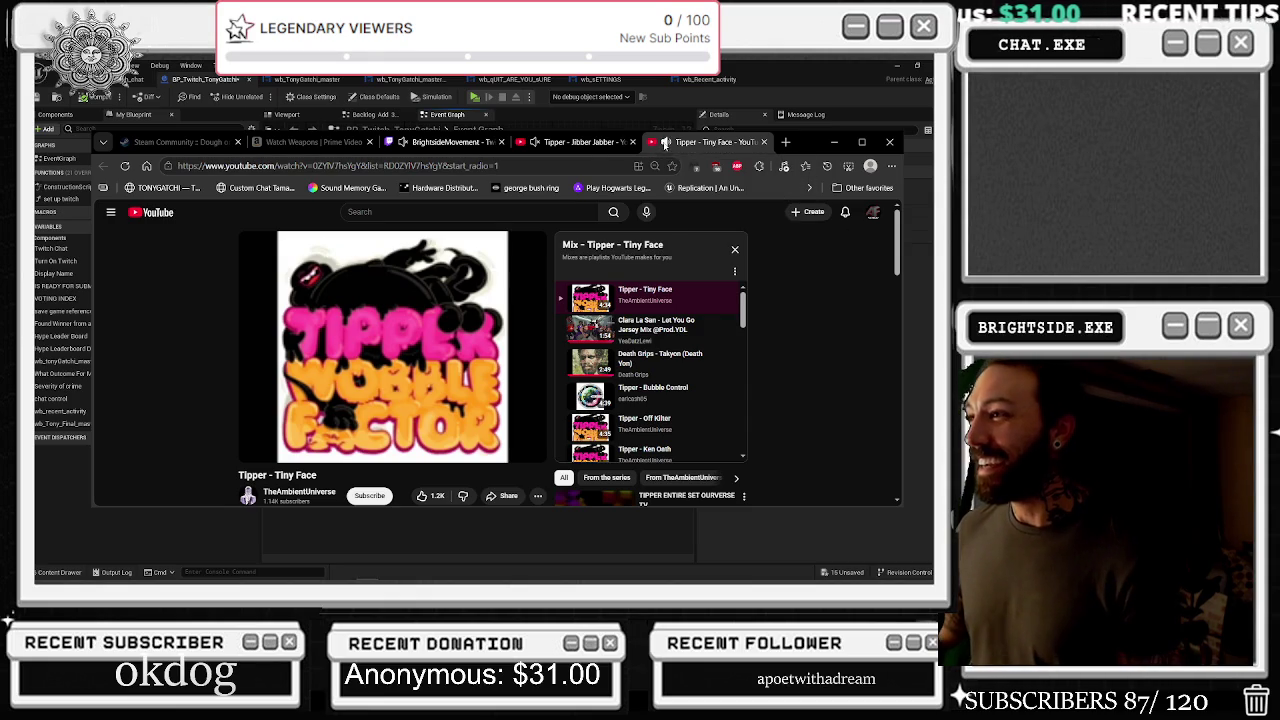
pyautogui.click(536, 143)
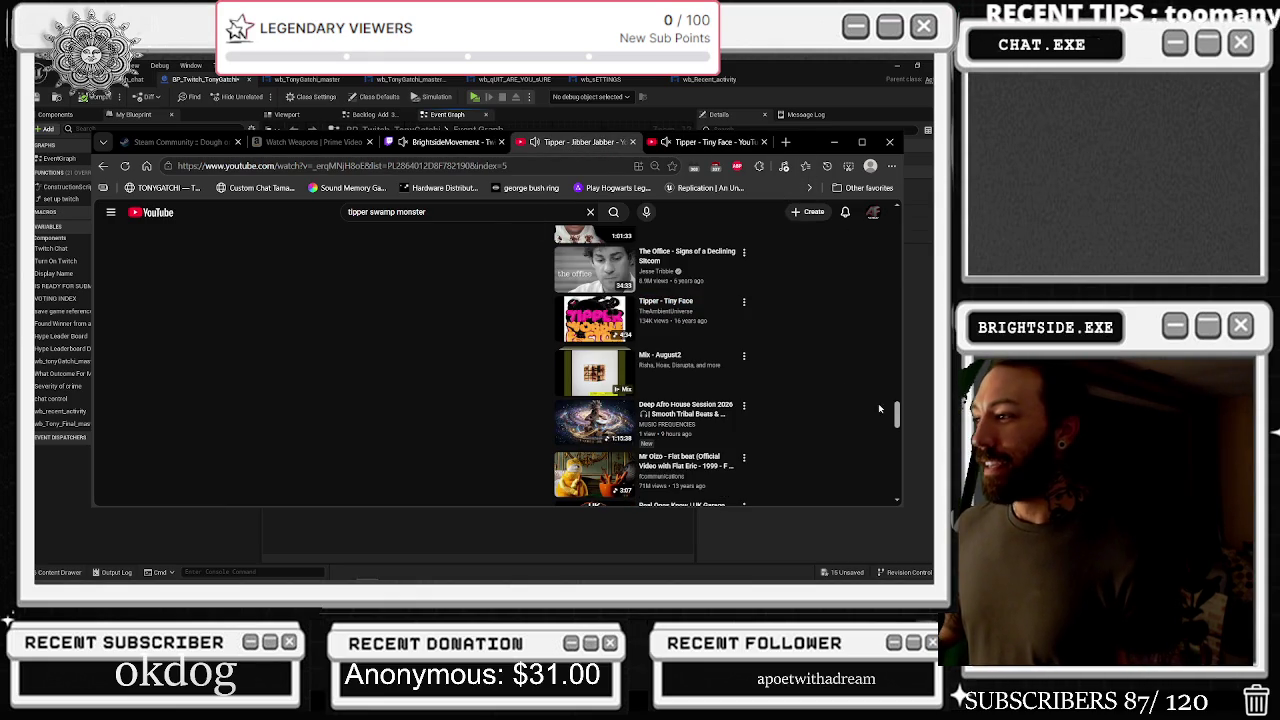
pyautogui.scroll(-2, 865, 414)
pyautogui.scroll(-3, 865, 415)
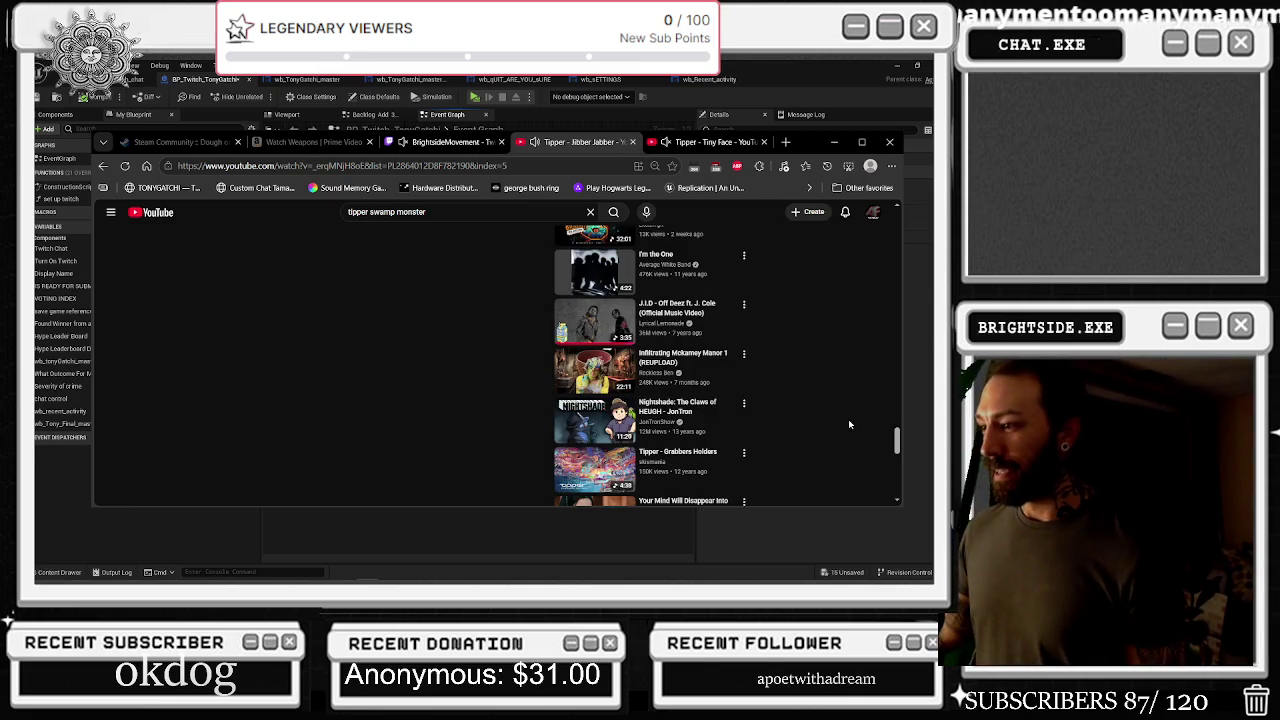
pyautogui.scroll(-2, 849, 424)
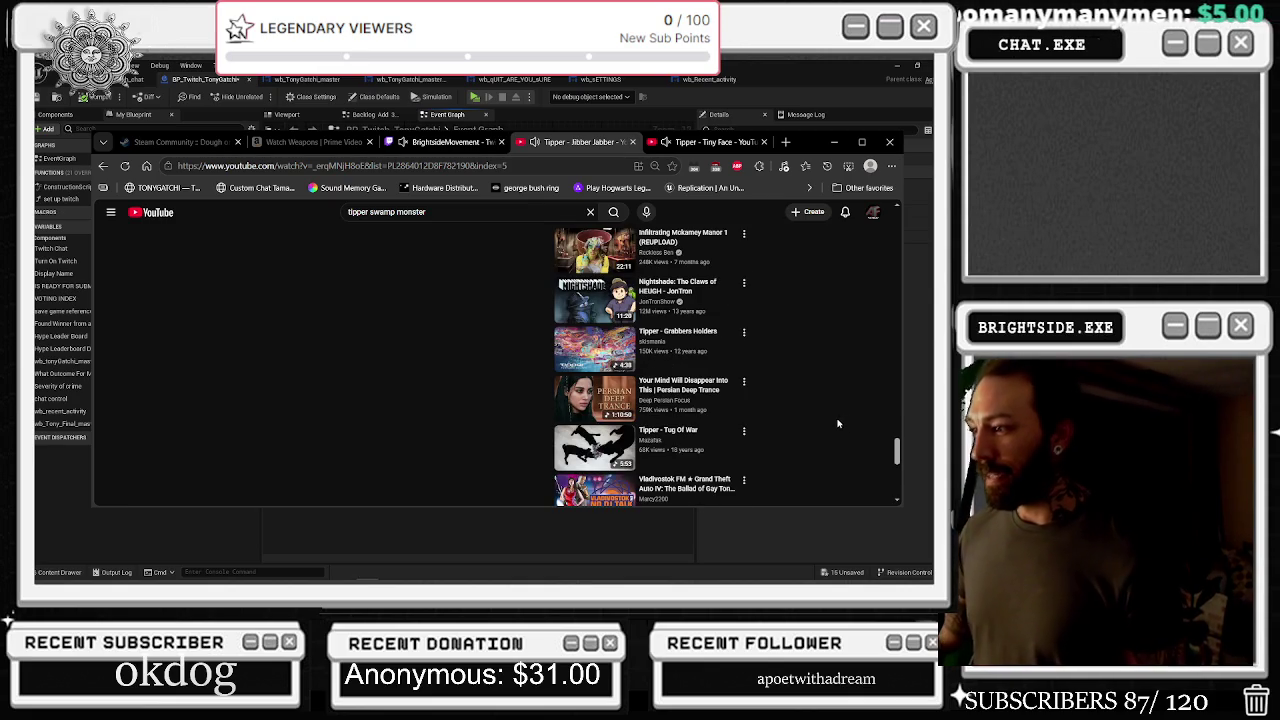
pyautogui.scroll(-2, 838, 424)
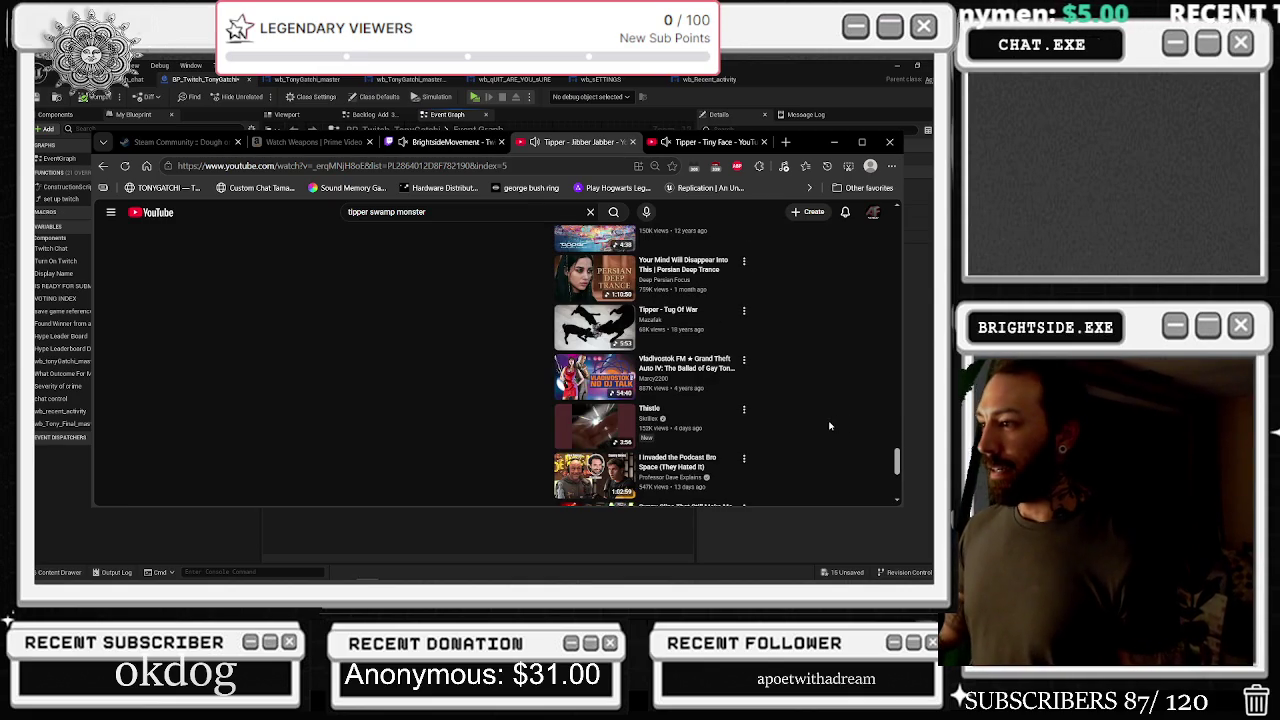
pyautogui.scroll(-2, 819, 427)
pyautogui.scroll(-2, 819, 427)
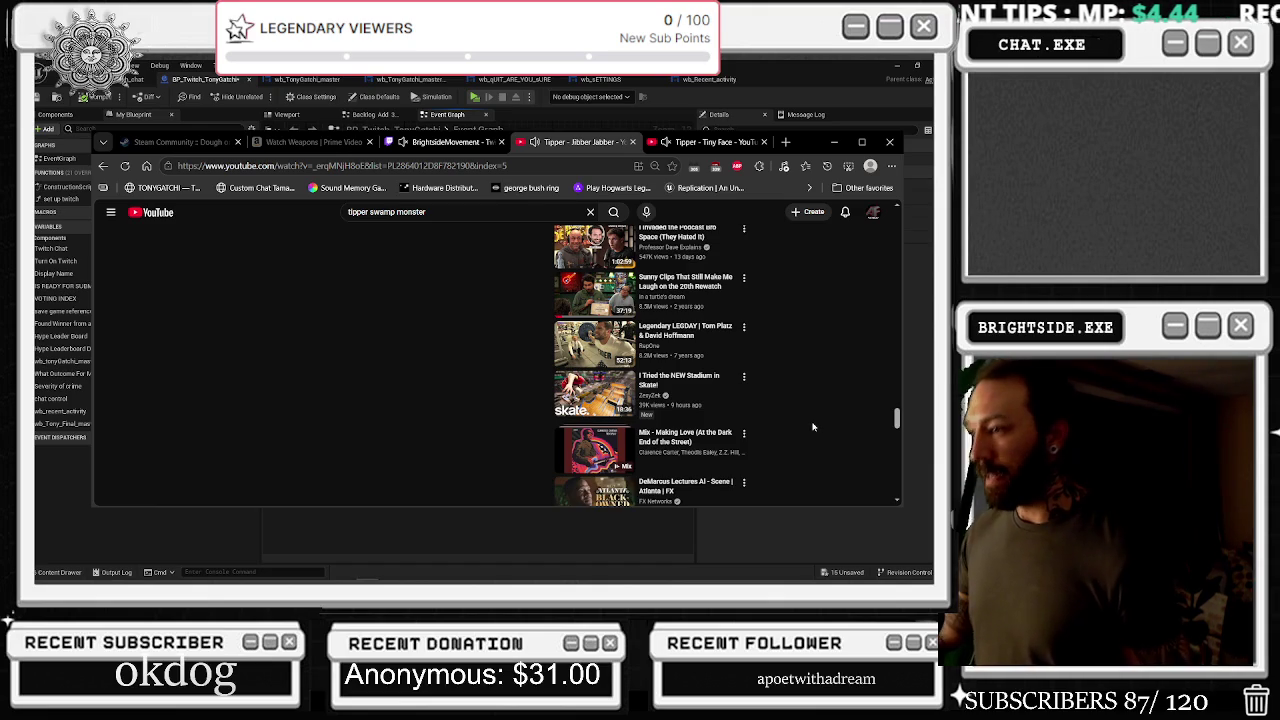
pyautogui.scroll(-1, 812, 426)
pyautogui.scroll(-2, 812, 426)
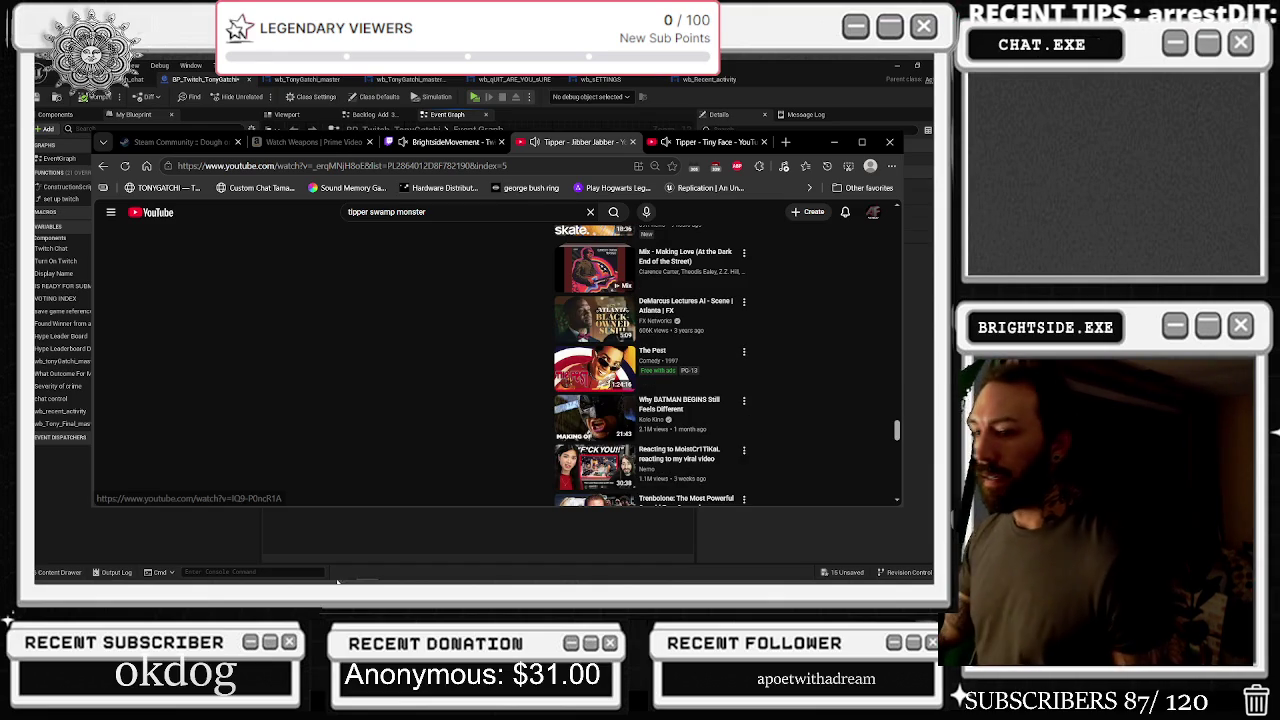
# Bring Discord forward, then hide it and the browser to reveal the Unreal graph
pyautogui.click(101, 571)
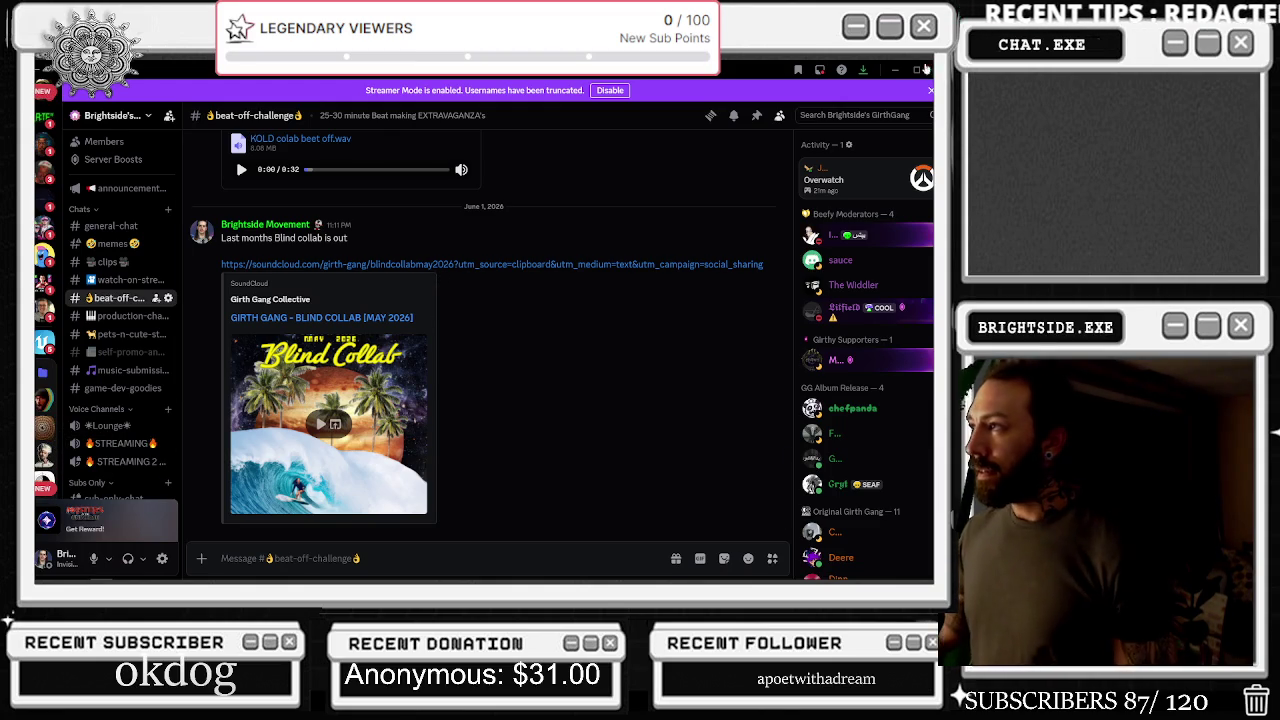
pyautogui.click(893, 69)
pyautogui.click(834, 141)
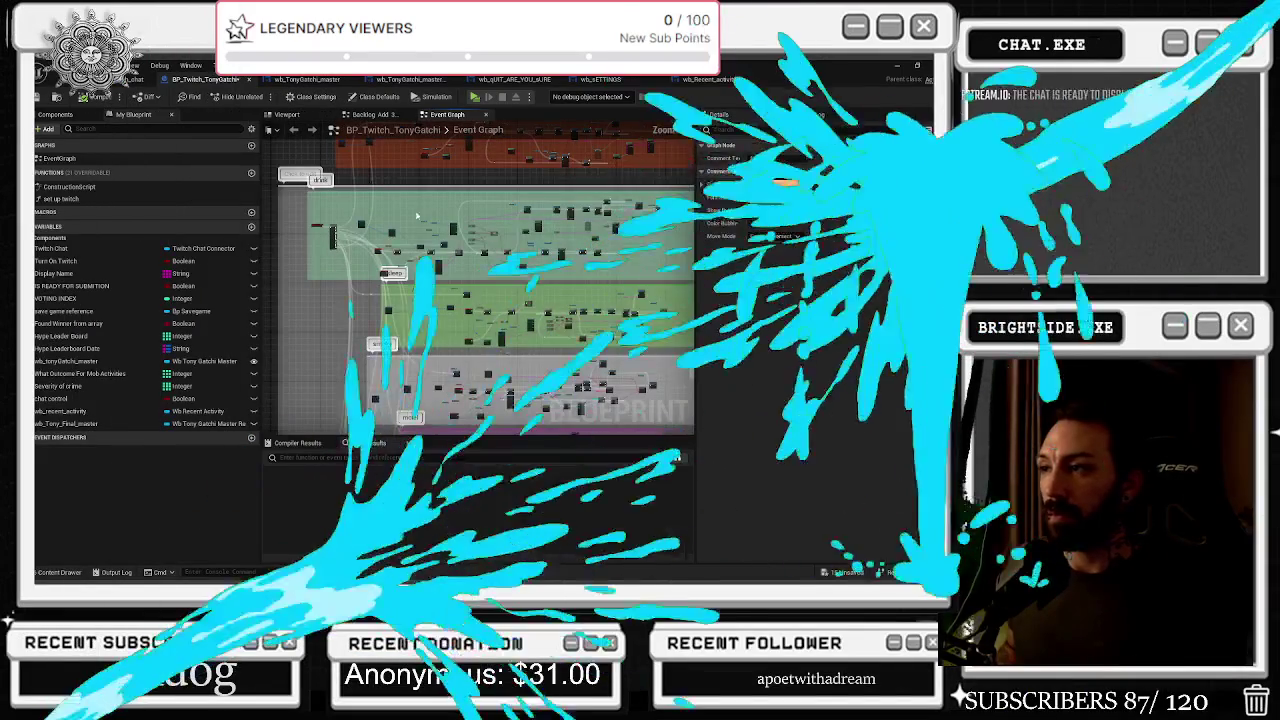
pyautogui.moveTo(526, 357)
pyautogui.mouseDown()
pyautogui.moveTo(438, 240)
pyautogui.moveTo(432, 150)
pyautogui.moveTo(448, 100)
pyautogui.mouseUp()
pyautogui.moveTo(524, 163); pyautogui.dragTo(540, 133)
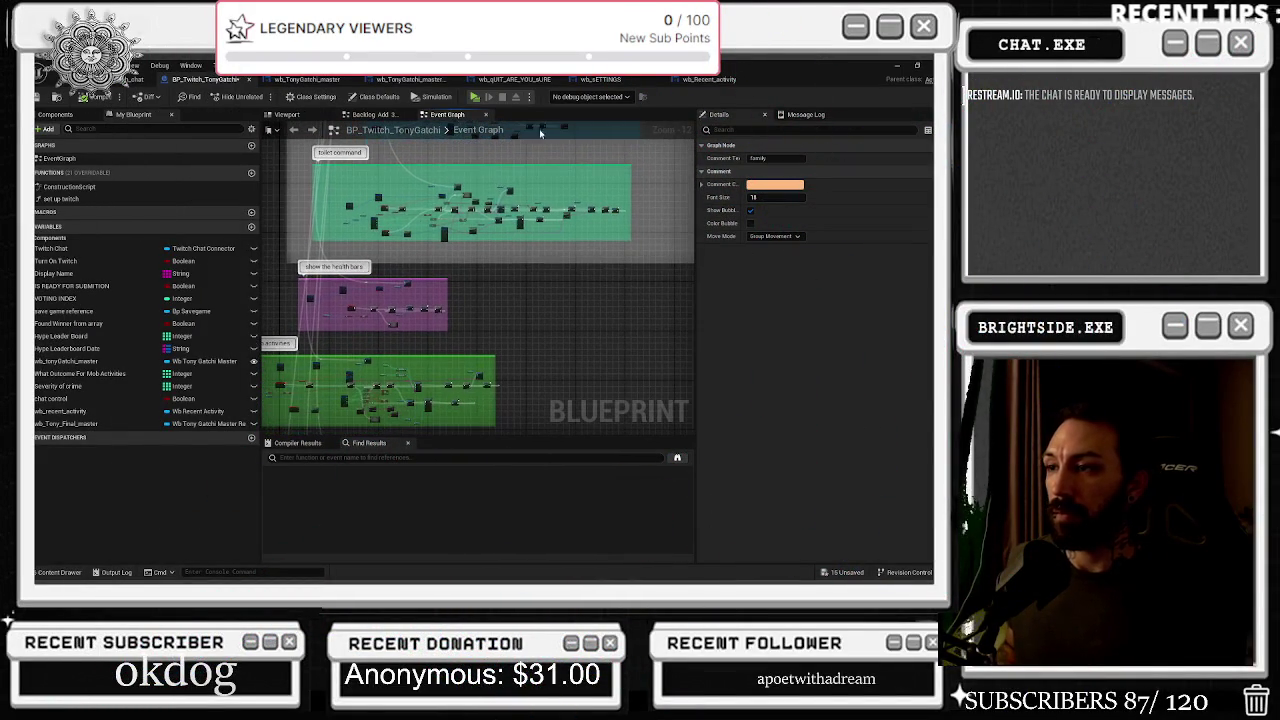
pyautogui.moveTo(463, 322); pyautogui.dragTo(493, 147)
pyautogui.scroll(3, 387, 242)
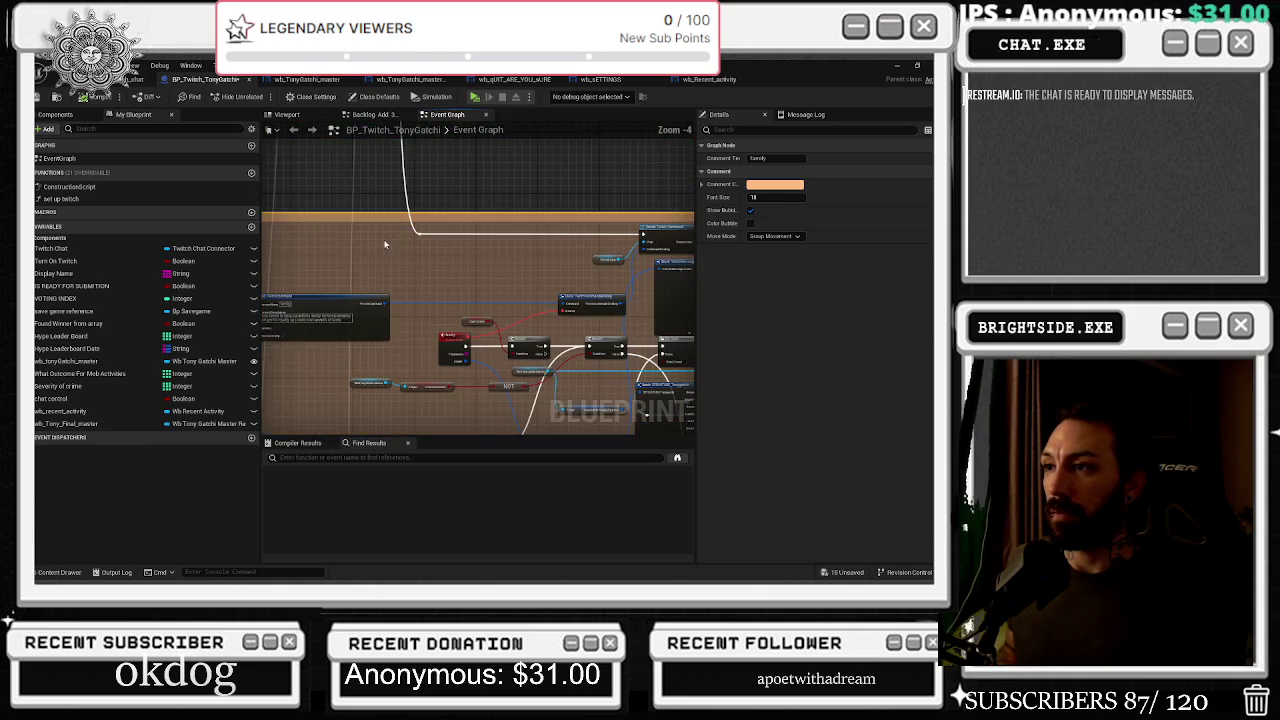
pyautogui.scroll(-3, 387, 236)
pyautogui.moveTo(387, 321)
pyautogui.mouseDown()
pyautogui.moveTo(392, 146)
pyautogui.moveTo(415, 263)
pyautogui.moveTo(425, 150)
pyautogui.mouseUp()
pyautogui.moveTo(440, 440)
pyautogui.mouseDown()
pyautogui.moveTo(470, 260)
pyautogui.moveTo(560, 300)
pyautogui.moveTo(597, 273)
pyautogui.mouseUp()
pyautogui.scroll(11, 597, 273)
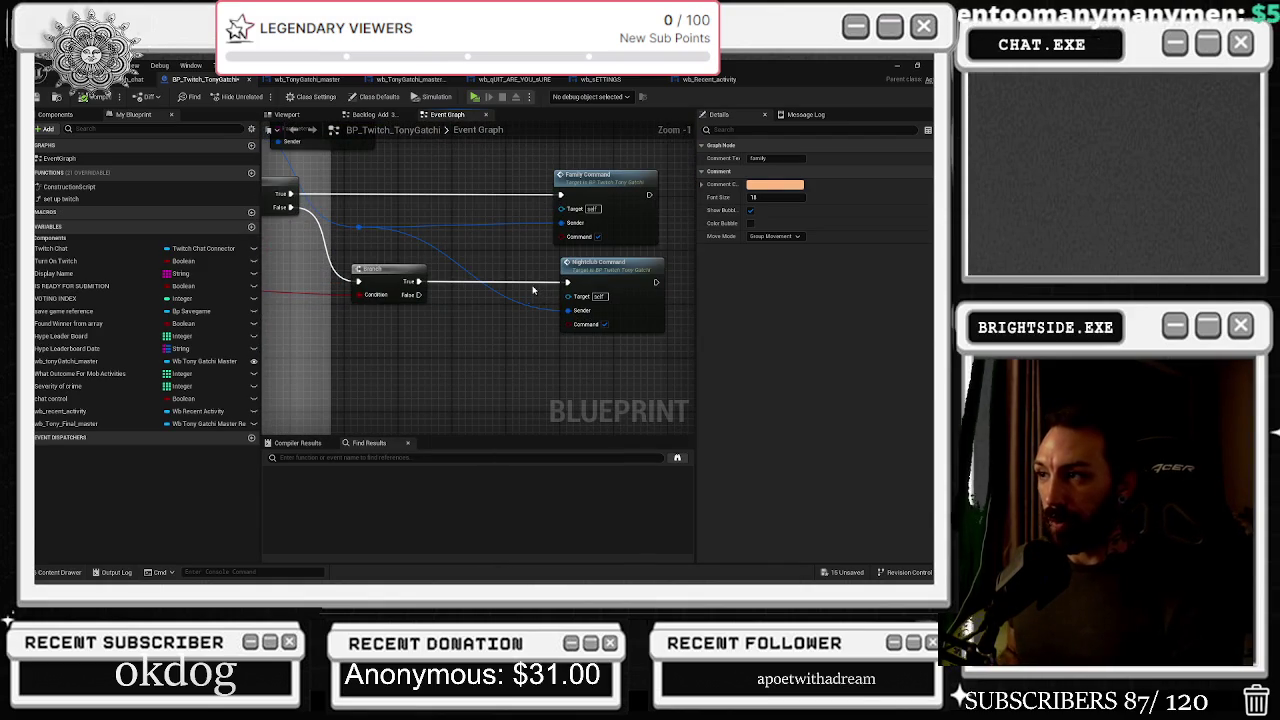
pyautogui.moveTo(393, 314); pyautogui.dragTo(693, 345)
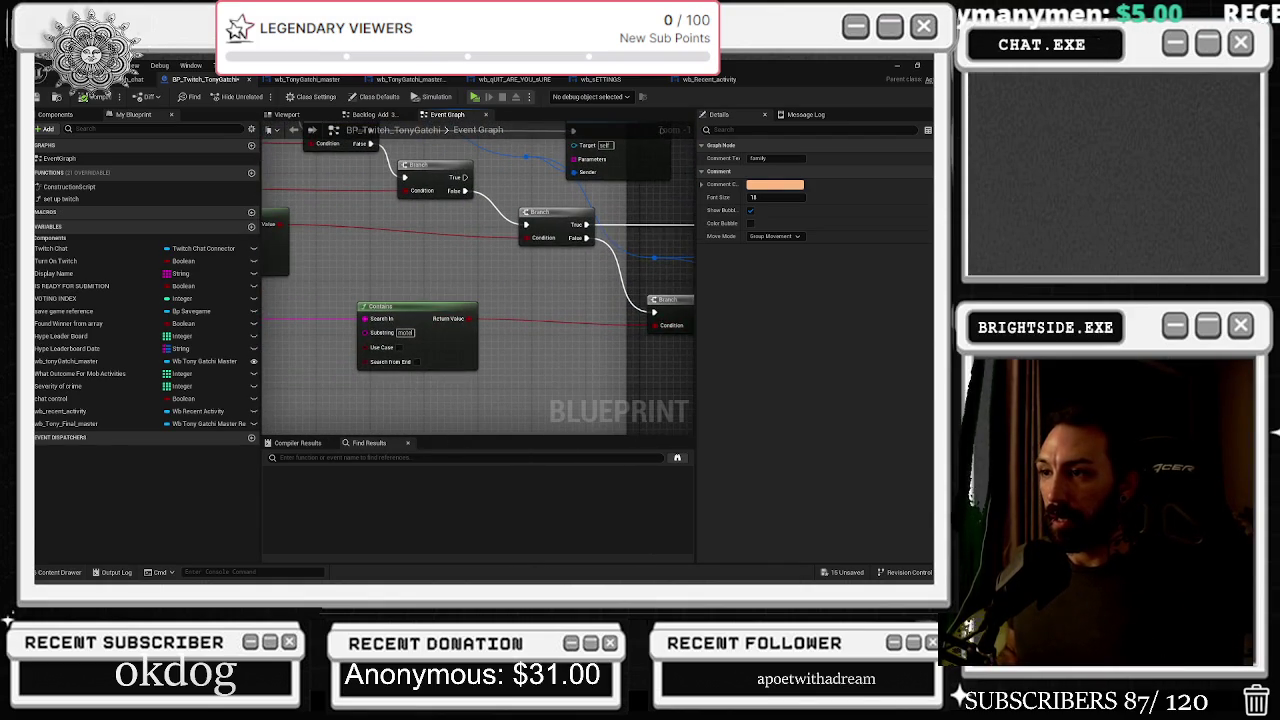
pyautogui.click(474, 317)
pyautogui.moveTo(571, 302); pyautogui.dragTo(531, 174)
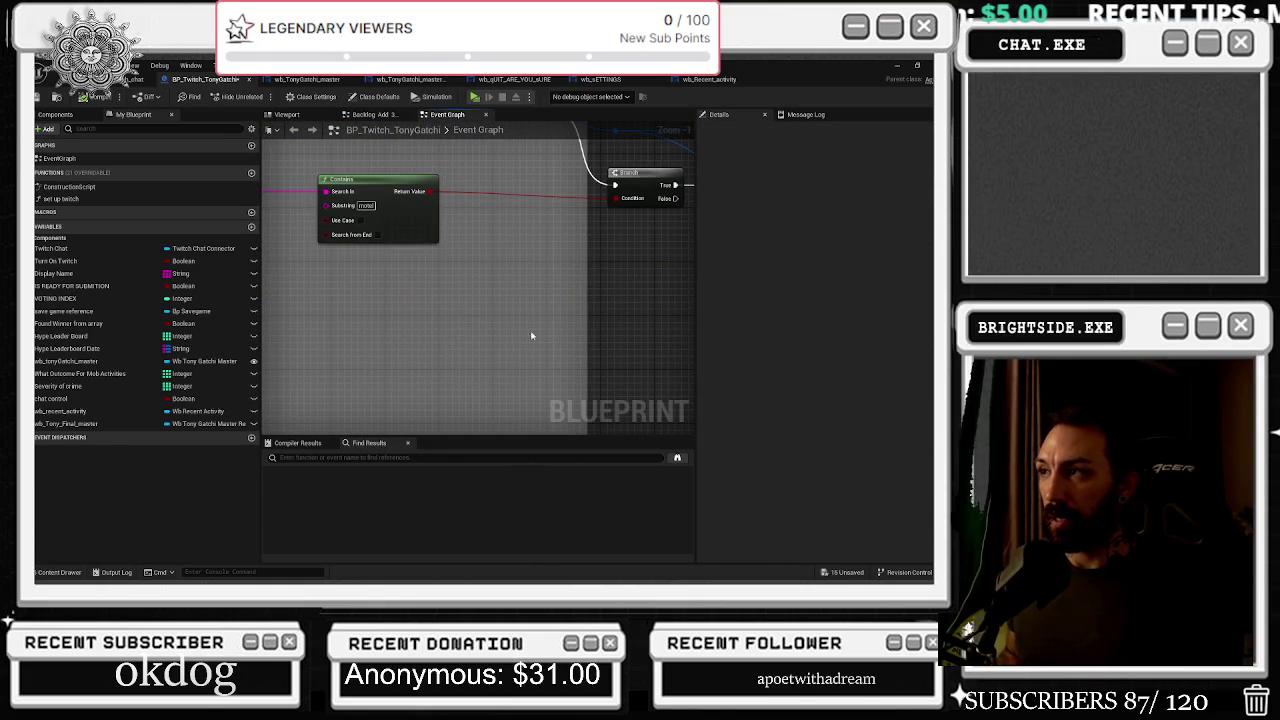
pyautogui.hotkey('ctrl', 'v')
pyautogui.rightClick(528, 330)
# Change the copied Contains node's substring from motel to 'Boss Fight'
pyautogui.scroll(-1, 640, 480)
pyautogui.click(515, 383)
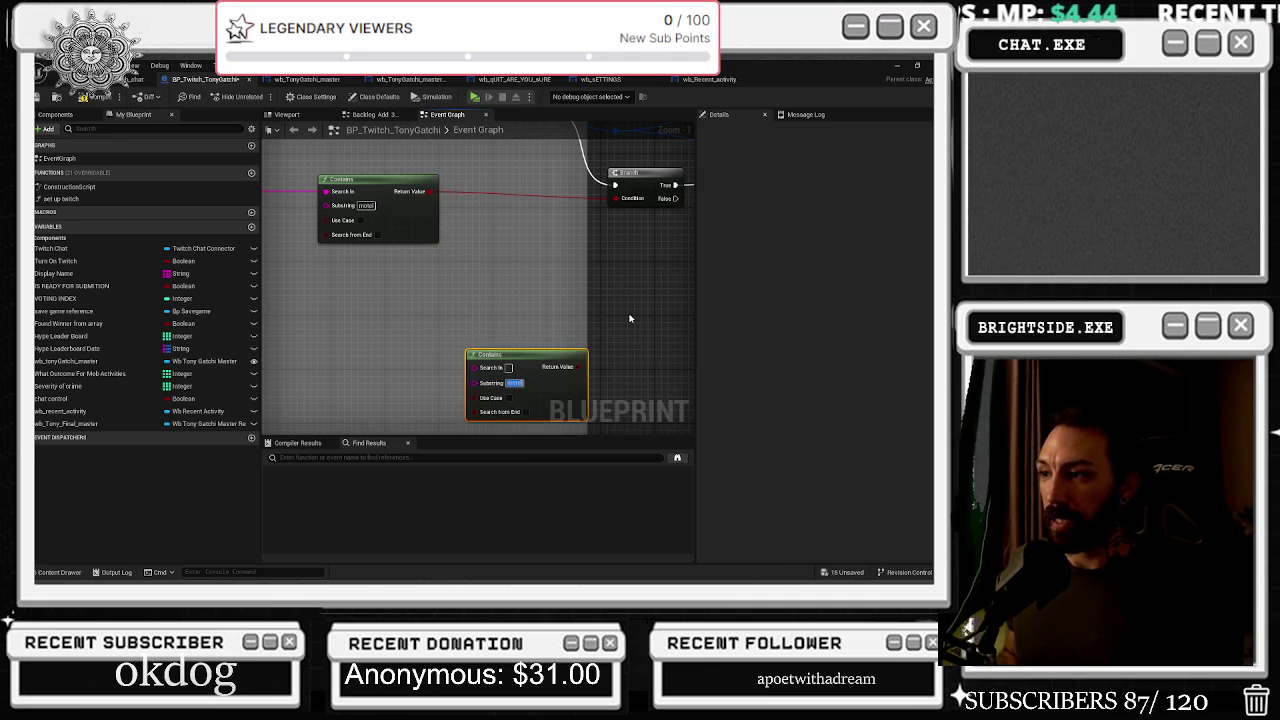
pyautogui.press('BackSpace')
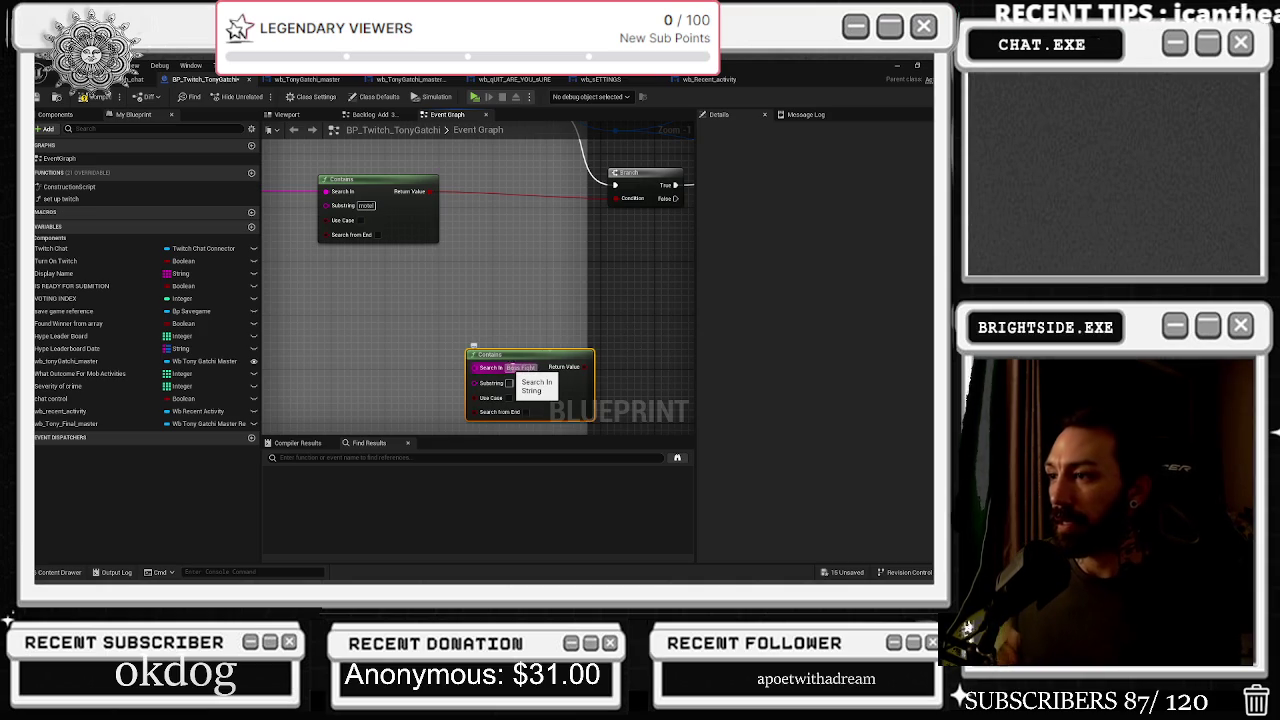
pyautogui.click(548, 349)
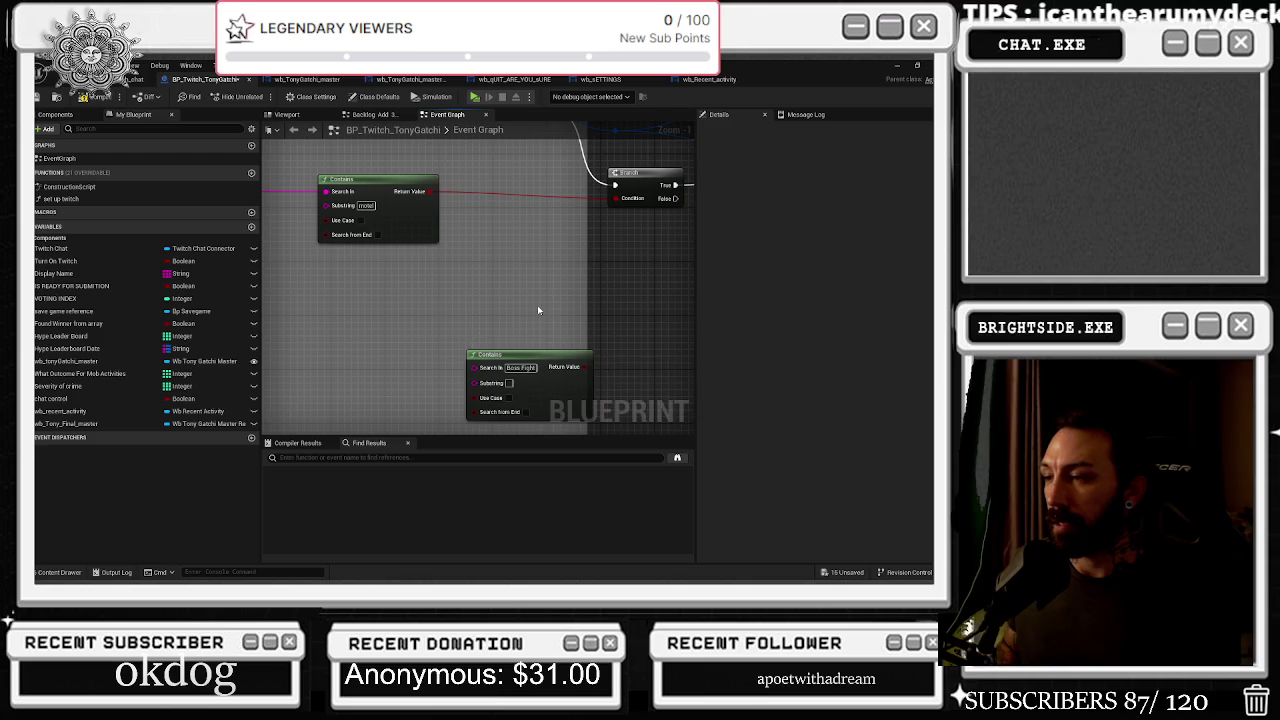
# Add a Branch off the first Branch's False output, its Condition wired to the Contains result
pyautogui.moveTo(517, 309)
pyautogui.mouseDown()
pyautogui.moveTo(802, 312)
pyautogui.moveTo(390, 298)
pyautogui.mouseUp()
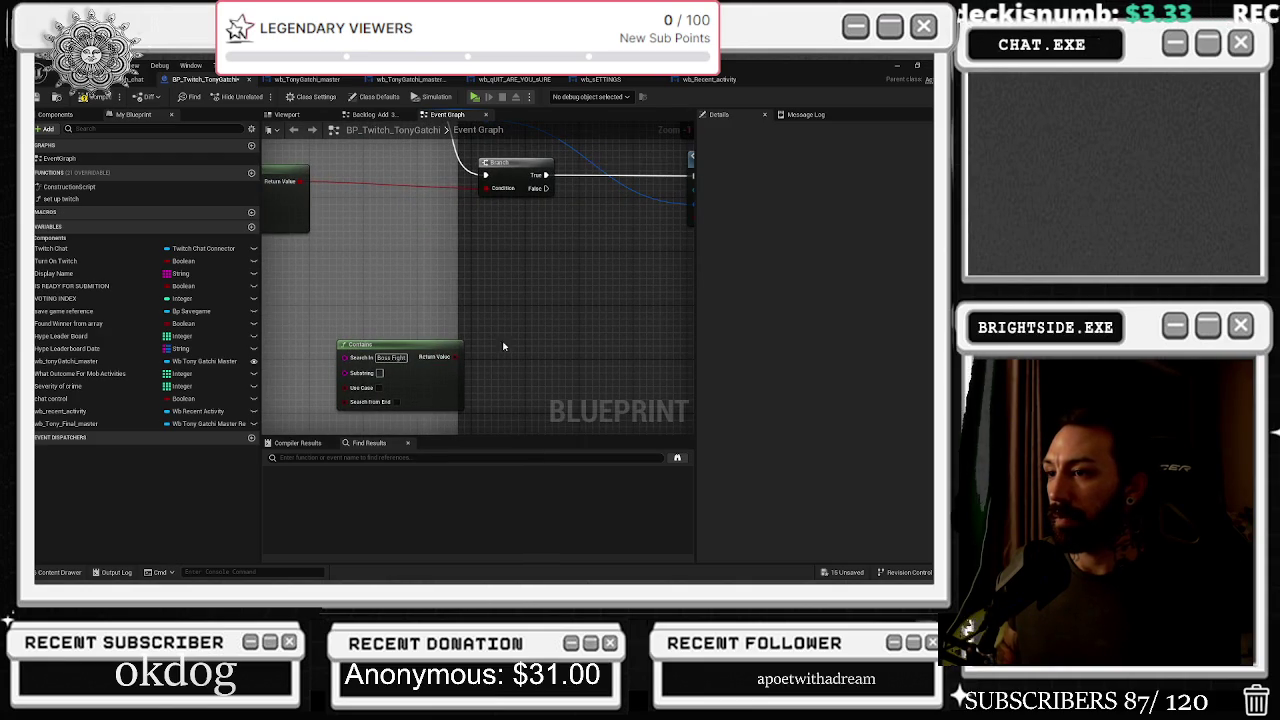
pyautogui.click(622, 276)
pyautogui.moveTo(546, 188)
pyautogui.mouseDown()
pyautogui.moveTo(614, 277)
pyautogui.moveTo(628, 275)
pyautogui.mouseUp()
pyautogui.press('Escape')
pyautogui.moveTo(546, 188)
pyautogui.mouseDown()
pyautogui.moveTo(634, 284)
pyautogui.moveTo(457, 372)
pyautogui.moveTo(455, 357)
pyautogui.mouseUp()
pyautogui.scroll(-4, 331, 263)
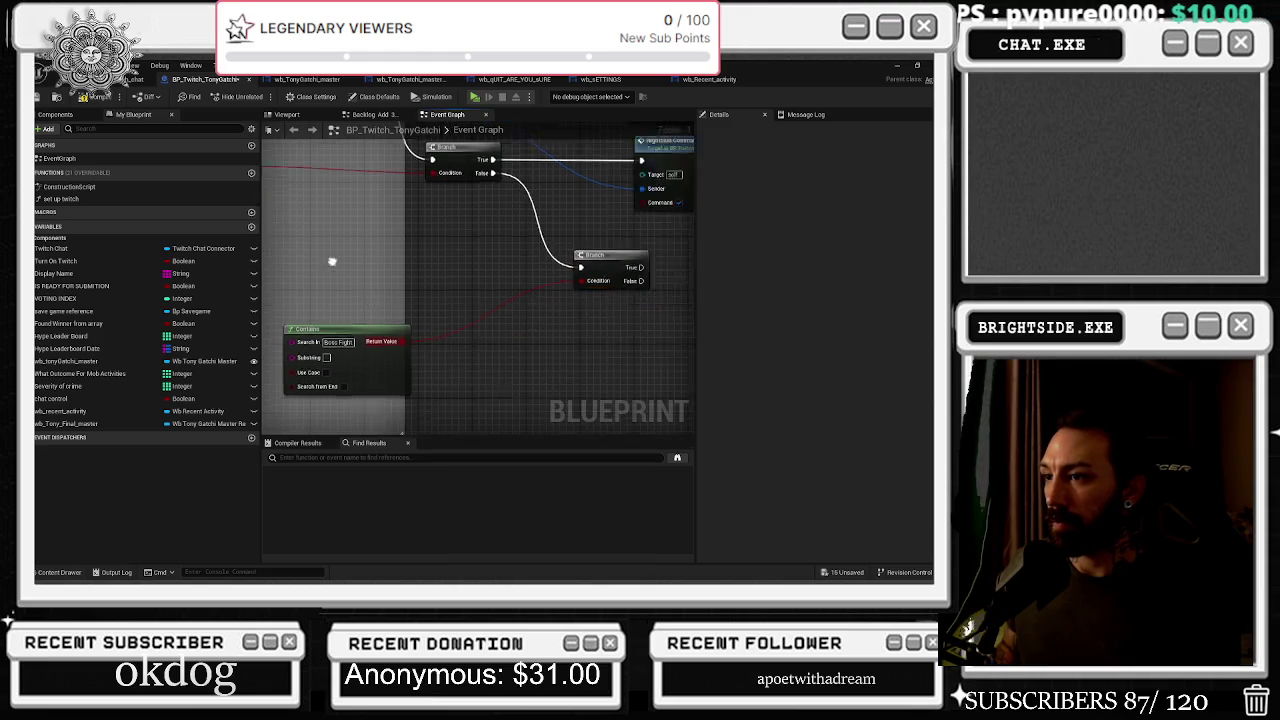
# Connect the chat message string to the Boss Fight Contains node's Search In pin
pyautogui.scroll(3, 425, 258)
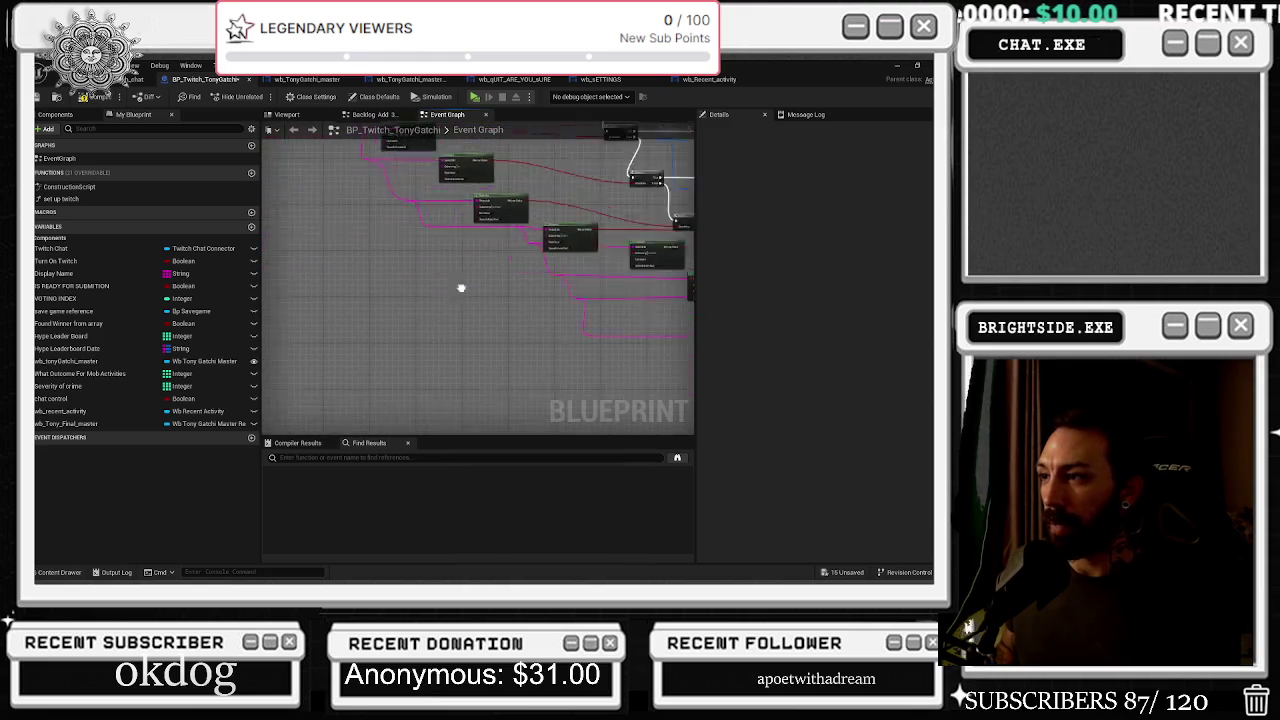
pyautogui.moveTo(467, 347)
pyautogui.mouseDown()
pyautogui.moveTo(471, 337)
pyautogui.moveTo(528, 366)
pyautogui.moveTo(723, 292)
pyautogui.moveTo(645, 327)
pyautogui.moveTo(575, 318)
pyautogui.mouseUp()
pyautogui.scroll(-3, 471, 337)
pyautogui.scroll(3, 640, 325)
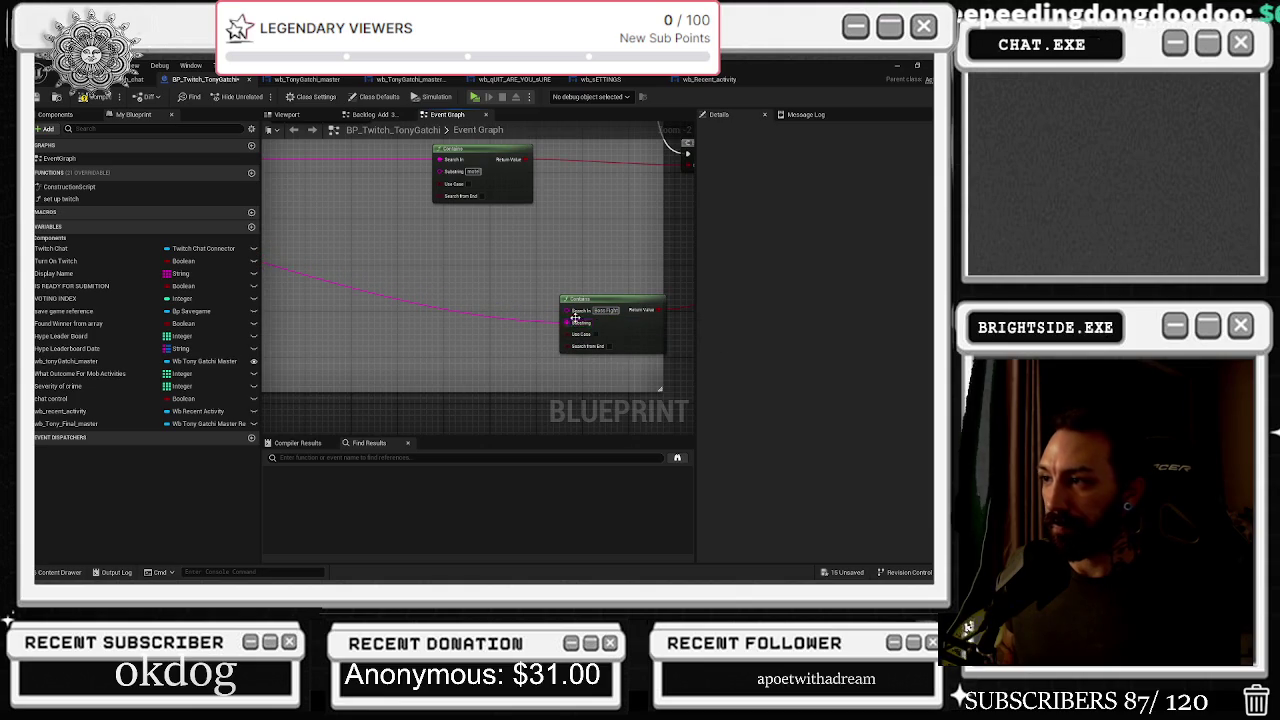
pyautogui.scroll(-2, 531, 322)
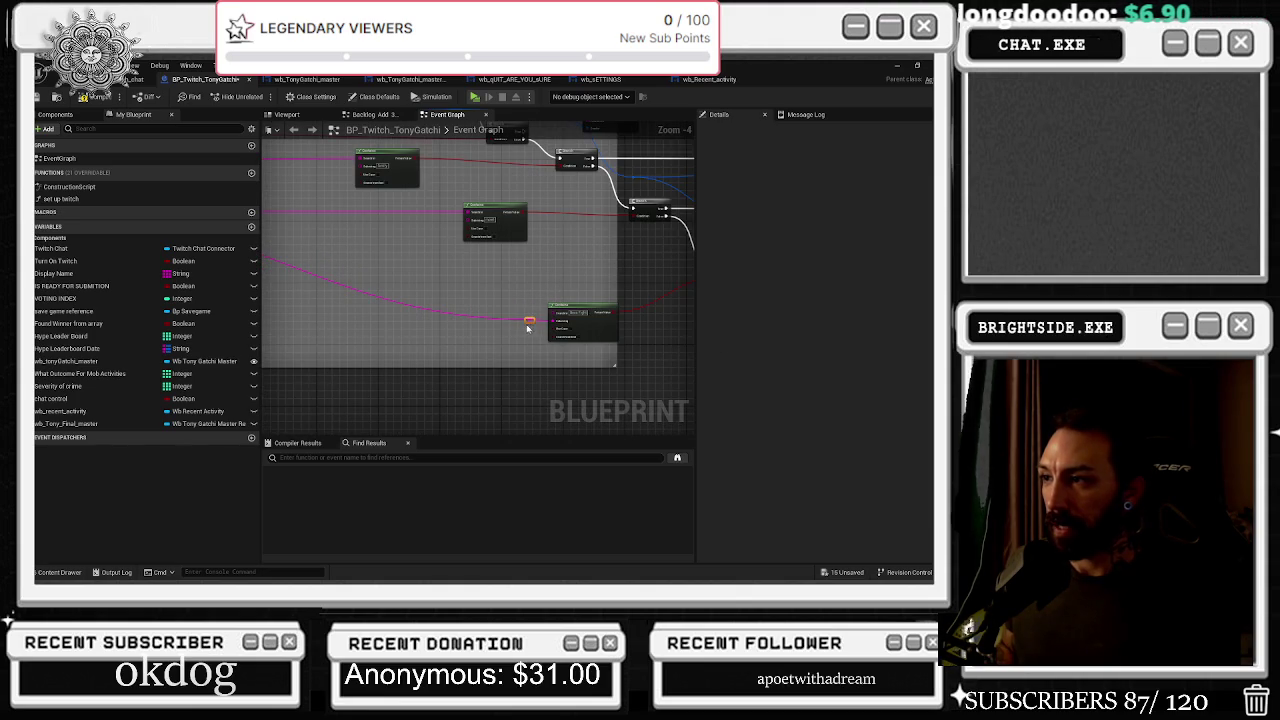
# Shift the new Branch node slightly left, deselect it, and add a new Boolean variable
pyautogui.moveTo(301, 313)
pyautogui.mouseDown()
pyautogui.moveTo(365, 315)
pyautogui.moveTo(121, 328)
pyautogui.mouseUp()
pyautogui.scroll(1, 550, 280)
pyautogui.moveTo(551, 288)
pyautogui.mouseDown()
pyautogui.moveTo(435, 300)
pyautogui.moveTo(563, 271)
pyautogui.mouseUp()
pyautogui.click(574, 308)
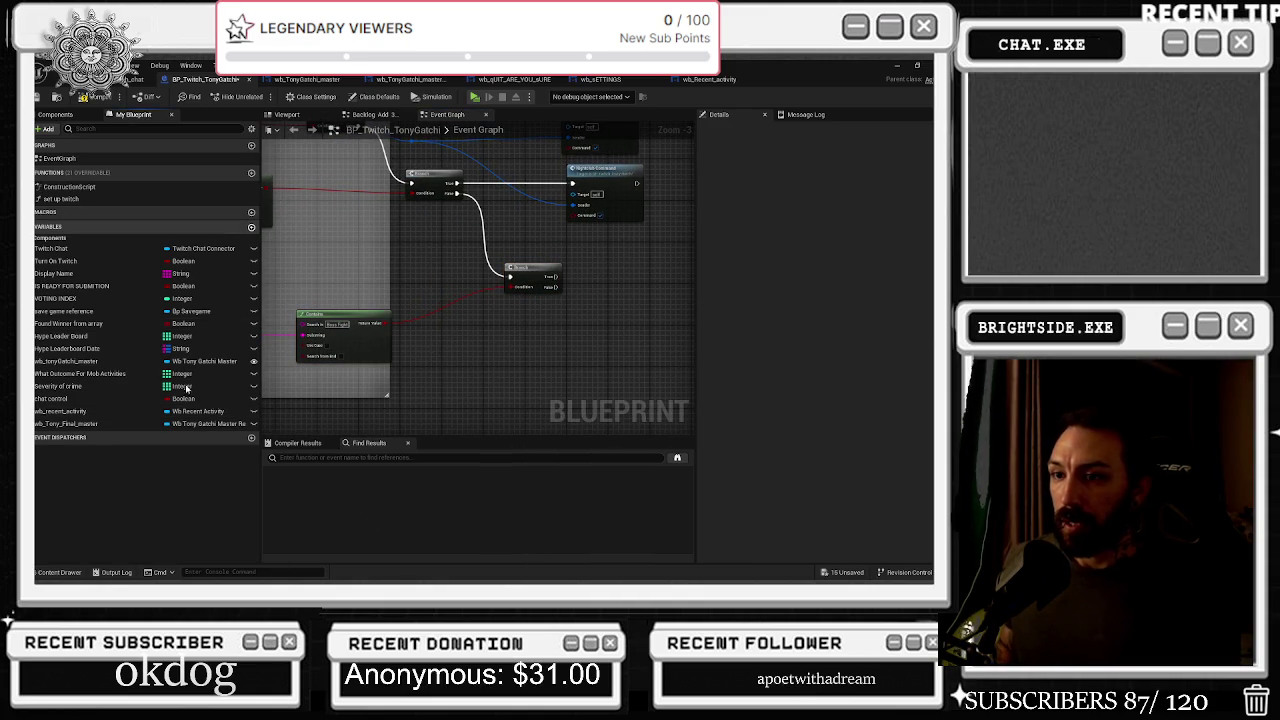
pyautogui.click(251, 227)
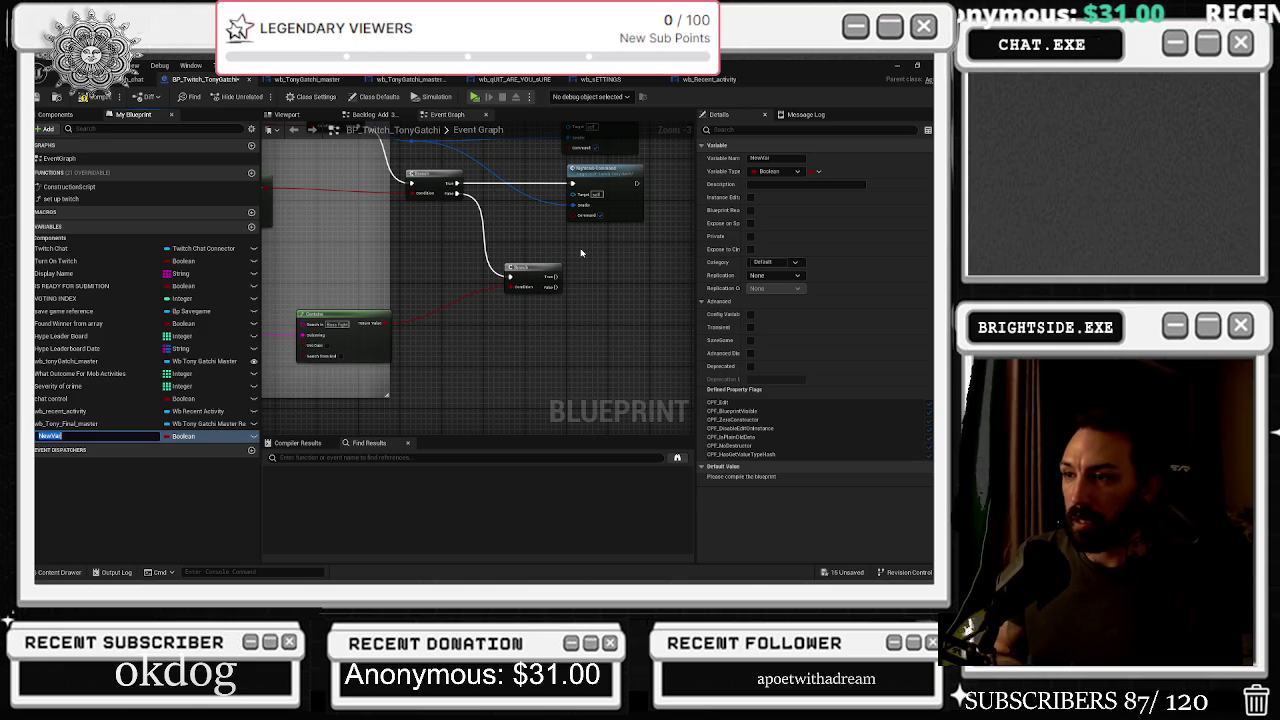
# Delete the default NewVar Boolean and drop a wb_Tony_Final_master getter below the Boss Fight branch
pyautogui.click(131, 437)
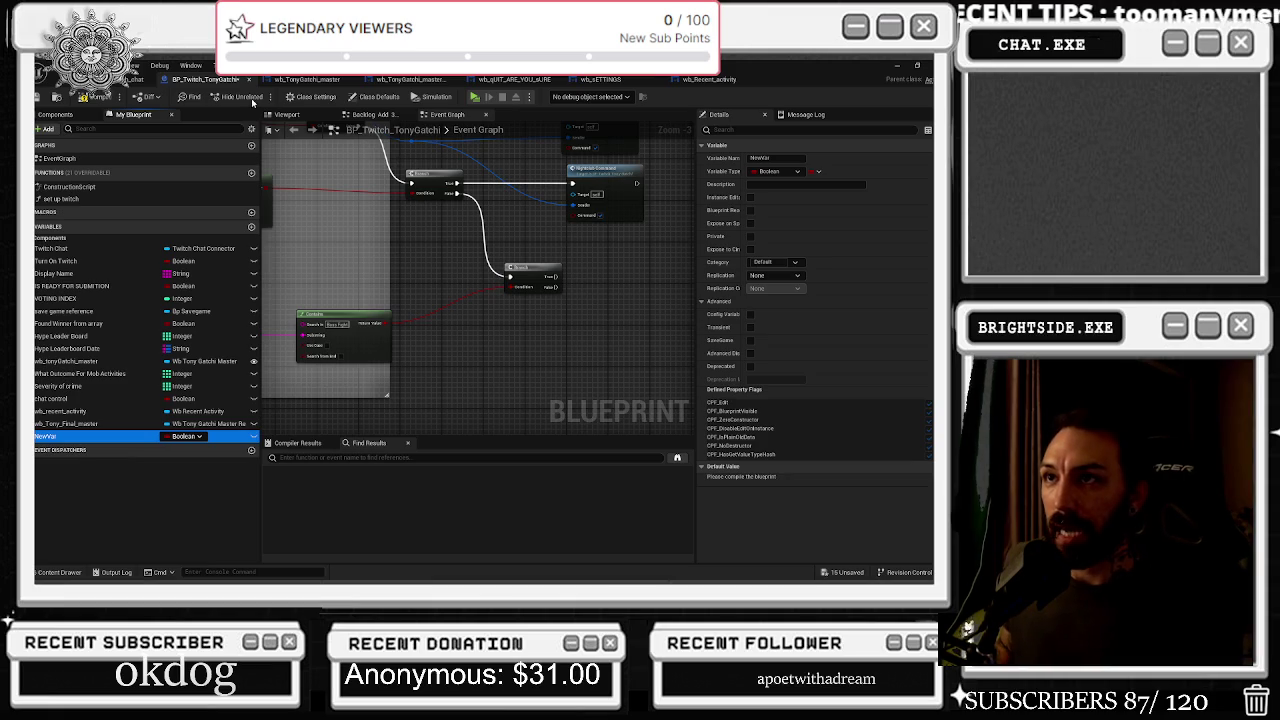
pyautogui.press('Delete')
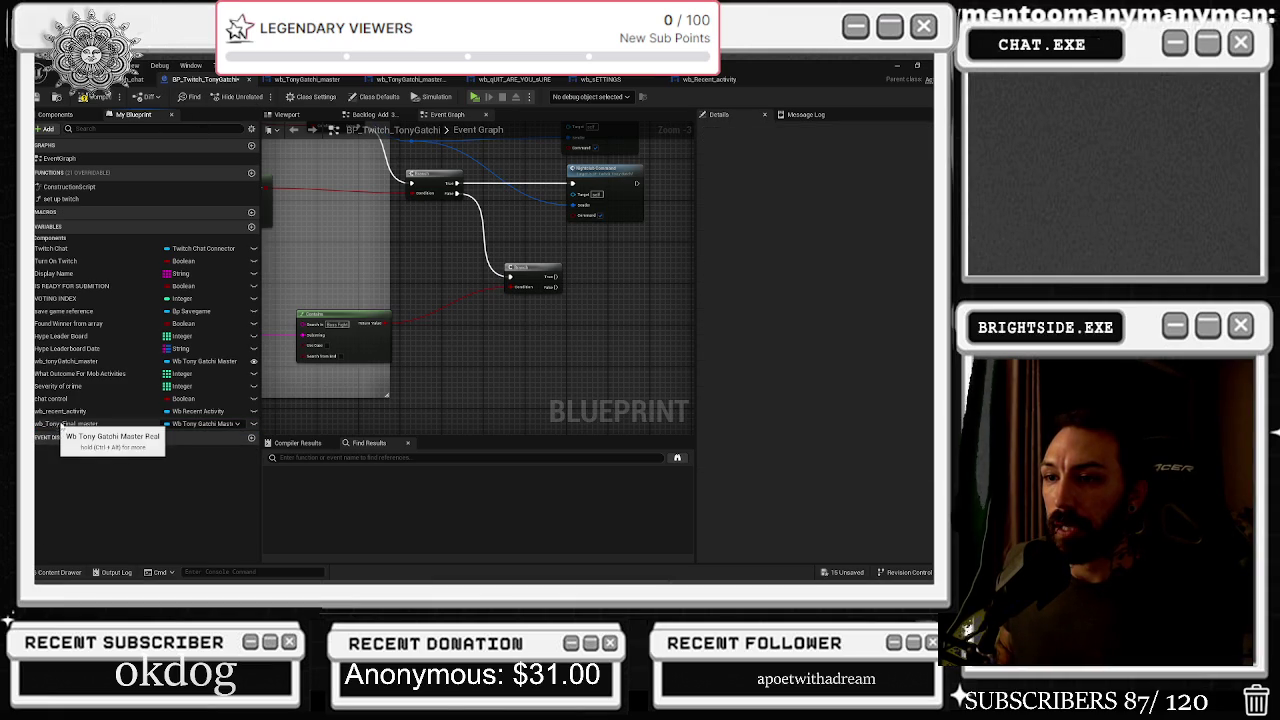
pyautogui.moveTo(481, 390); pyautogui.dragTo(503, 354)
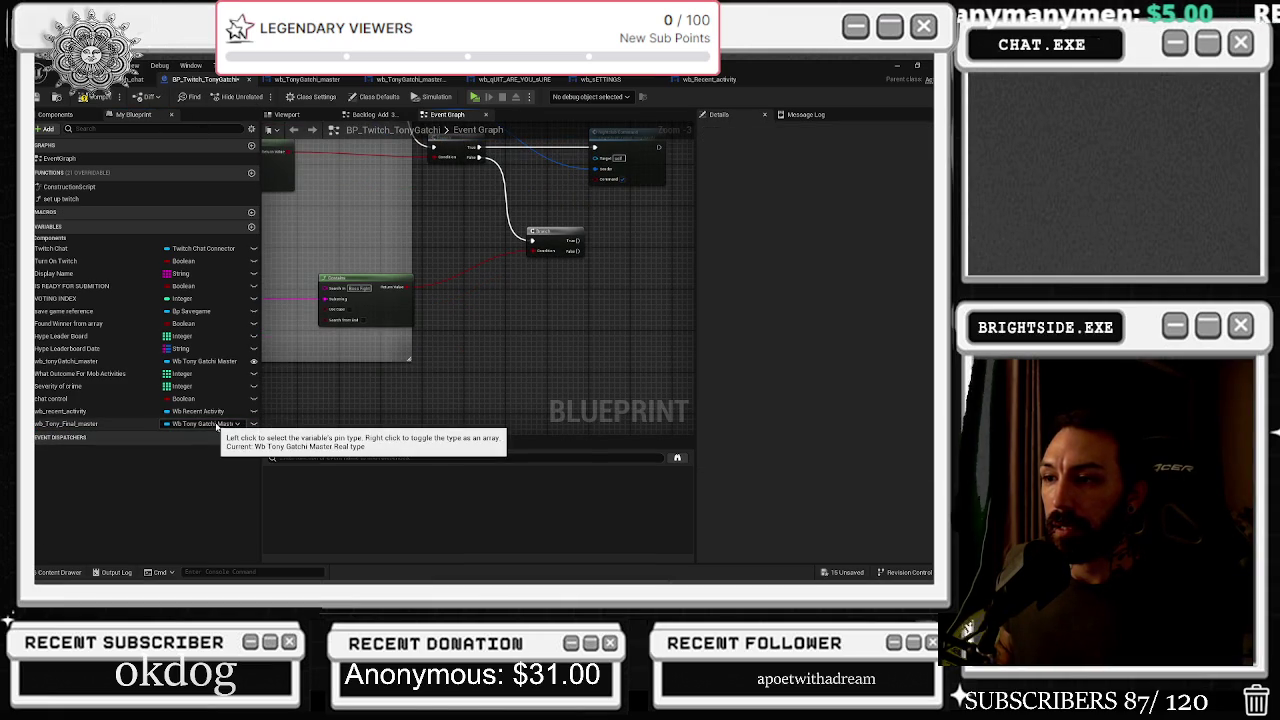
pyautogui.moveTo(130, 424)
pyautogui.mouseDown()
pyautogui.moveTo(326, 374)
pyautogui.moveTo(420, 383)
pyautogui.moveTo(416, 368)
pyautogui.mouseUp()
pyautogui.click(492, 313)
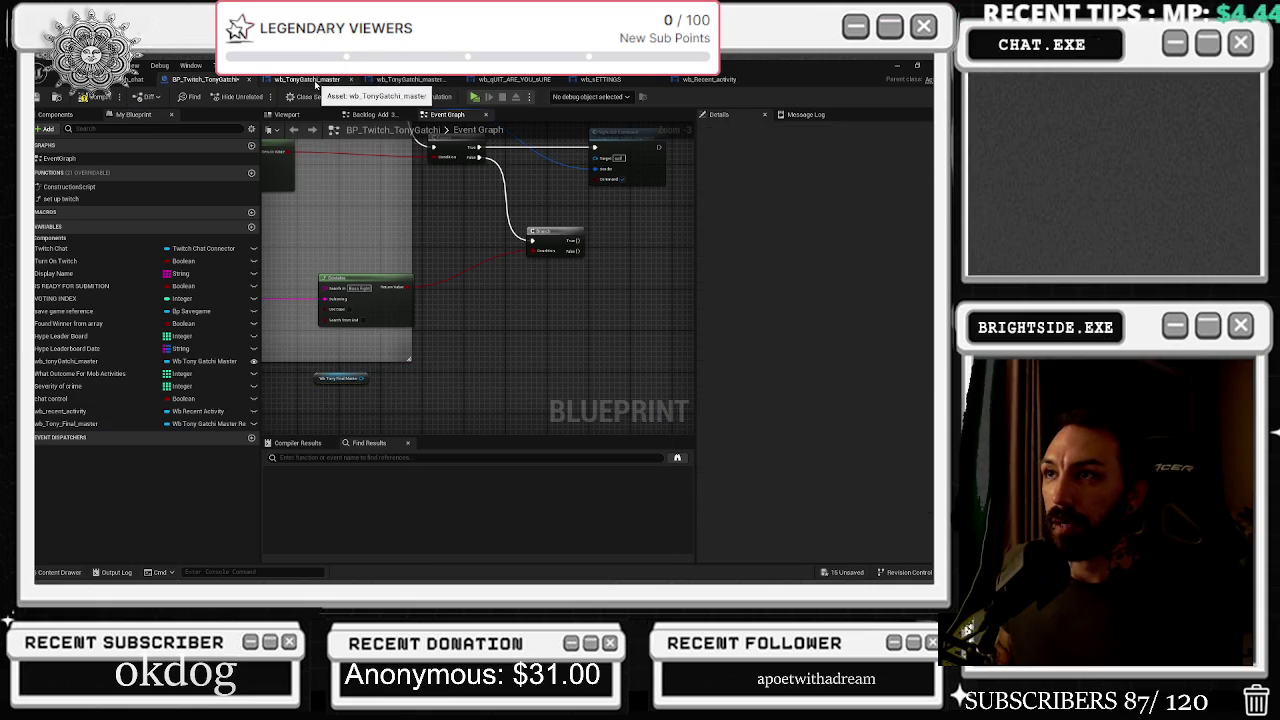
# Browse the wb_TonyGatchi_master and Settings/Quit widget layouts, then return to BP_Twitch_TonyGatchi
pyautogui.click(310, 80)
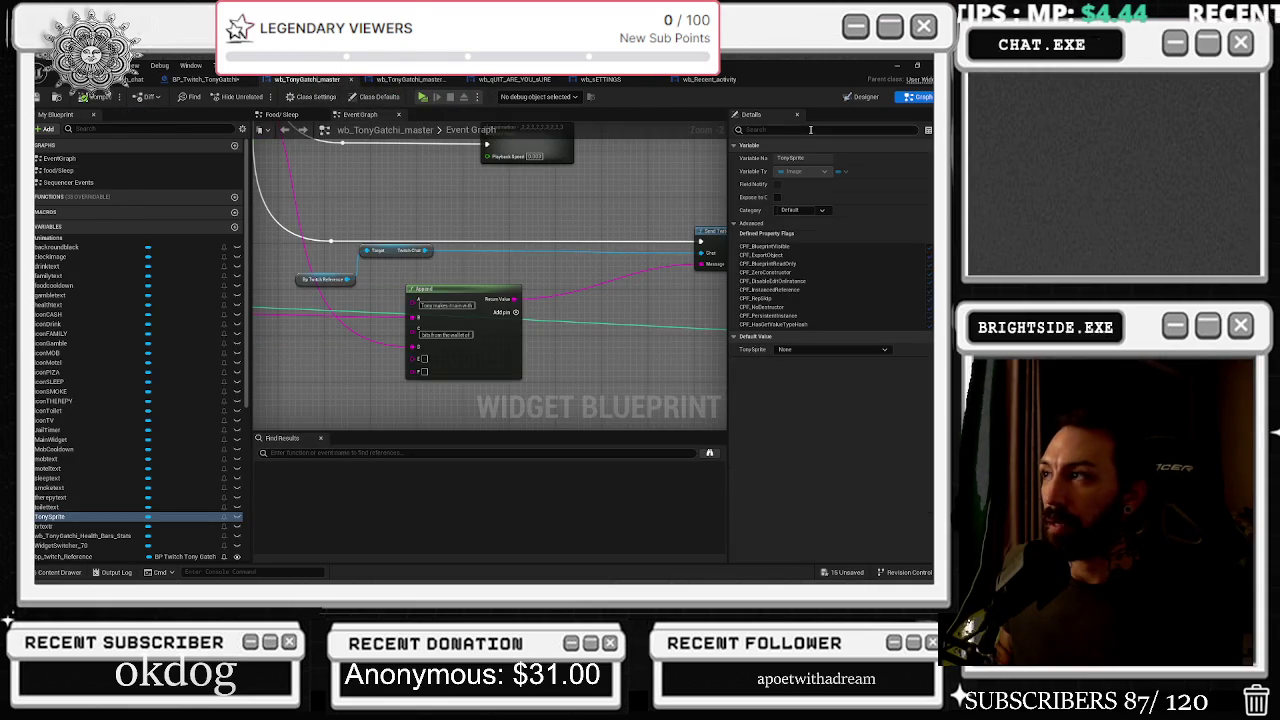
pyautogui.click(862, 96)
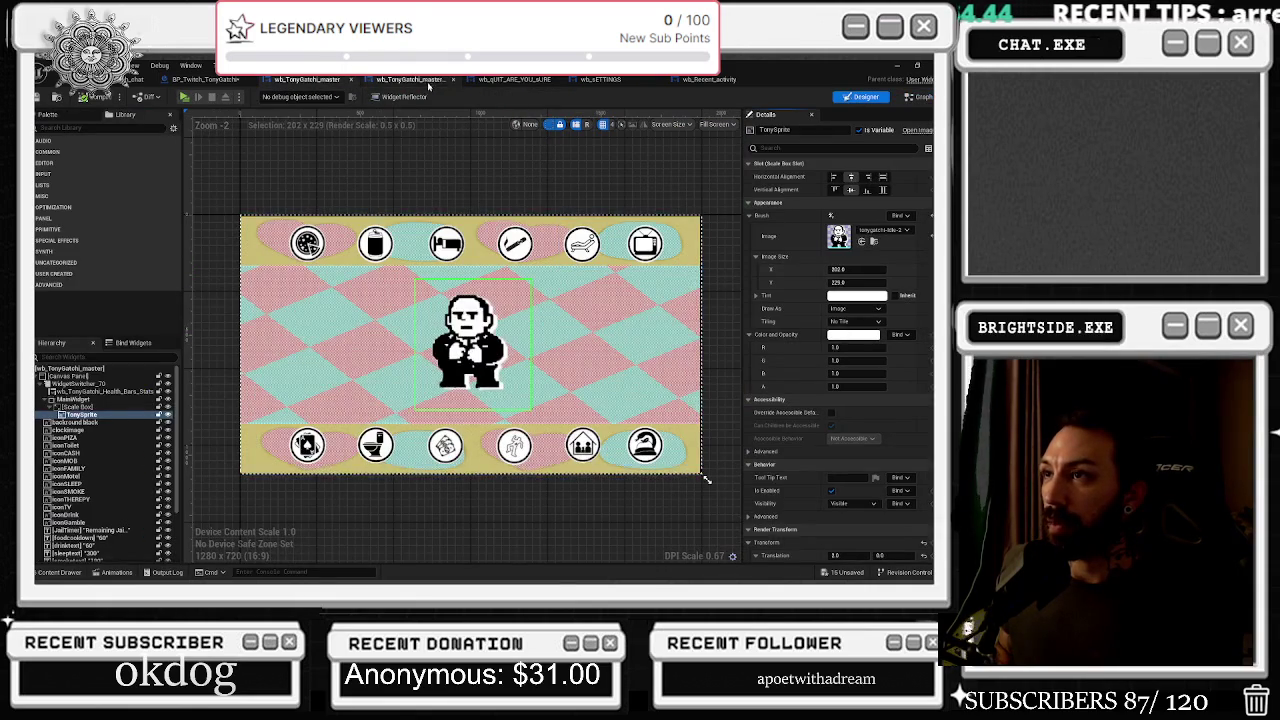
pyautogui.click(428, 84)
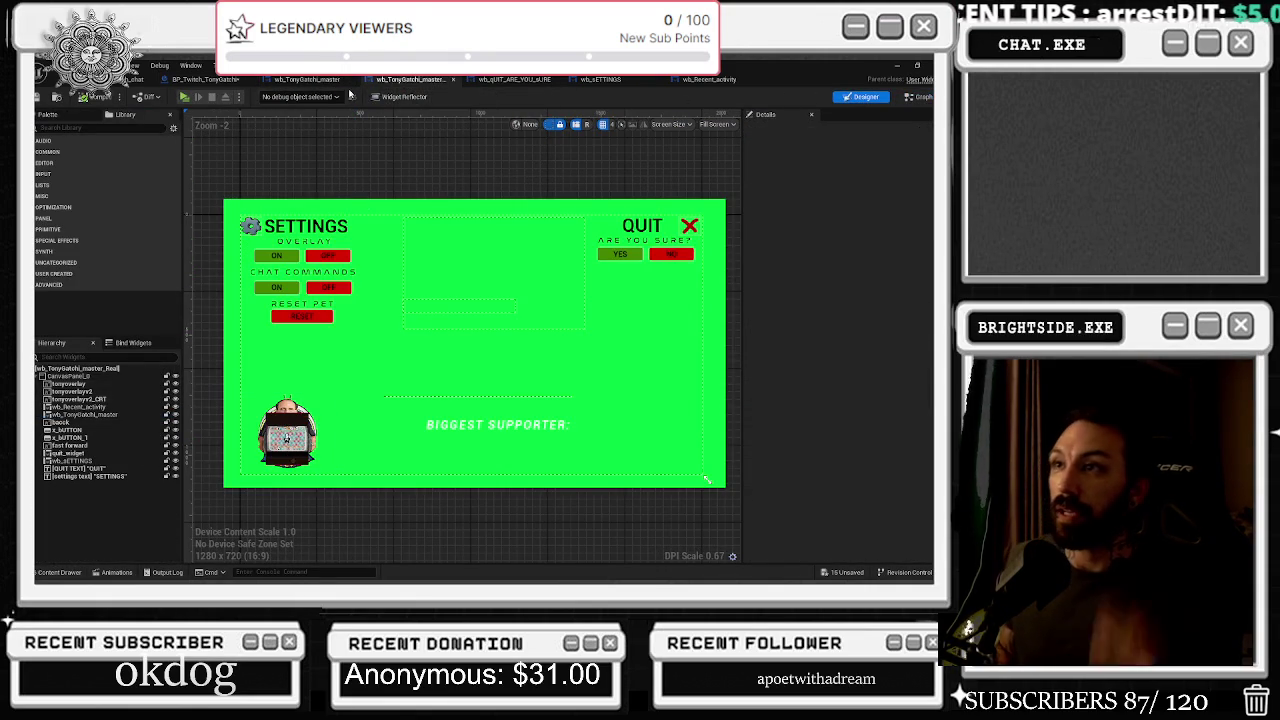
pyautogui.click(310, 80)
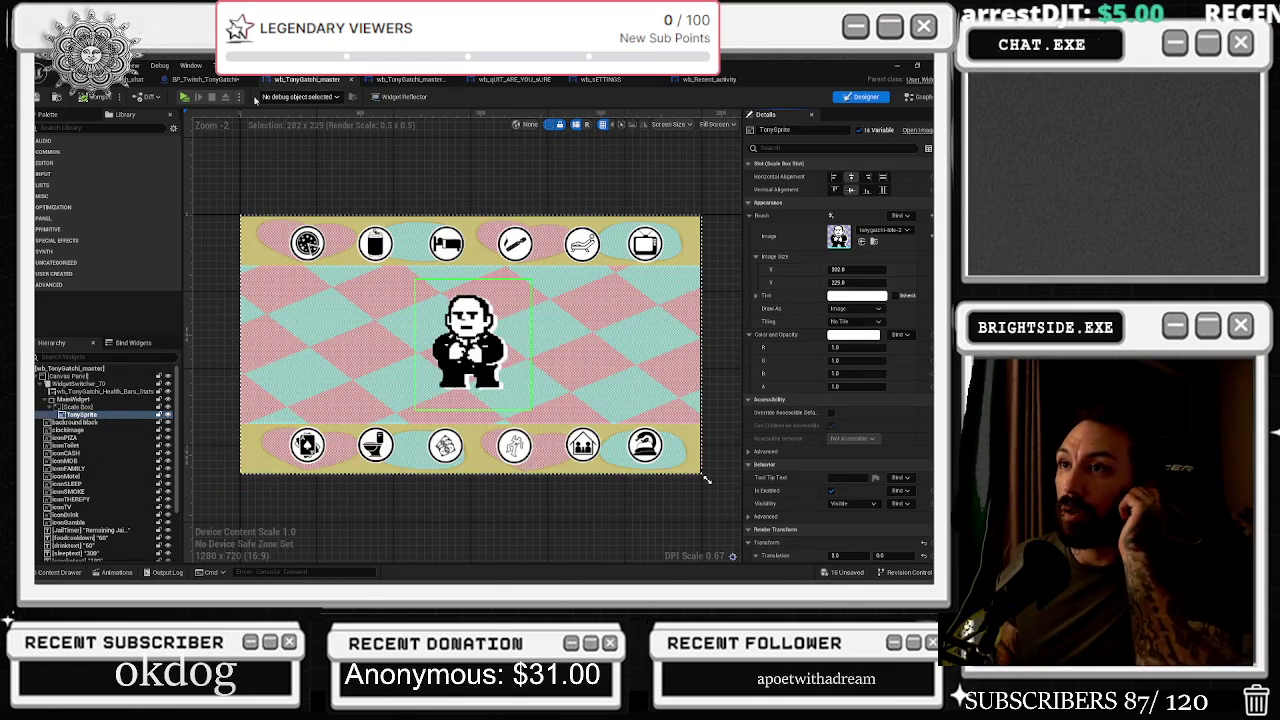
pyautogui.click(205, 79)
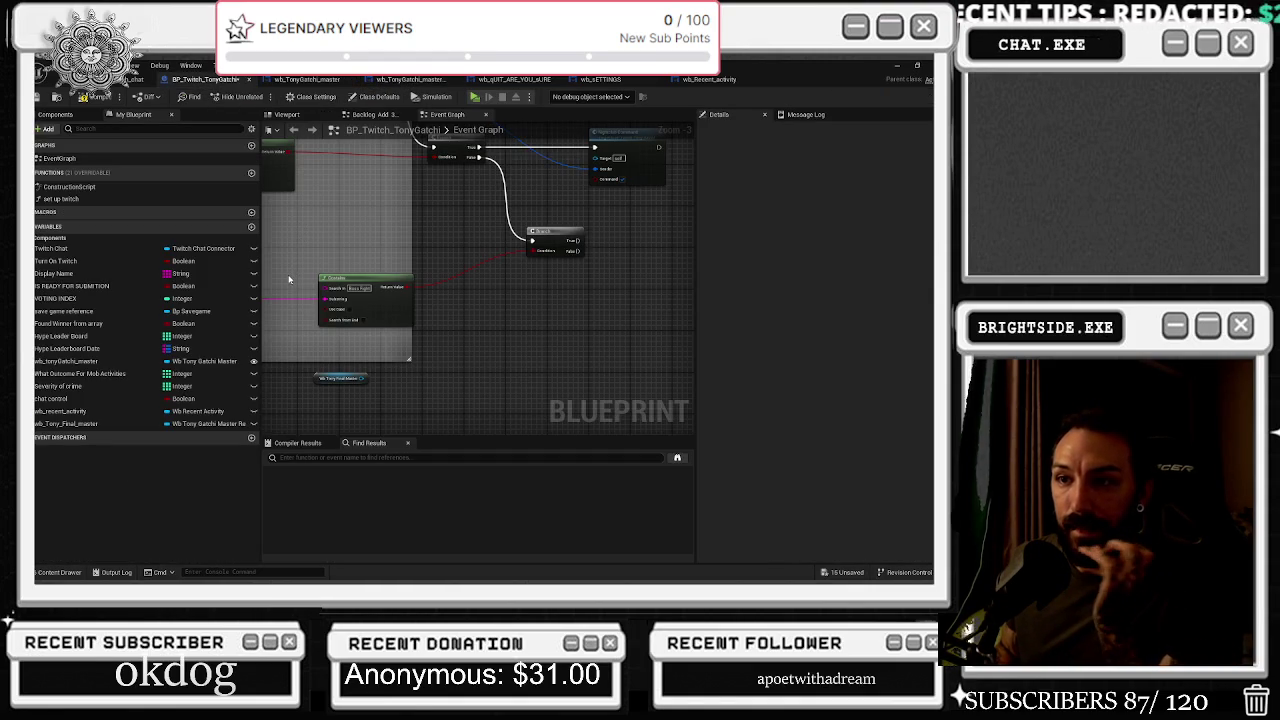
# Place a wb_tonyGatchi_master getter in the Twitch graph and open the wb_TonyGatchi_master widget
pyautogui.moveTo(239, 363); pyautogui.dragTo(352, 390)
pyautogui.click(410, 79)
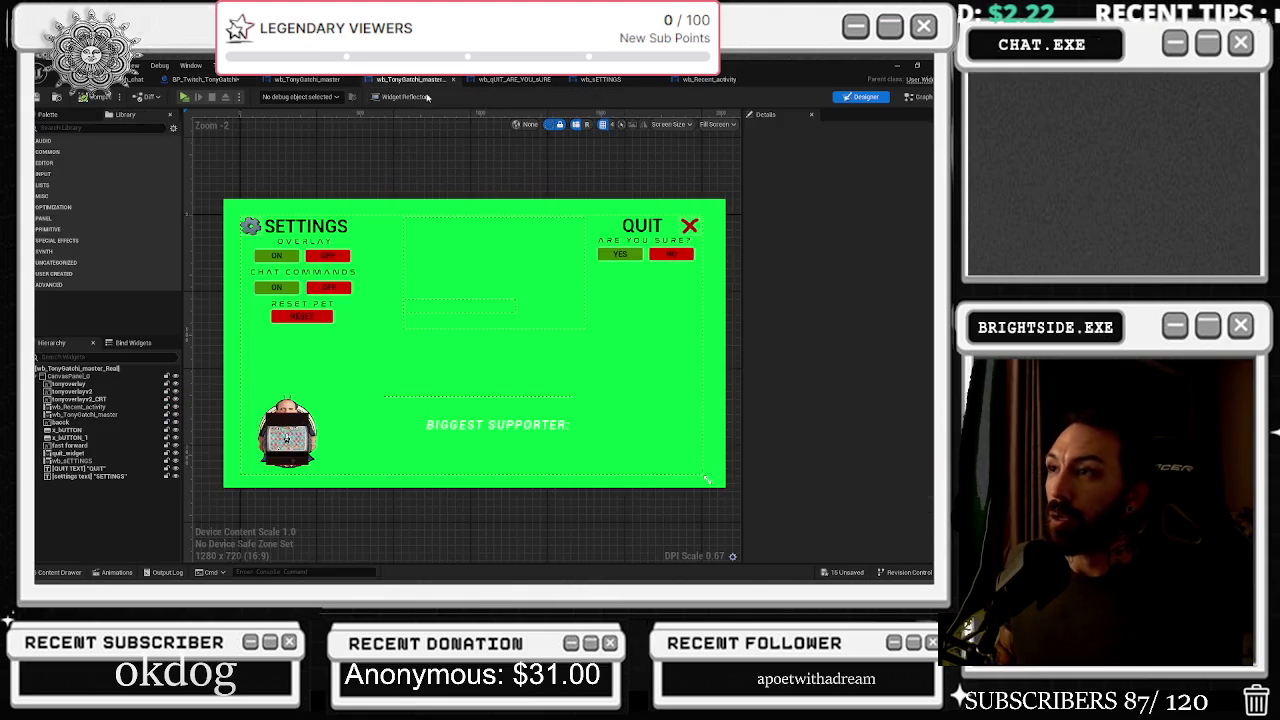
pyautogui.click(307, 79)
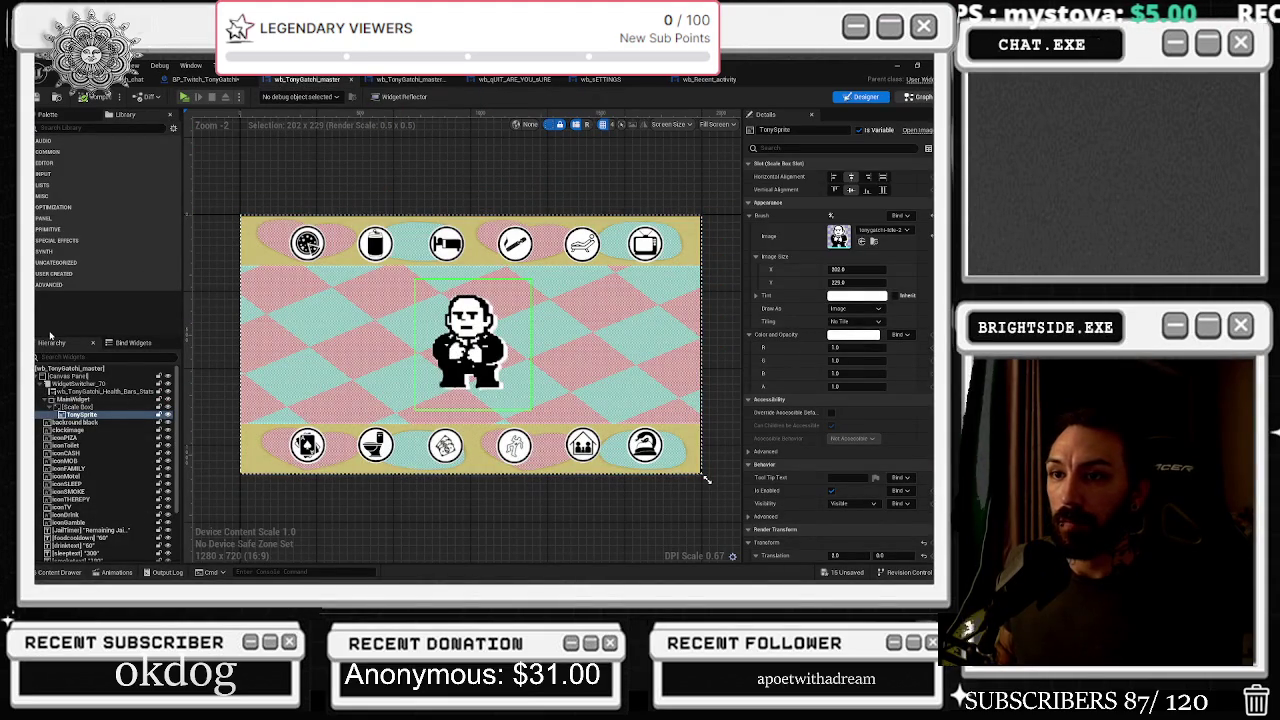
pyautogui.scroll(-5, 150, 320)
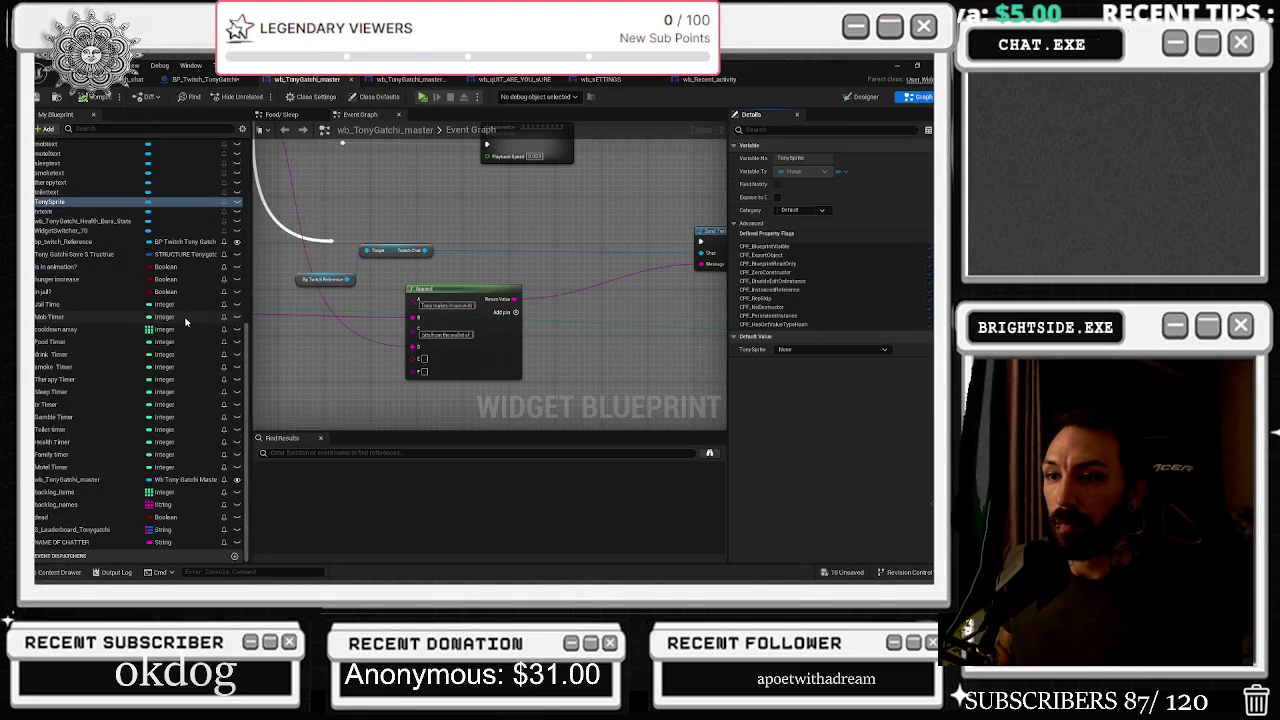
# Add a Boolean variable named Boss Fight to wb_TonyGatchi_master, then go back to BP_Twitch_TonyGatchi
pyautogui.scroll(5, 205, 345)
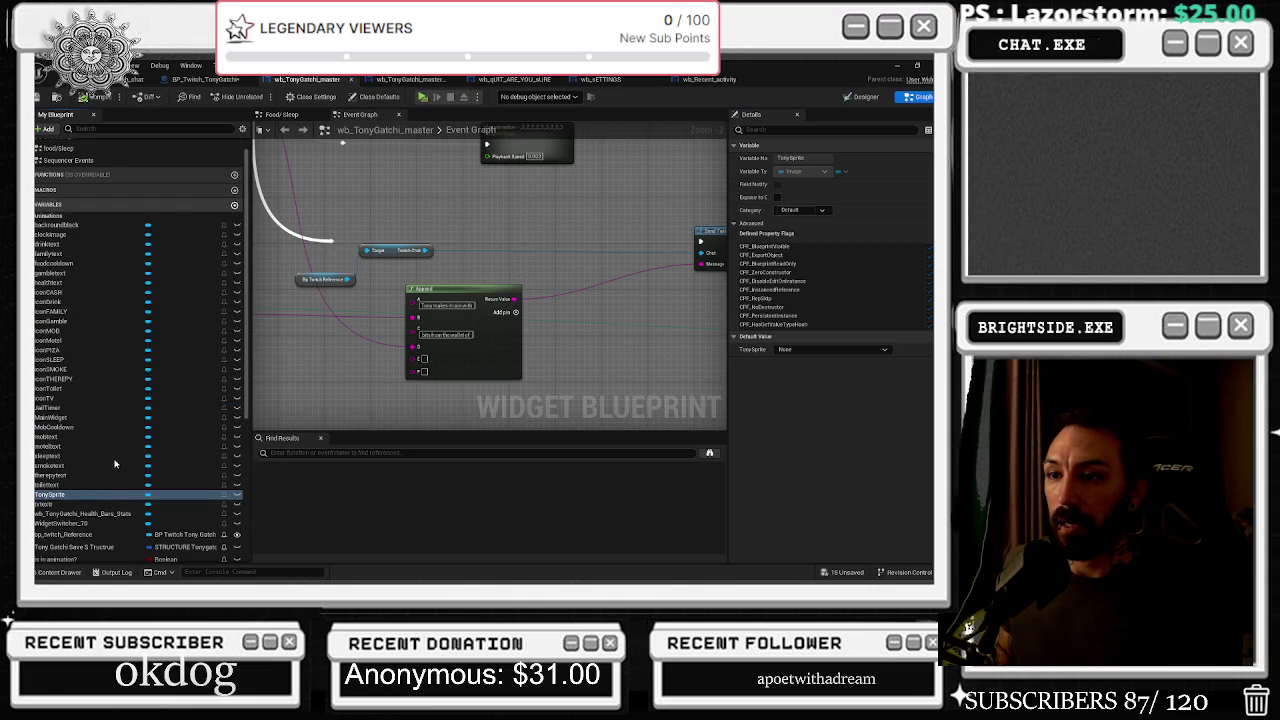
pyautogui.click(234, 204)
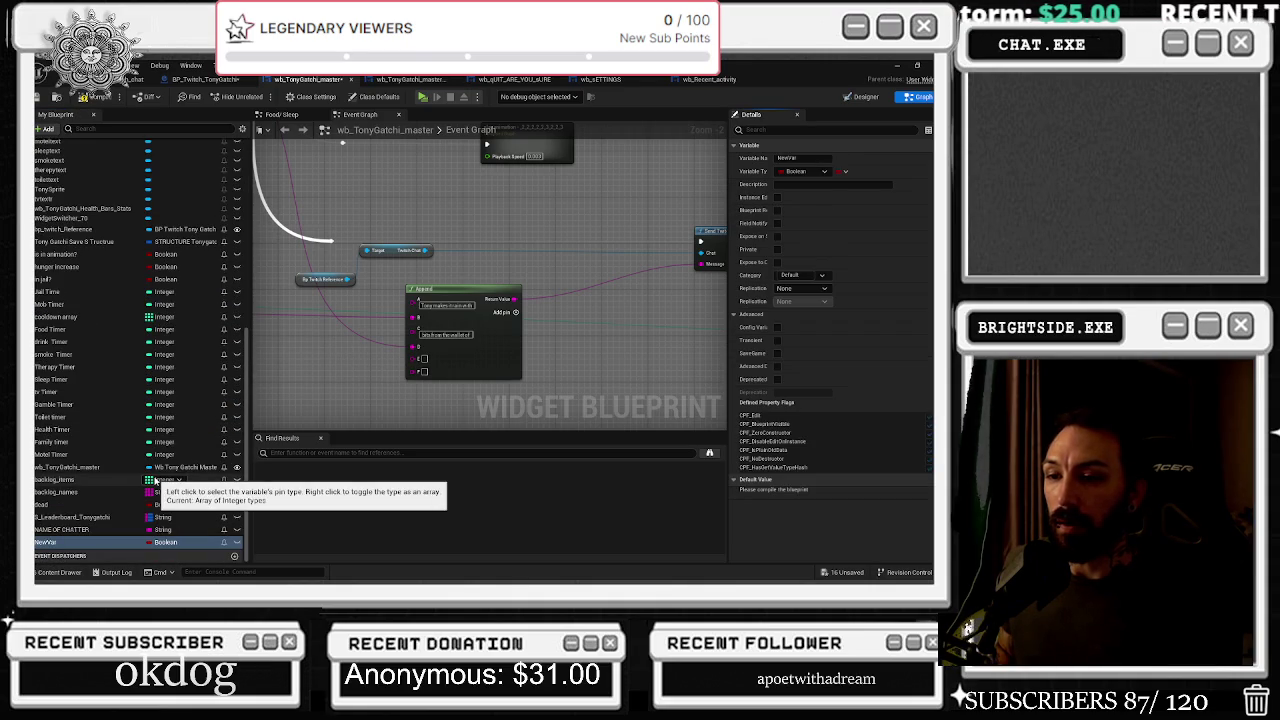
pyautogui.doubleClick(73, 541)
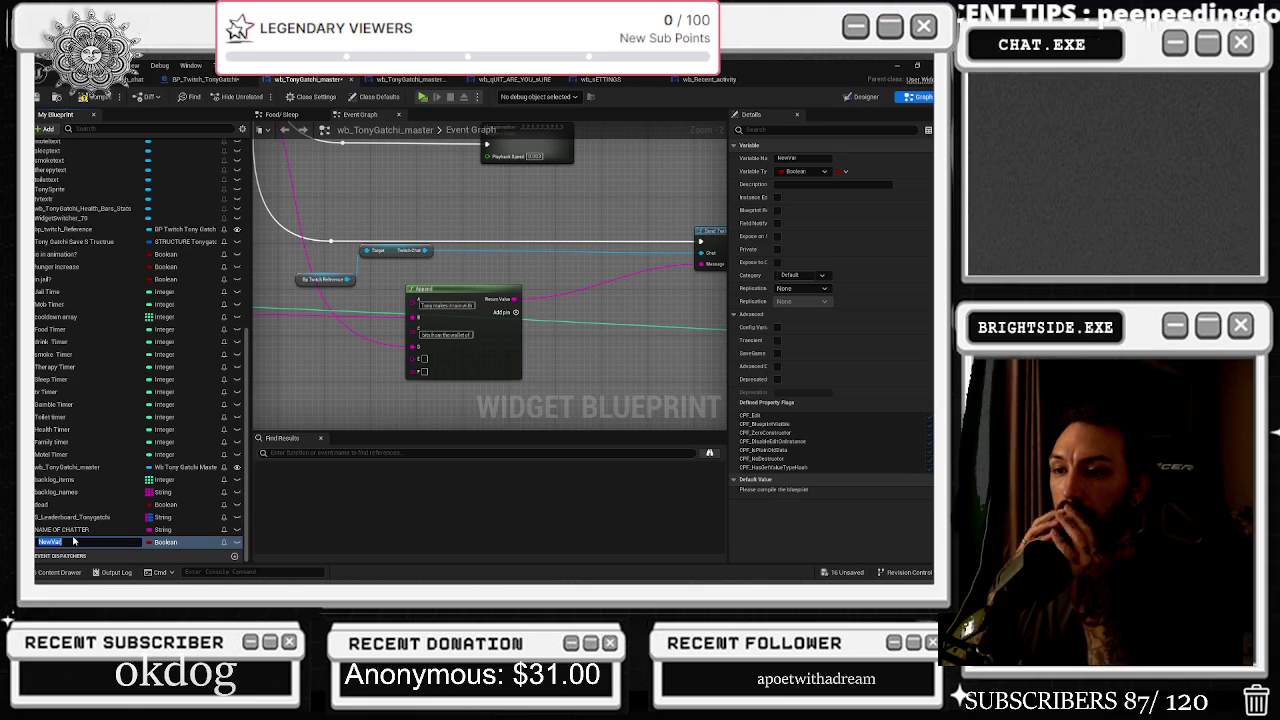
pyautogui.press('BackSpace')
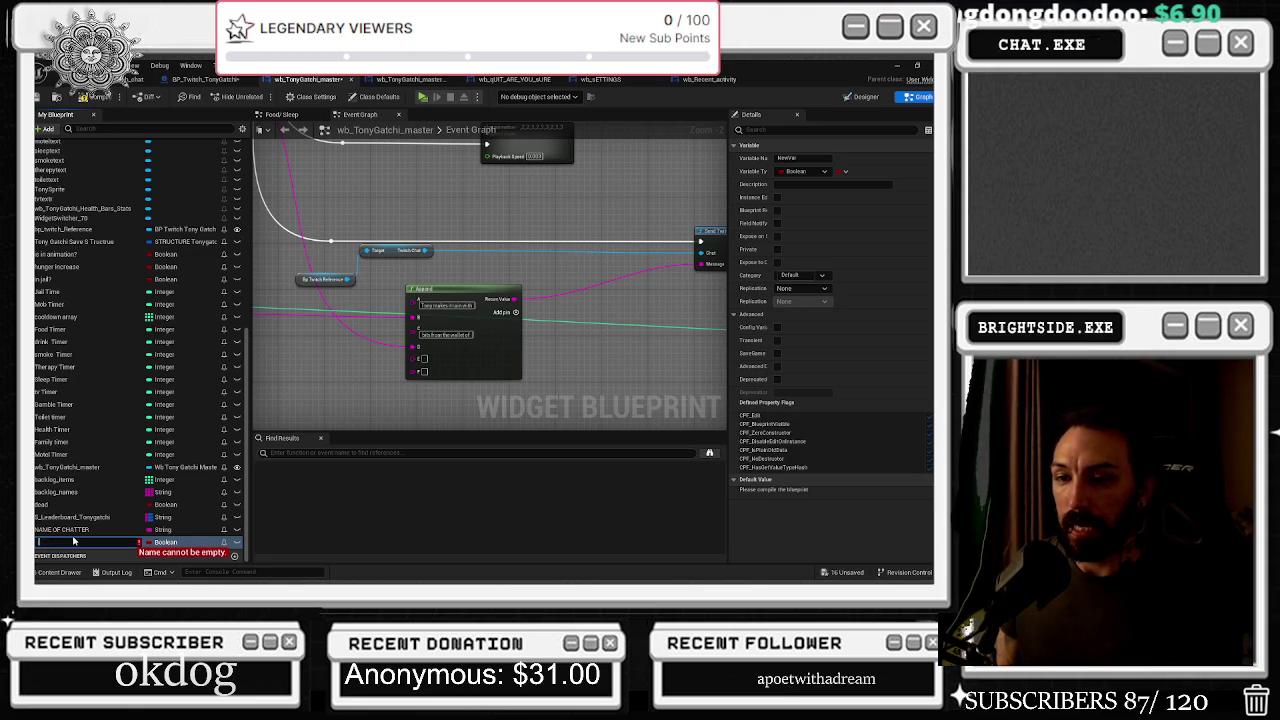
pyautogui.write('Bool')
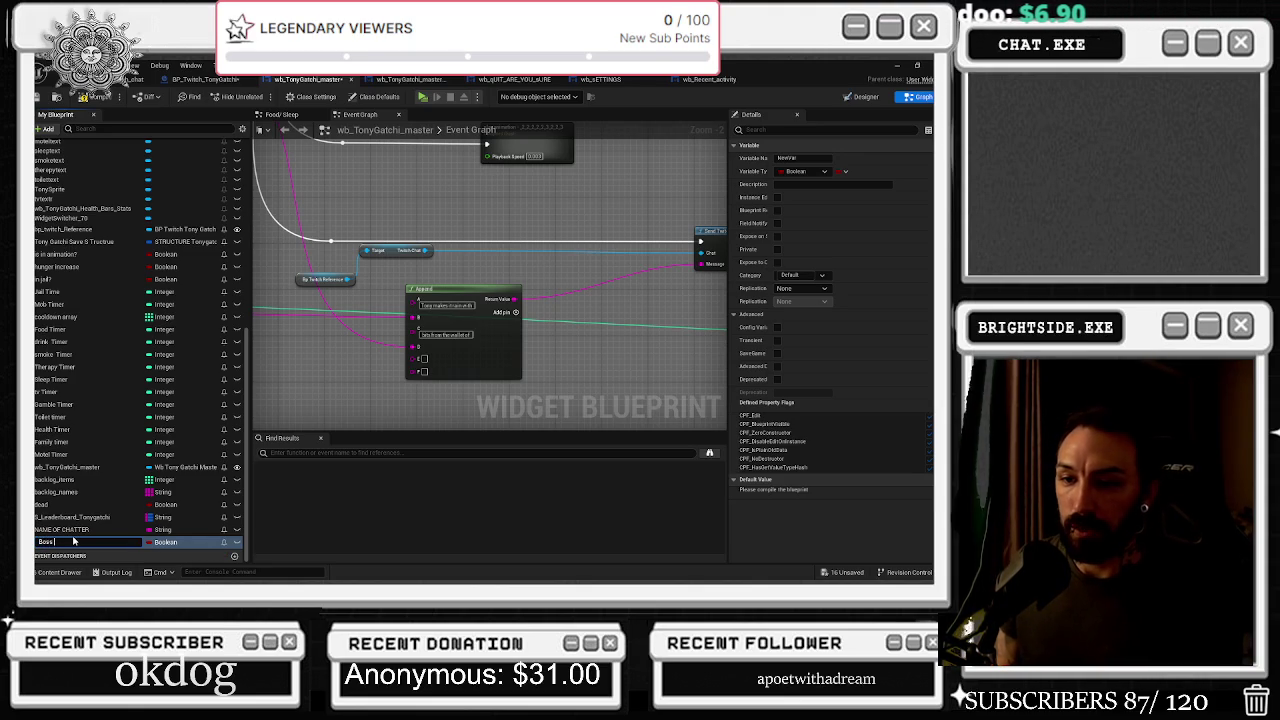
pyautogui.write('ht')
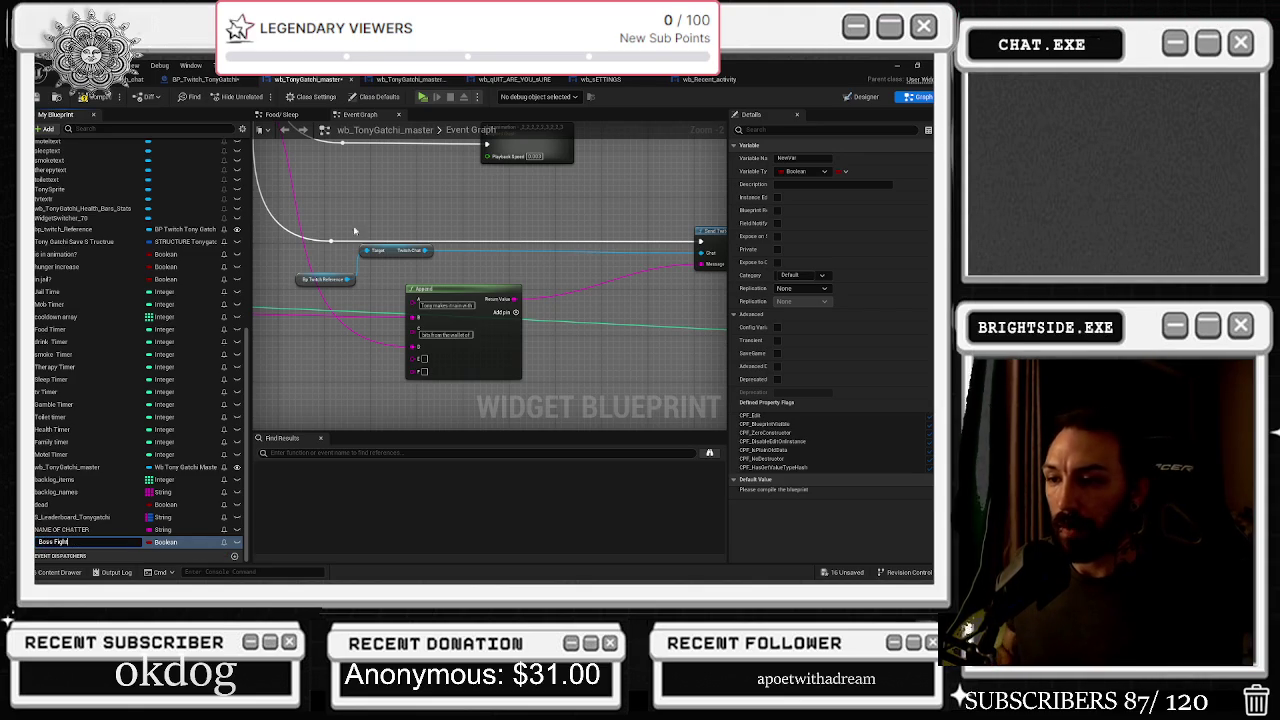
pyautogui.press('Return')
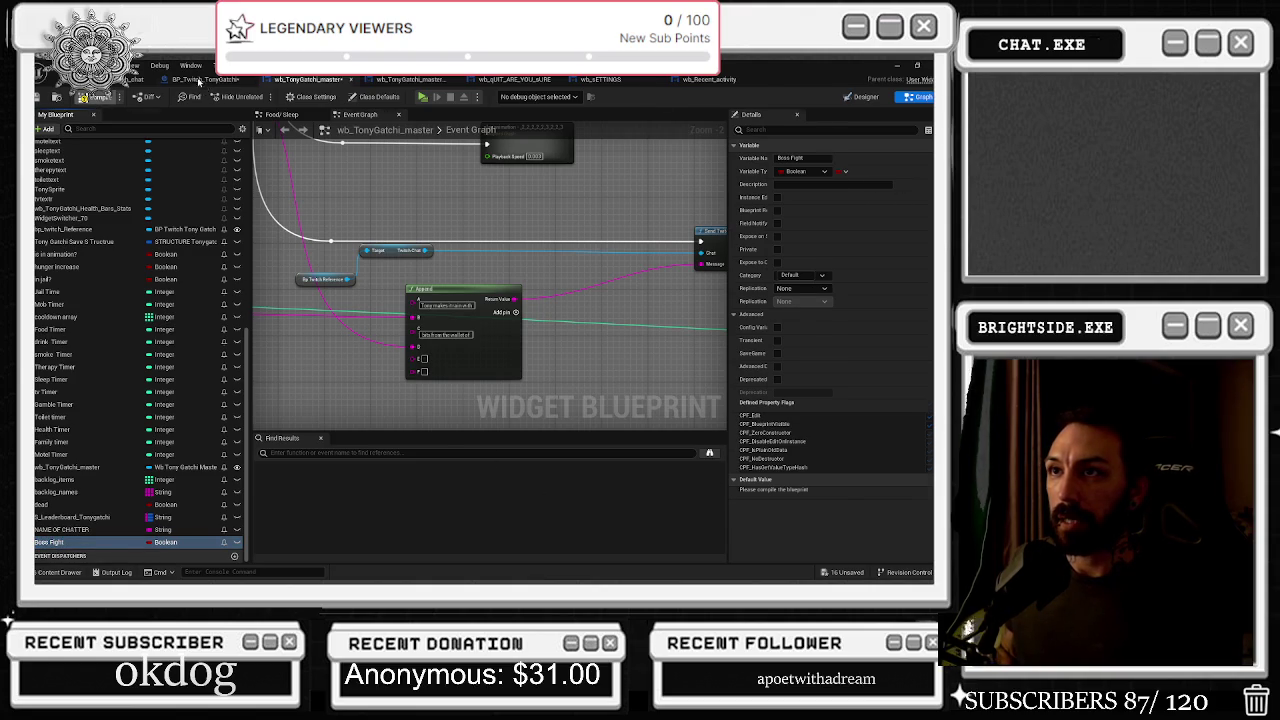
pyautogui.click(199, 80)
# Pull a Boss Fight getter from the Tony Gatchi master reference node
pyautogui.click(345, 356)
pyautogui.click(488, 328)
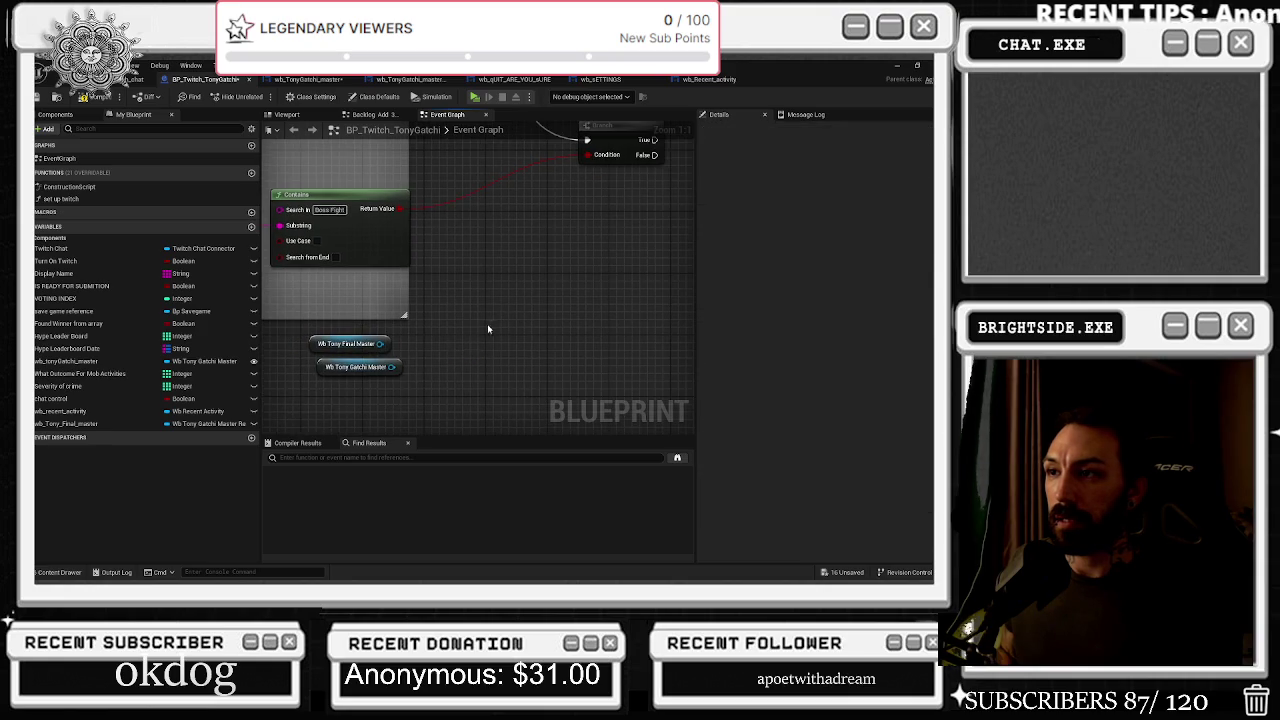
pyautogui.moveTo(391, 367); pyautogui.dragTo(421, 354)
pyautogui.write('boss')
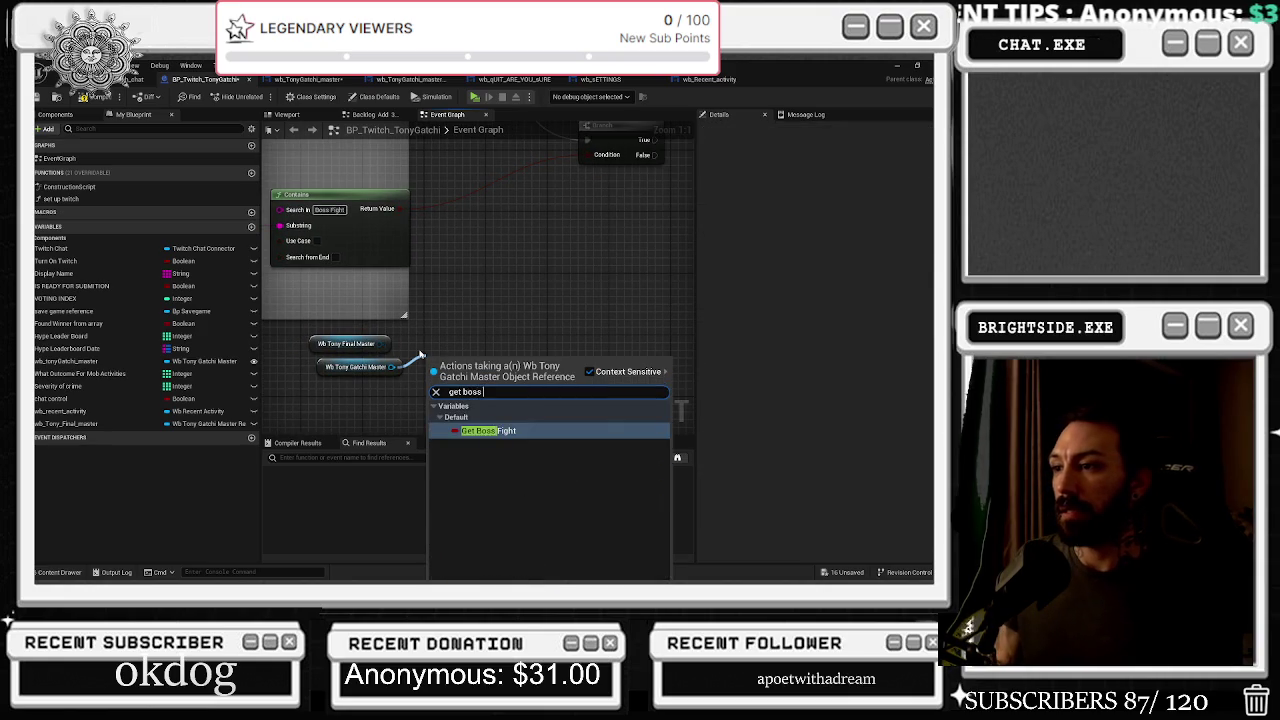
pyautogui.press('Return')
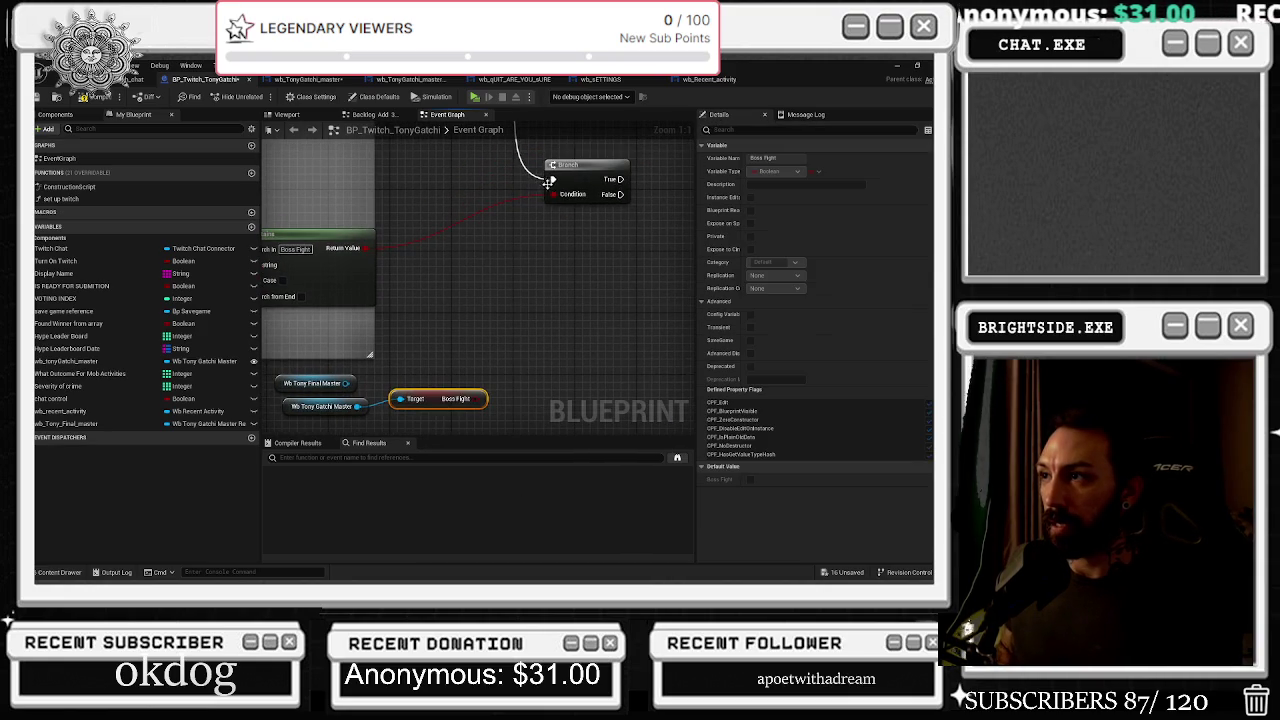
# Add an AND Boolean node for the Branch condition and wire the Contains result into it
pyautogui.moveTo(553, 194); pyautogui.dragTo(575, 262)
pyautogui.write('and boo')
pyautogui.press('Return')
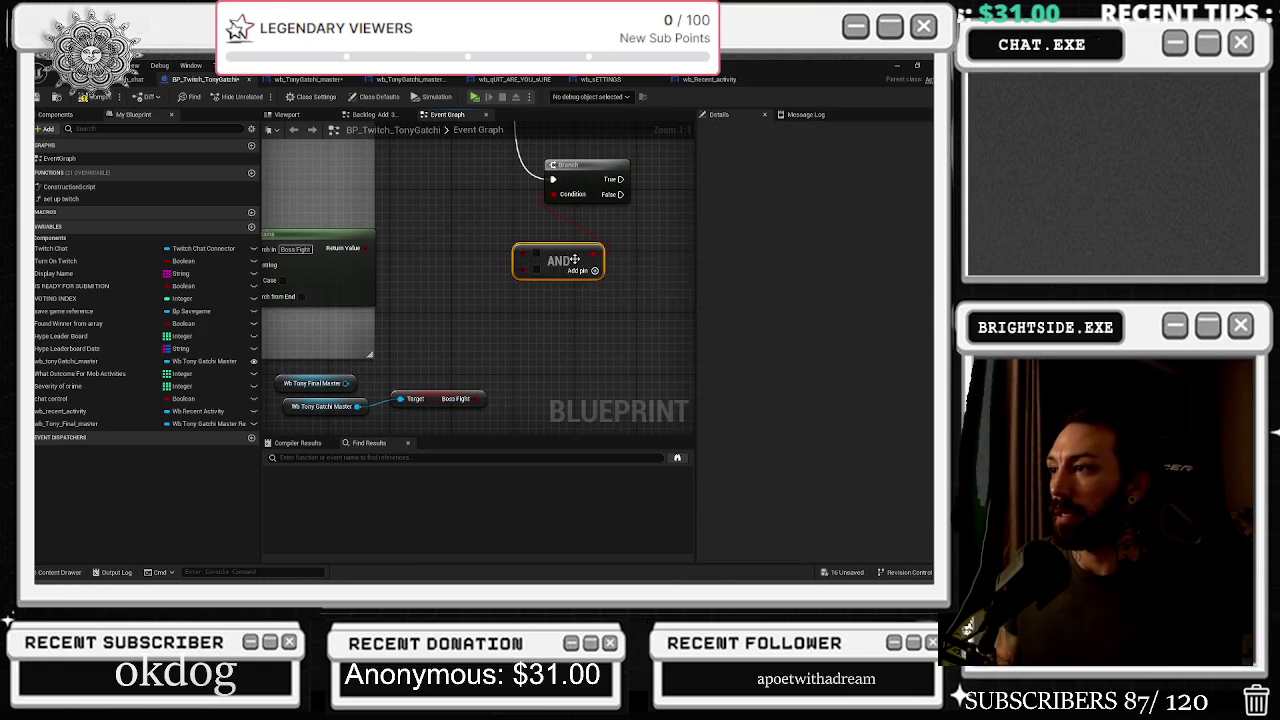
pyautogui.moveTo(519, 253); pyautogui.dragTo(367, 250)
pyautogui.click(526, 313)
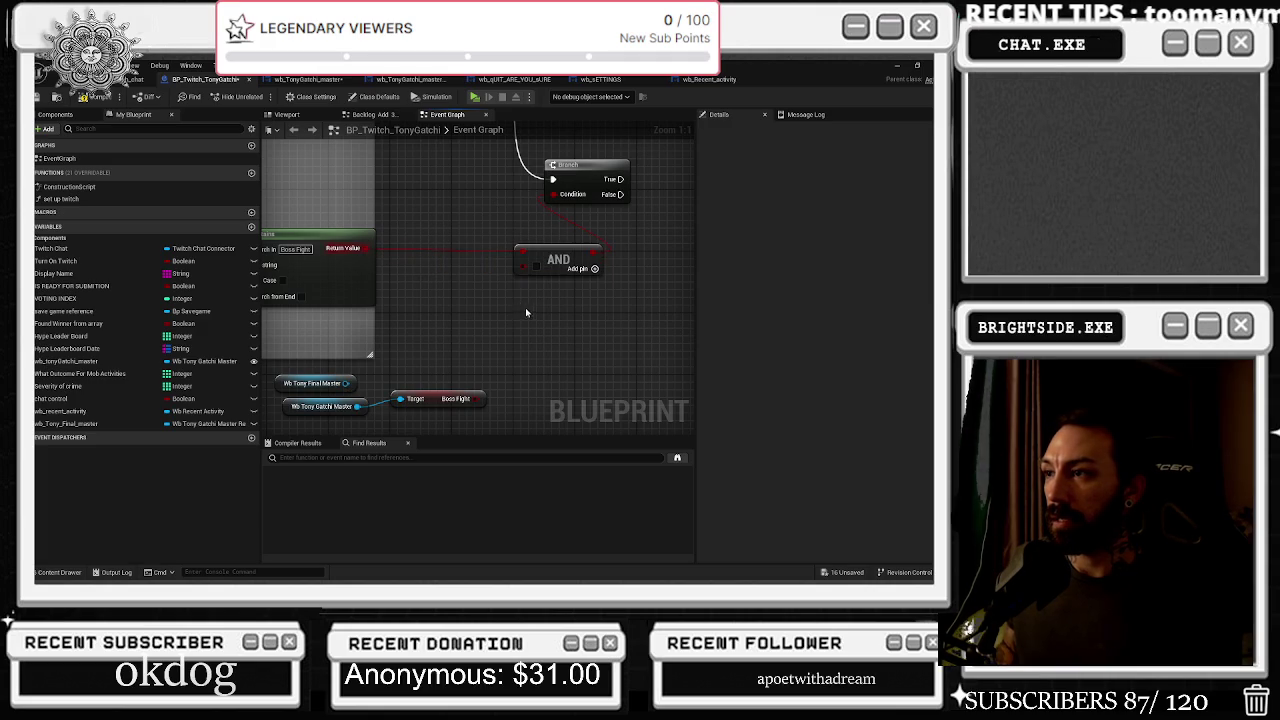
# Reposition the AND, Branch and Contains nodes for a tidier layout
pyautogui.moveTo(517, 267)
pyautogui.mouseDown()
pyautogui.moveTo(495, 343)
pyautogui.moveTo(508, 259)
pyautogui.moveTo(527, 268)
pyautogui.moveTo(500, 380)
pyautogui.moveTo(478, 398)
pyautogui.mouseUp()
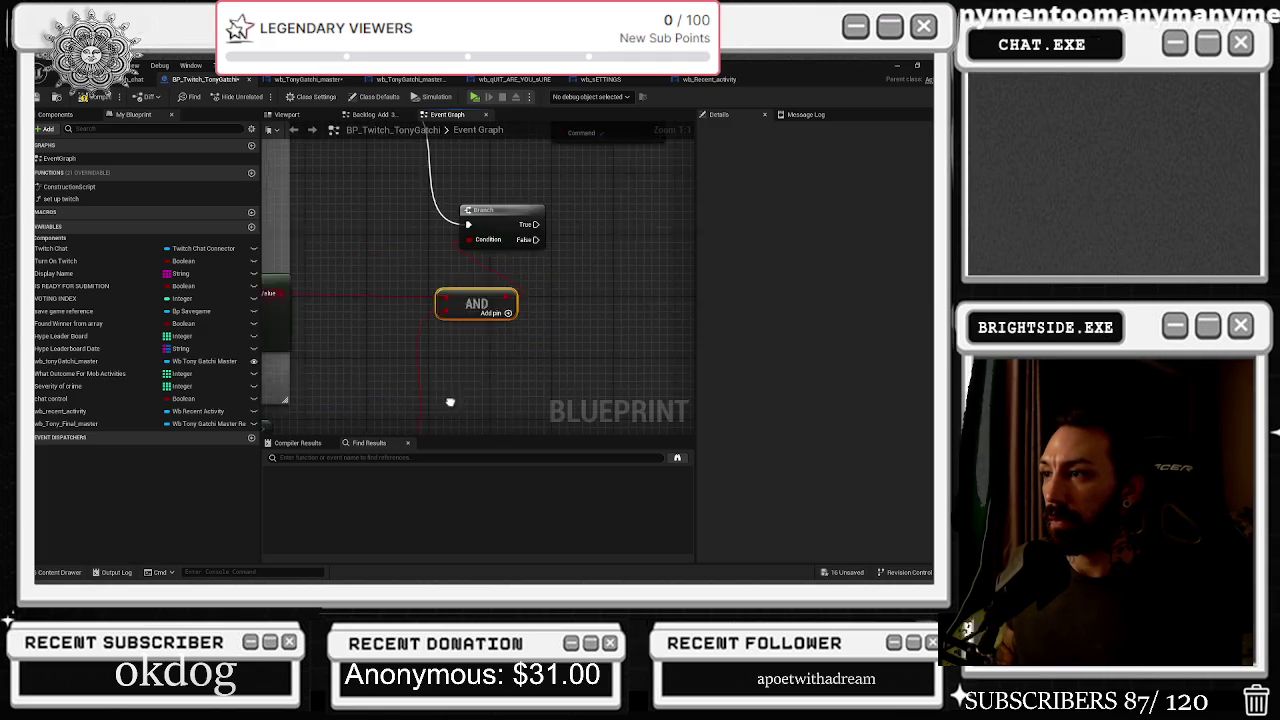
pyautogui.moveTo(468, 229)
pyautogui.mouseDown()
pyautogui.moveTo(534, 236)
pyautogui.moveTo(534, 267)
pyautogui.mouseUp()
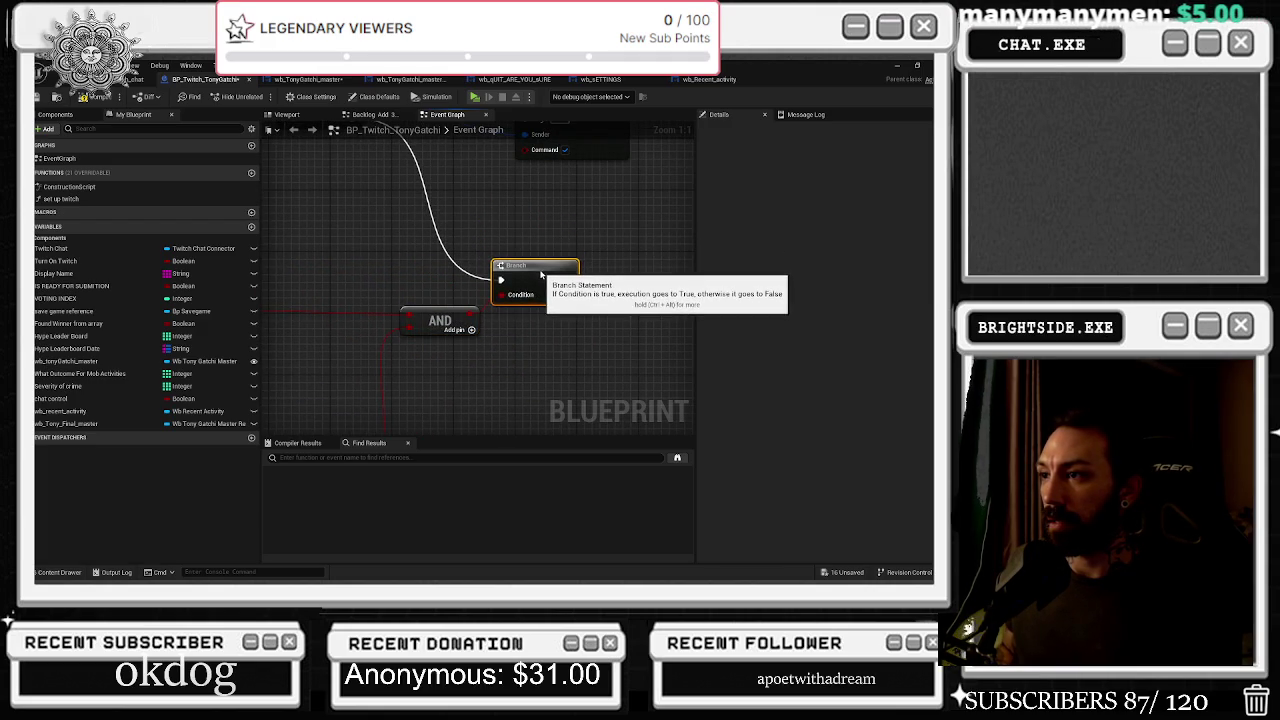
pyautogui.scroll(-2, 540, 234)
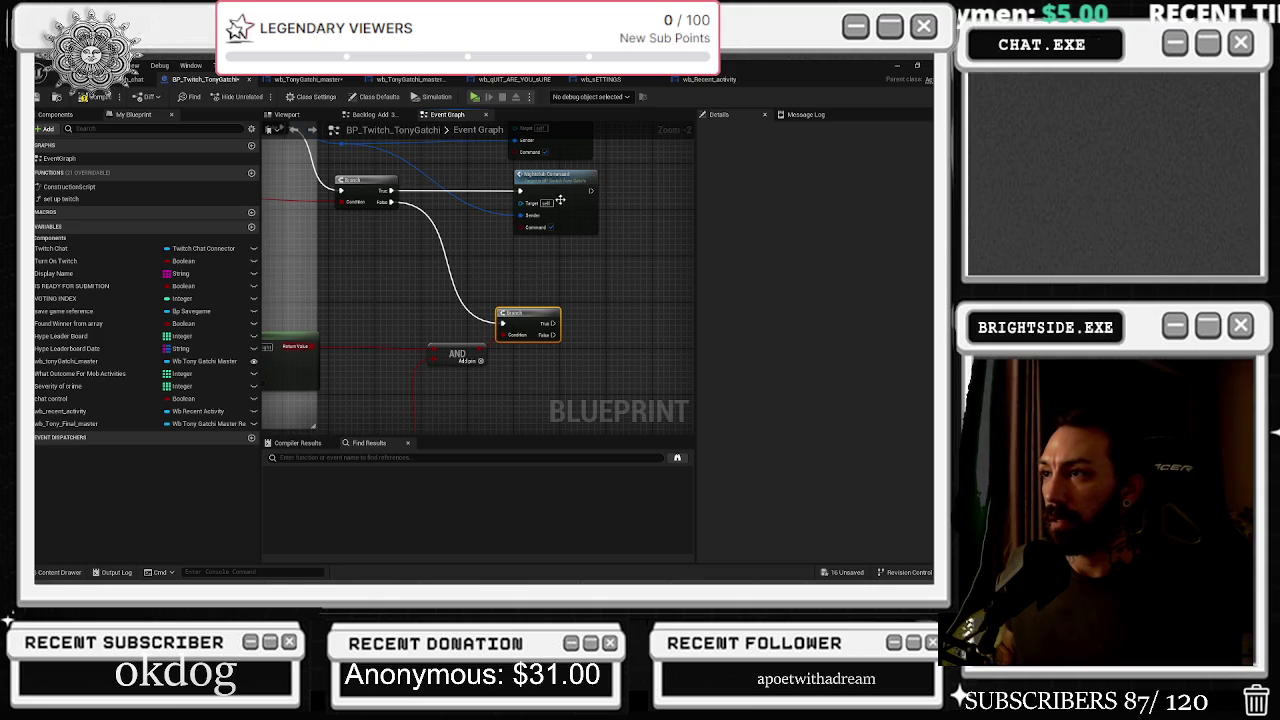
pyautogui.moveTo(487, 306); pyautogui.dragTo(424, 368)
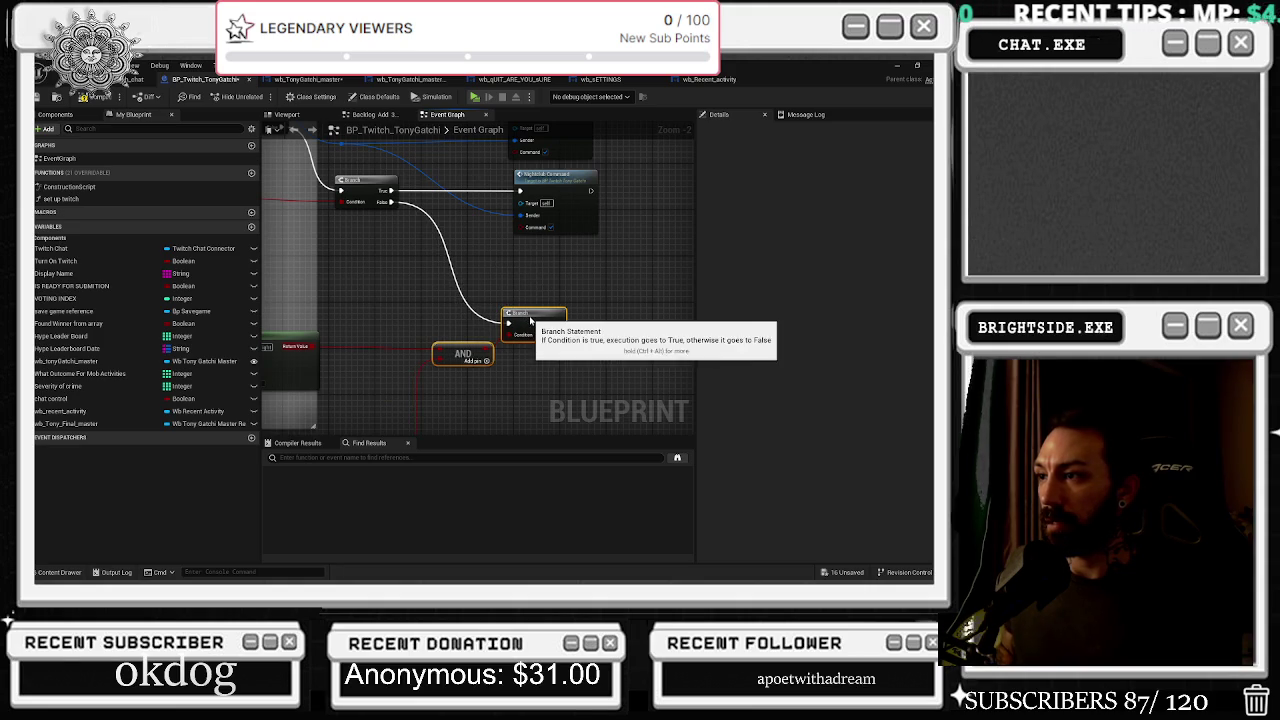
pyautogui.moveTo(531, 320)
pyautogui.mouseDown()
pyautogui.moveTo(486, 320)
pyautogui.moveTo(630, 231)
pyautogui.mouseUp()
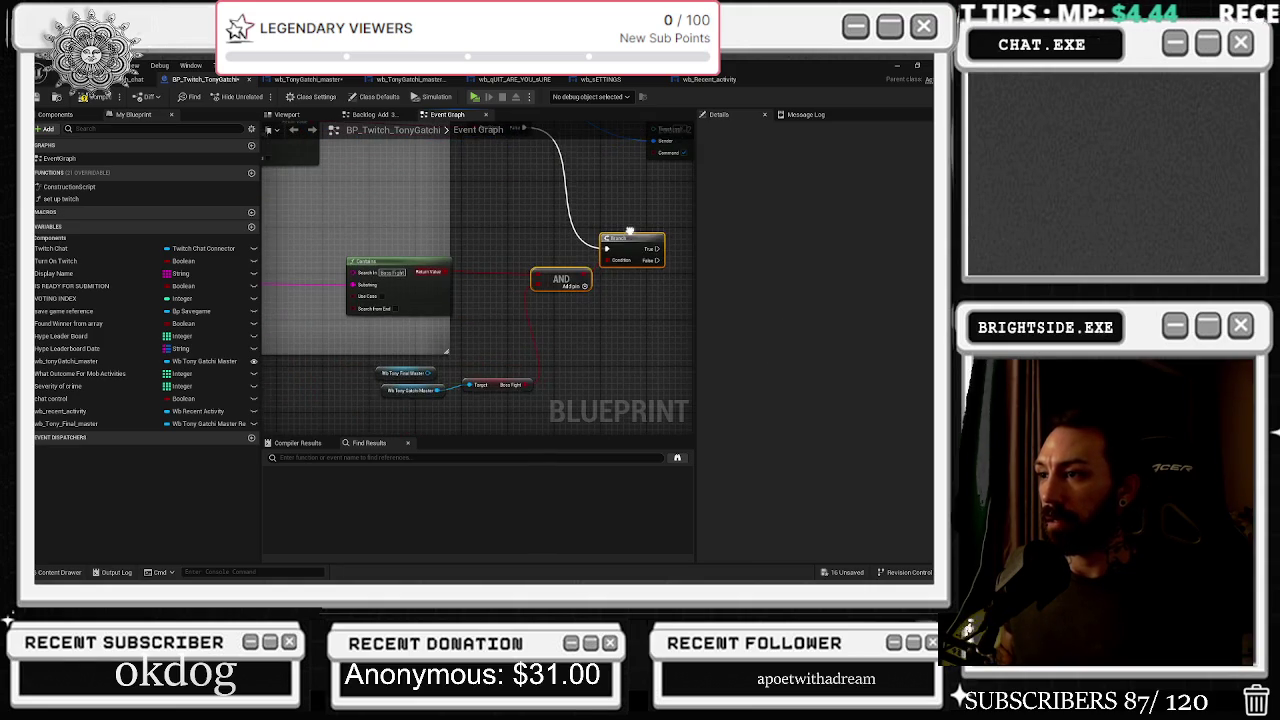
pyautogui.moveTo(407, 274); pyautogui.dragTo(376, 279)
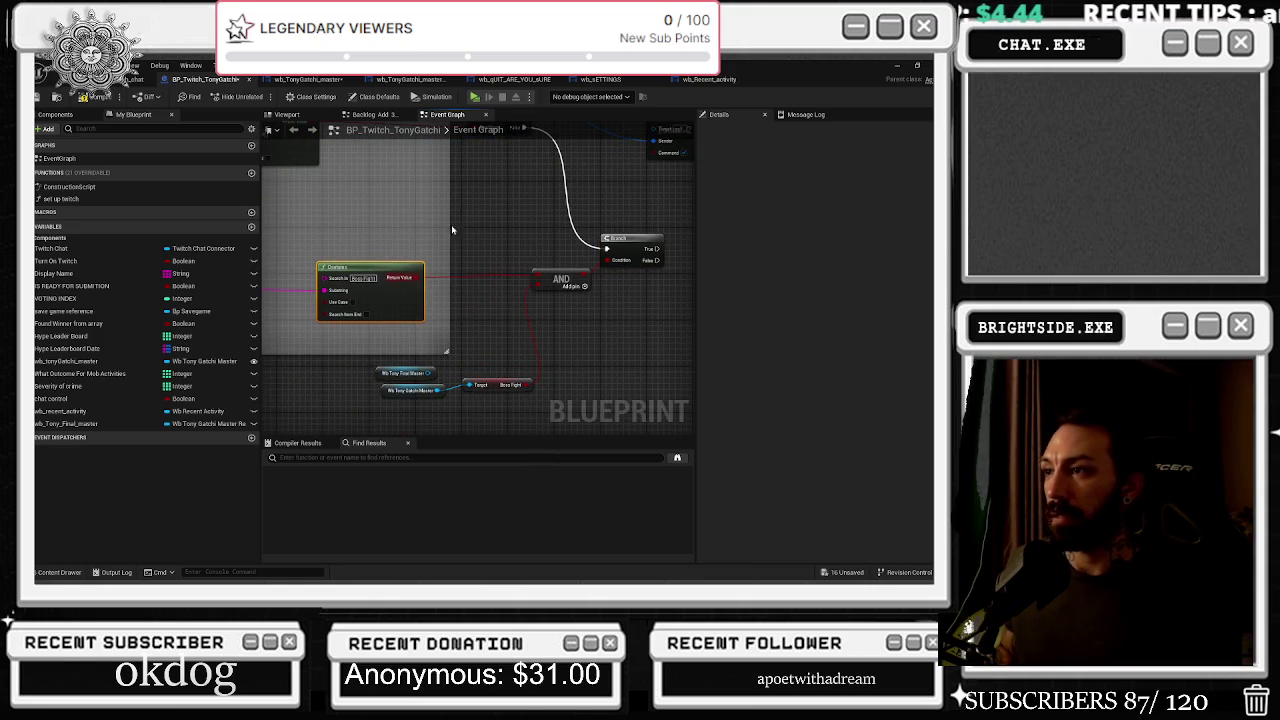
pyautogui.moveTo(501, 241); pyautogui.dragTo(436, 247)
pyautogui.click(498, 300)
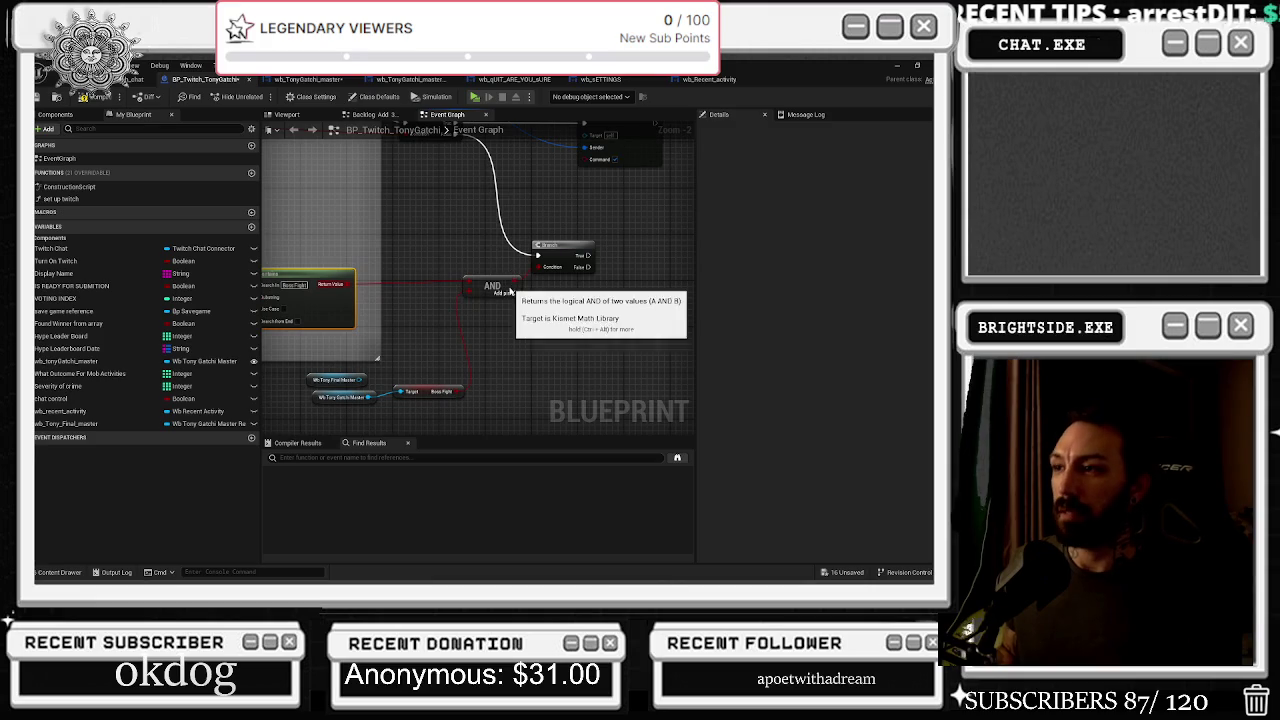
pyautogui.moveTo(499, 302); pyautogui.dragTo(499, 297)
# Regroup the master reference and Boss Fight nodes, moving them left and up
pyautogui.moveTo(480, 350); pyautogui.dragTo(510, 329)
pyautogui.moveTo(325, 350); pyautogui.dragTo(455, 386)
pyautogui.click(455, 386)
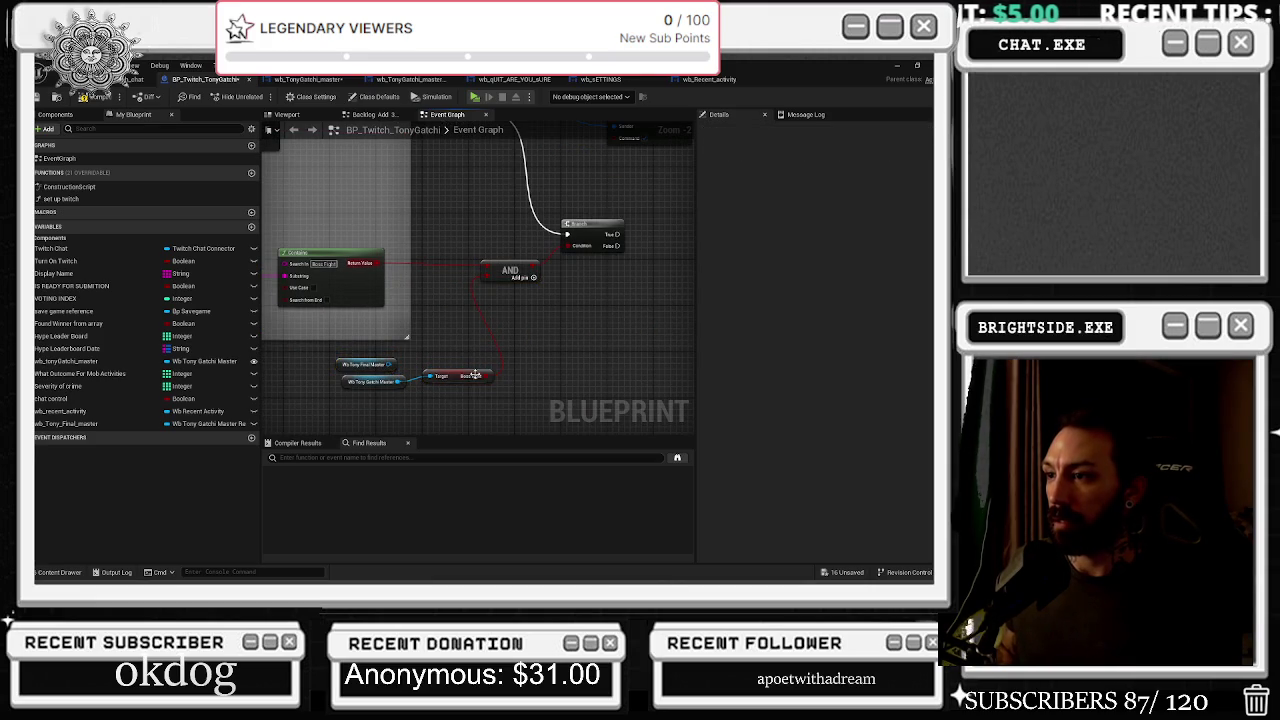
pyautogui.moveTo(324, 358)
pyautogui.mouseDown()
pyautogui.moveTo(465, 392)
pyautogui.moveTo(435, 389)
pyautogui.mouseUp()
pyautogui.click(447, 363)
pyautogui.moveTo(318, 372); pyautogui.dragTo(352, 355)
pyautogui.click(365, 391)
pyautogui.keyDown('ctrl'); pyautogui.click(429, 390); pyautogui.keyUp('ctrl')
pyautogui.moveTo(429, 390); pyautogui.dragTo(420, 231)
# Nudge the Contains node left and drag in a Wb Tony Final Master getter
pyautogui.scroll(-2, 444, 182)
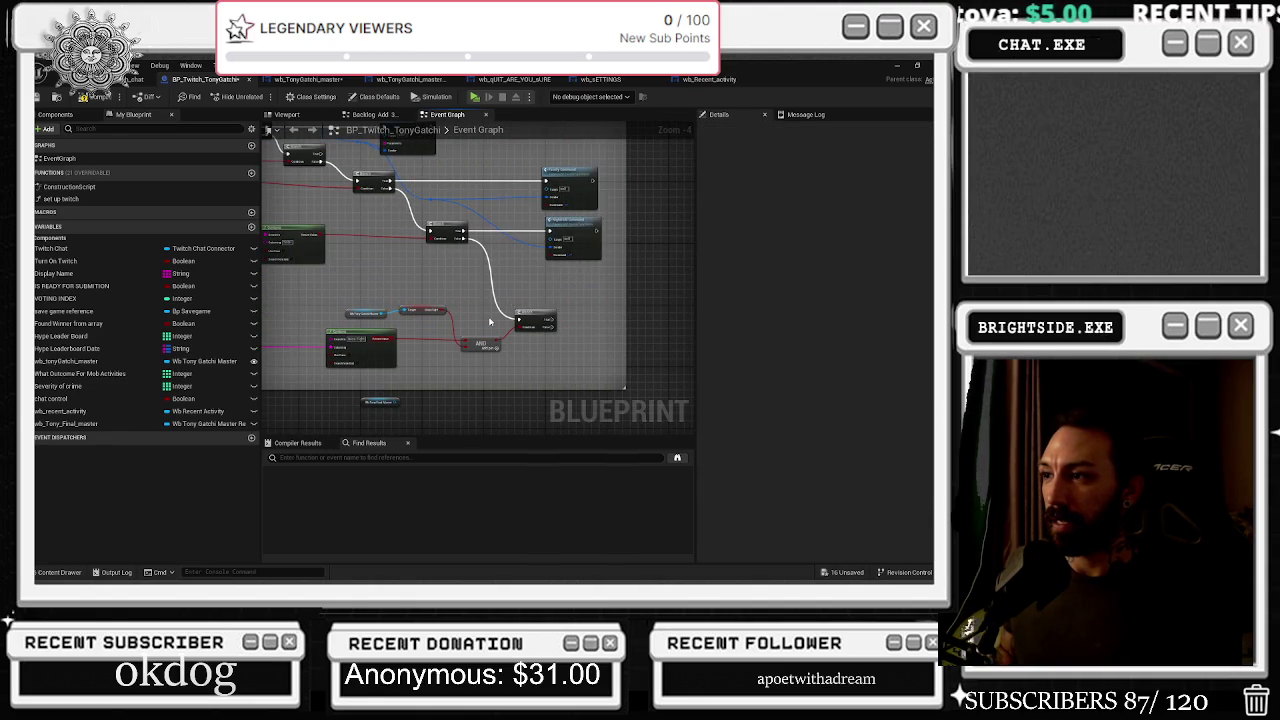
pyautogui.scroll(2, 368, 297)
pyautogui.moveTo(390, 298); pyautogui.dragTo(484, 309)
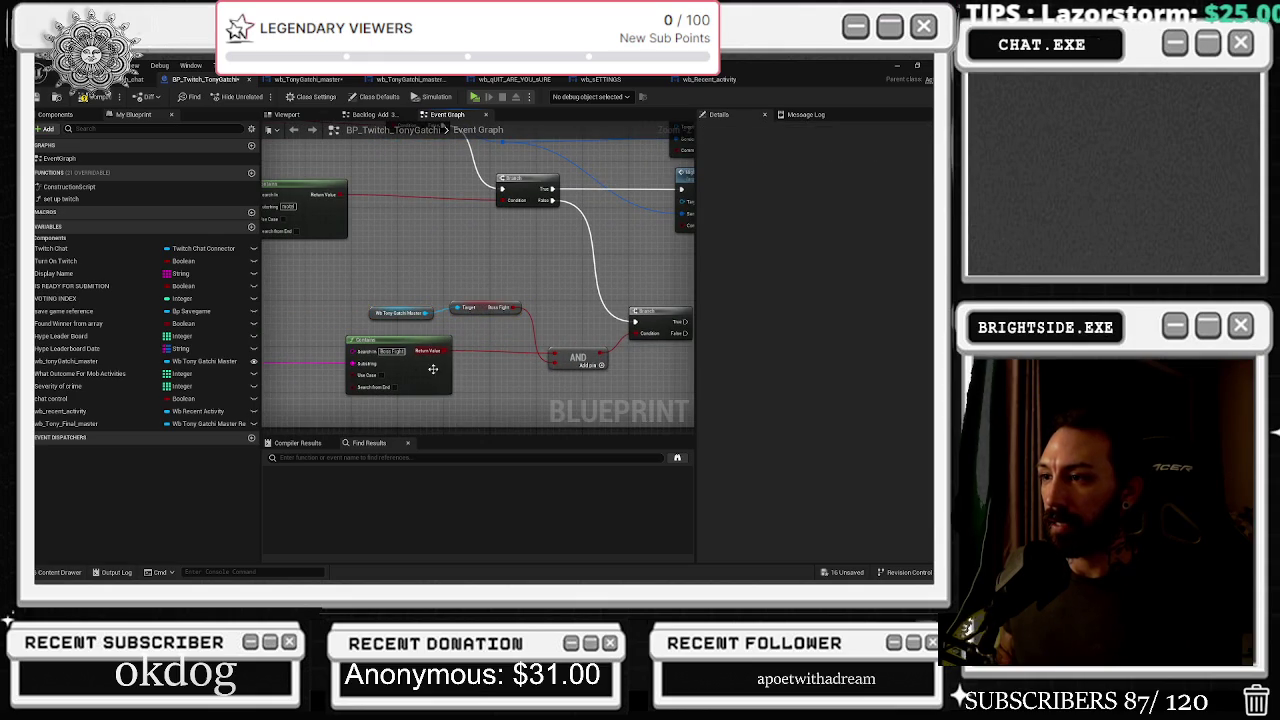
pyautogui.moveTo(417, 345); pyautogui.dragTo(406, 350)
pyautogui.moveTo(60, 423)
pyautogui.mouseDown()
pyautogui.moveTo(378, 410)
pyautogui.moveTo(430, 350)
pyautogui.mouseUp()
pyautogui.scroll(1, 483, 320)
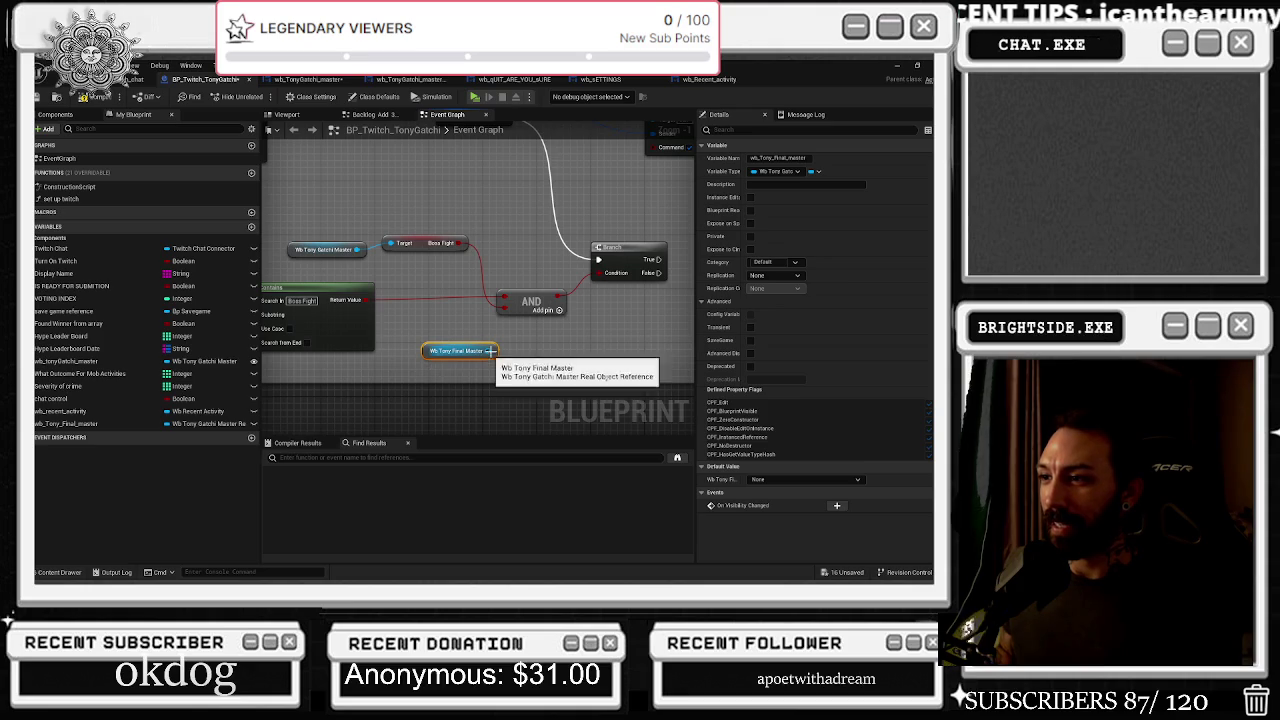
# Set the Wb Tony Final Master getter just above Gatchi Master, then zoom out over the graph
pyautogui.moveTo(433, 362)
pyautogui.mouseDown()
pyautogui.moveTo(389, 310)
pyautogui.moveTo(301, 256)
pyautogui.mouseUp()
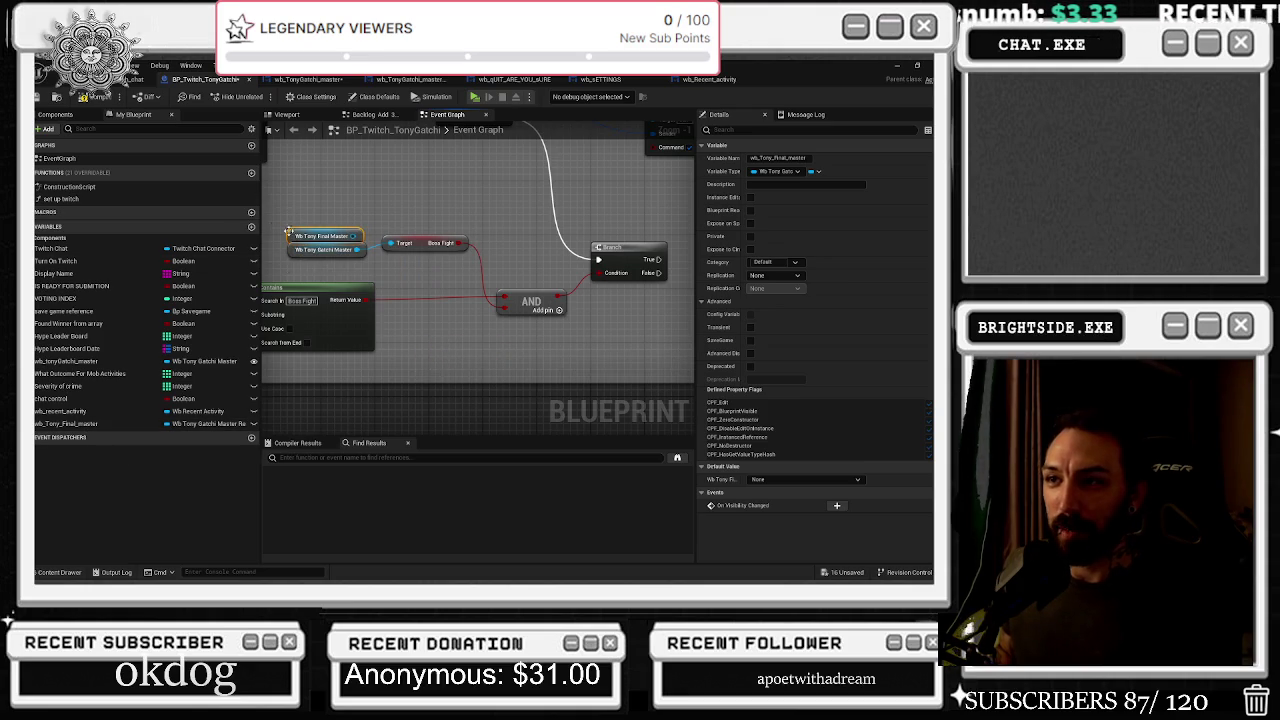
pyautogui.click(292, 250)
pyautogui.moveTo(605, 343); pyautogui.dragTo(492, 358)
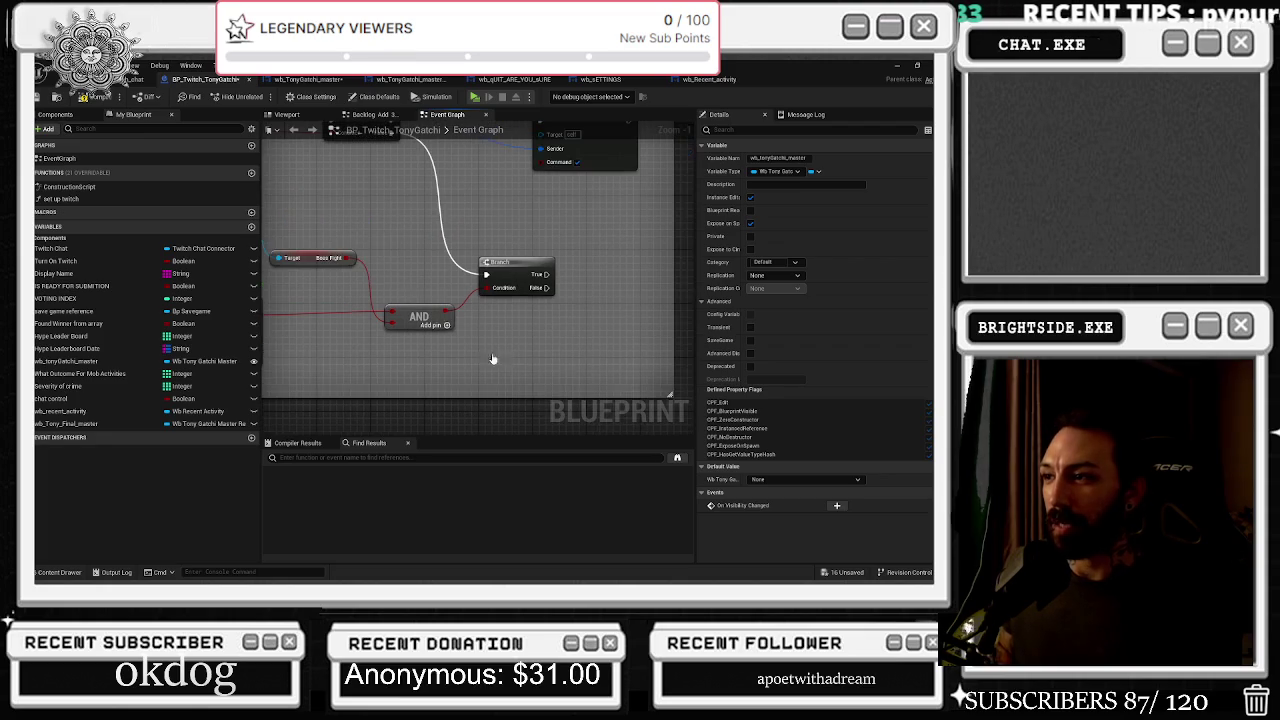
pyautogui.scroll(-5, 517, 285)
pyautogui.scroll(3, 416, 312)
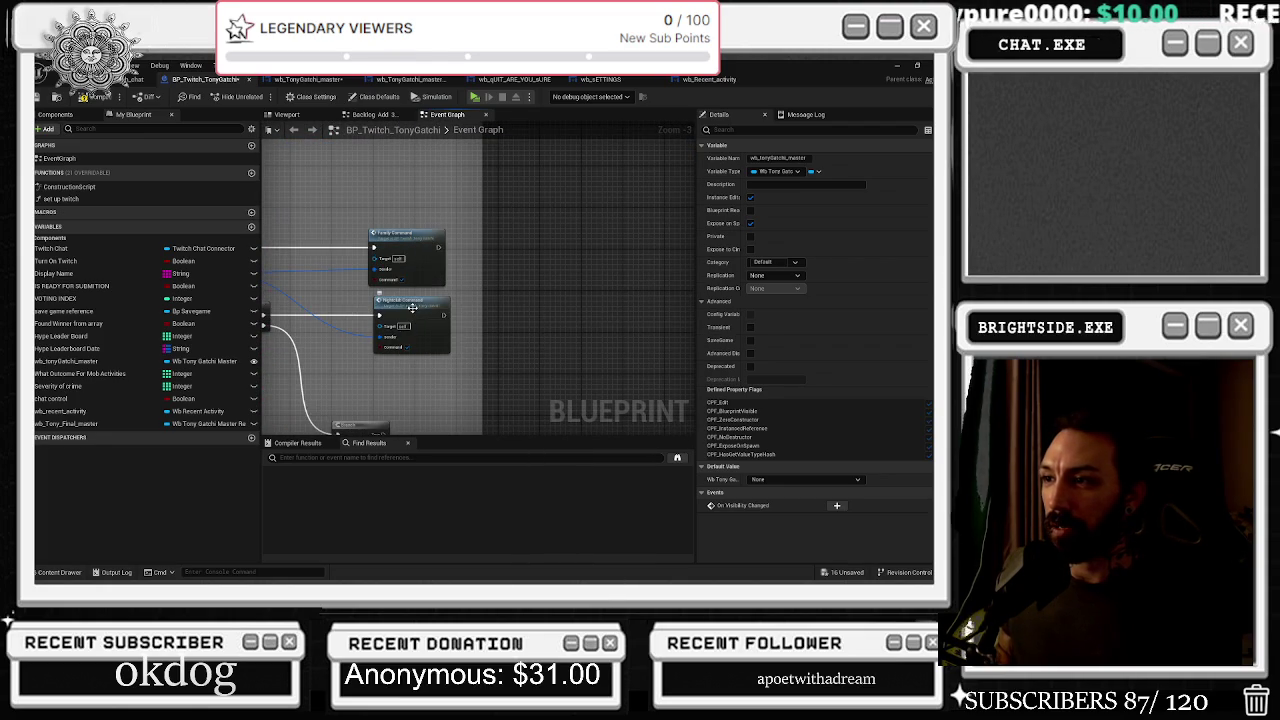
pyautogui.scroll(-1, 433, 358)
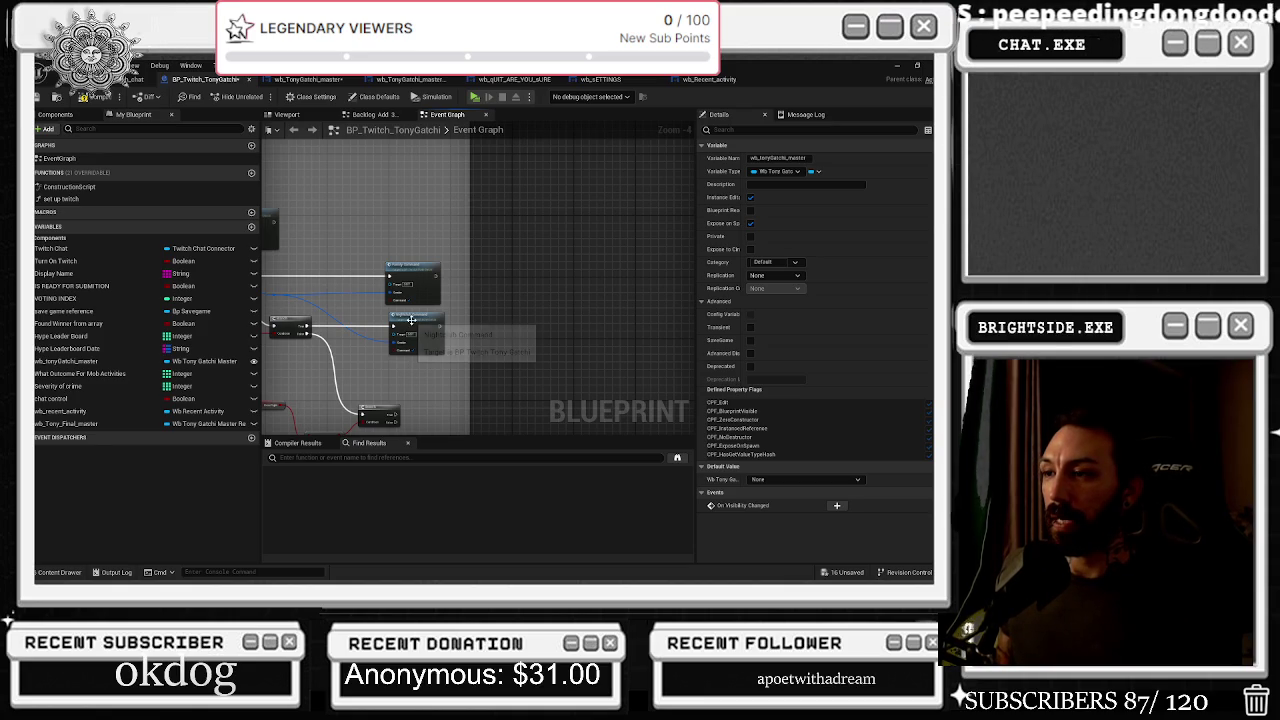
pyautogui.scroll(-8, 493, 290)
pyautogui.moveTo(536, 346)
pyautogui.mouseDown()
pyautogui.moveTo(398, 217)
pyautogui.moveTo(426, 420)
pyautogui.mouseUp()
# Select the grey and red comment groups and extend the grey comment box downward
pyautogui.moveTo(332, 294); pyautogui.dragTo(315, 194)
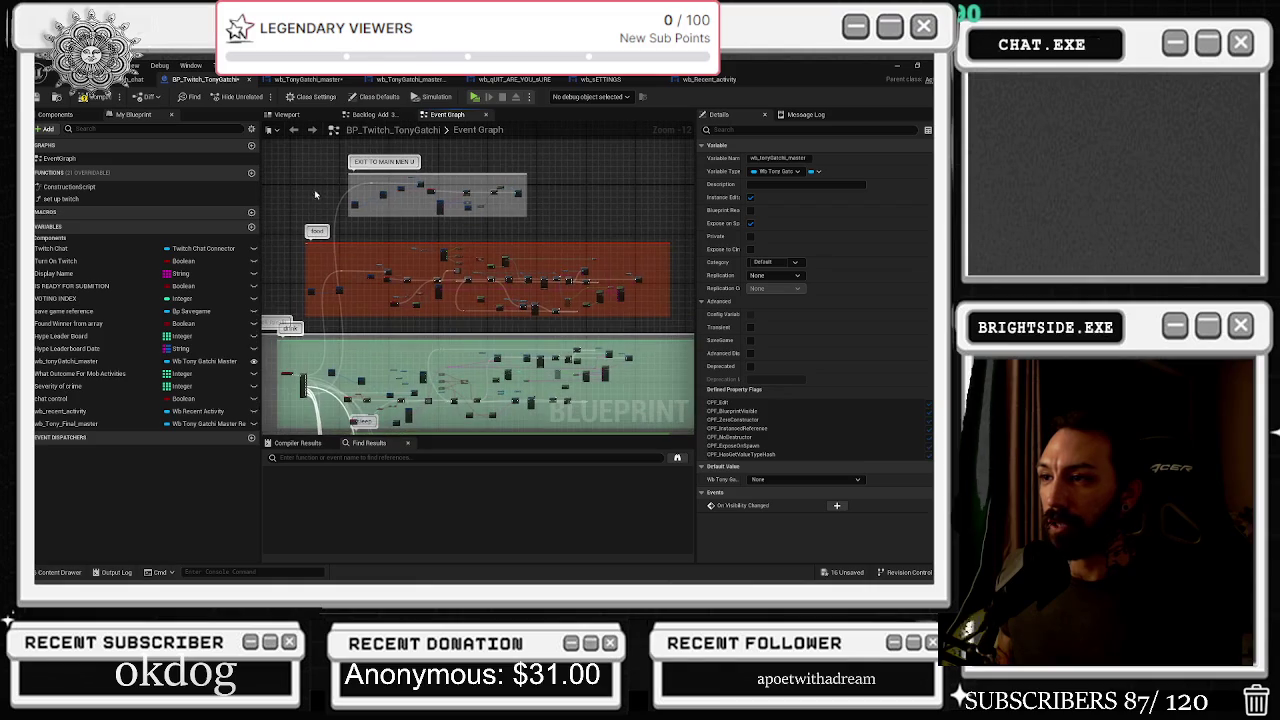
pyautogui.moveTo(455, 275)
pyautogui.mouseDown()
pyautogui.moveTo(673, 318)
pyautogui.moveTo(655, 40)
pyautogui.mouseUp()
pyautogui.moveTo(520, 640)
pyautogui.mouseDown()
pyautogui.moveTo(555, 215)
pyautogui.moveTo(517, 250)
pyautogui.moveTo(547, 251)
pyautogui.moveTo(553, 305)
pyautogui.mouseUp()
pyautogui.moveTo(559, 487); pyautogui.dragTo(684, 578)
pyautogui.moveTo(684, 305)
pyautogui.mouseDown()
pyautogui.moveTo(608, 268)
pyautogui.moveTo(532, 118)
pyautogui.moveTo(618, 198)
pyautogui.moveTo(609, 152)
pyautogui.mouseUp()
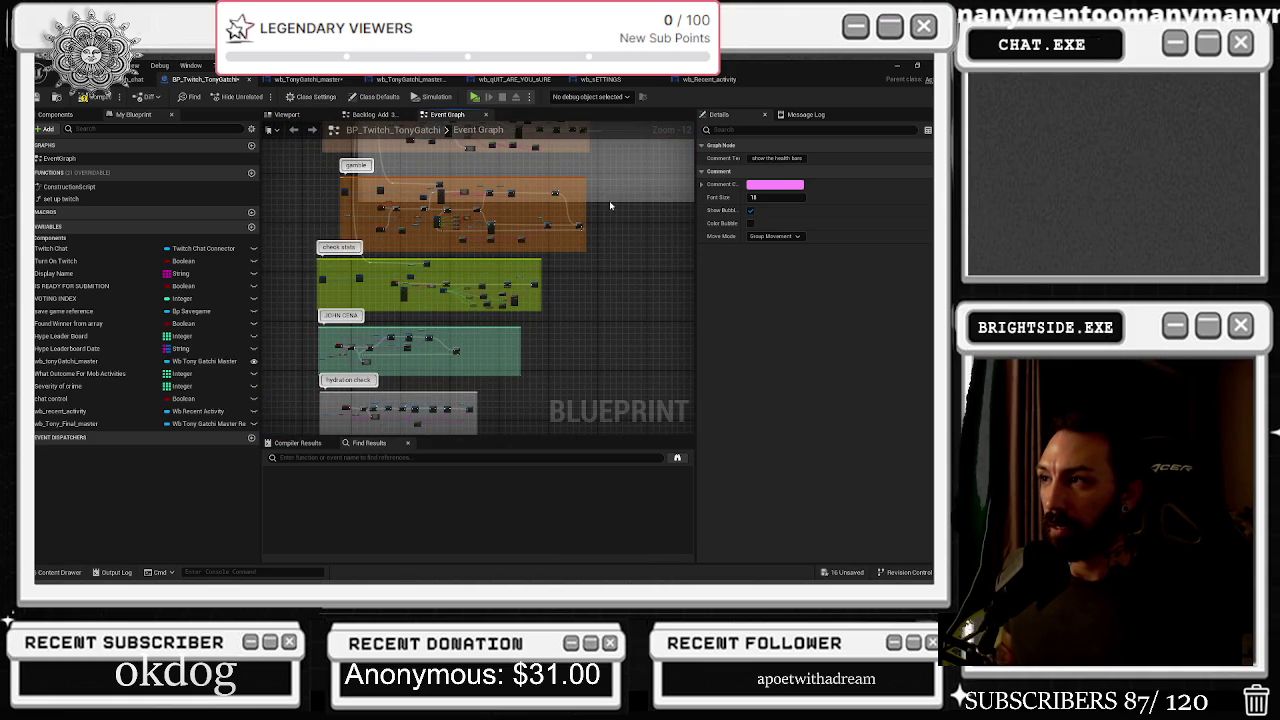
pyautogui.moveTo(610, 231)
pyautogui.mouseDown()
pyautogui.moveTo(669, 578)
pyautogui.moveTo(578, 250)
pyautogui.moveTo(581, 340)
pyautogui.mouseUp()
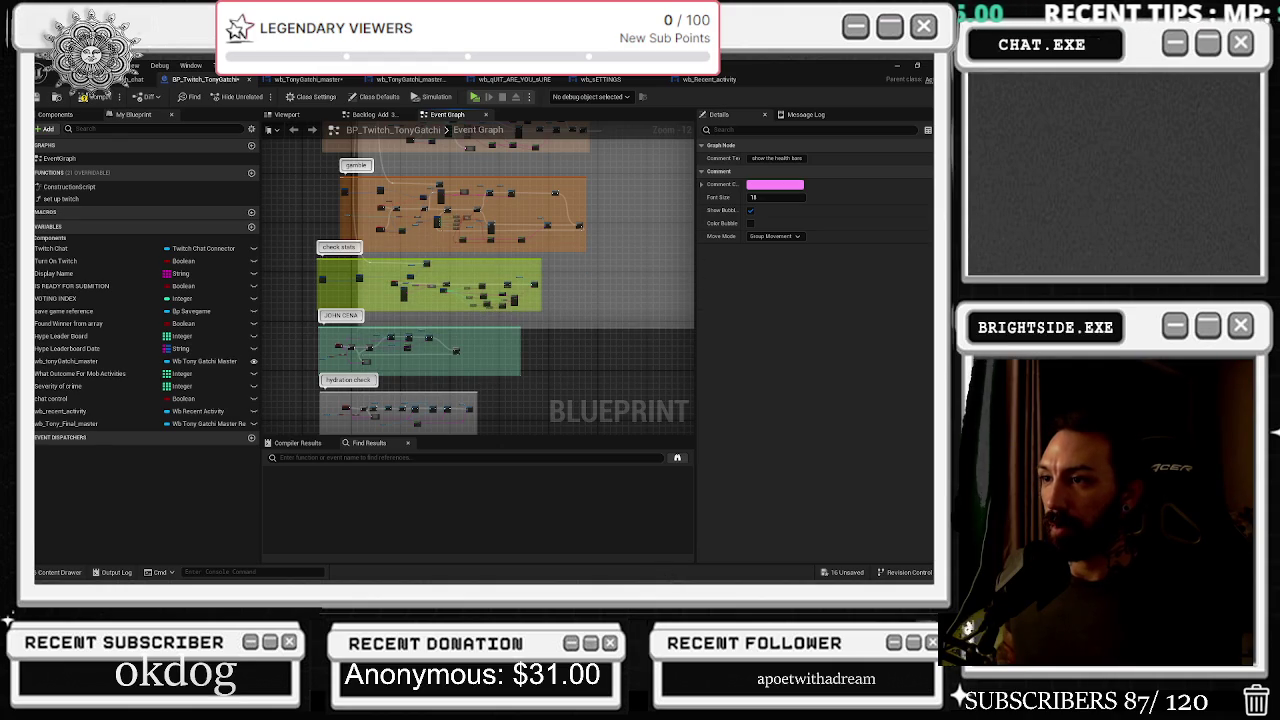
# Move the hydration check, JOHN CENA and check stats groups lower and to the right
pyautogui.moveTo(376, 350)
pyautogui.mouseDown()
pyautogui.moveTo(400, 300)
pyautogui.moveTo(443, 294)
pyautogui.moveTo(423, 259)
pyautogui.mouseUp()
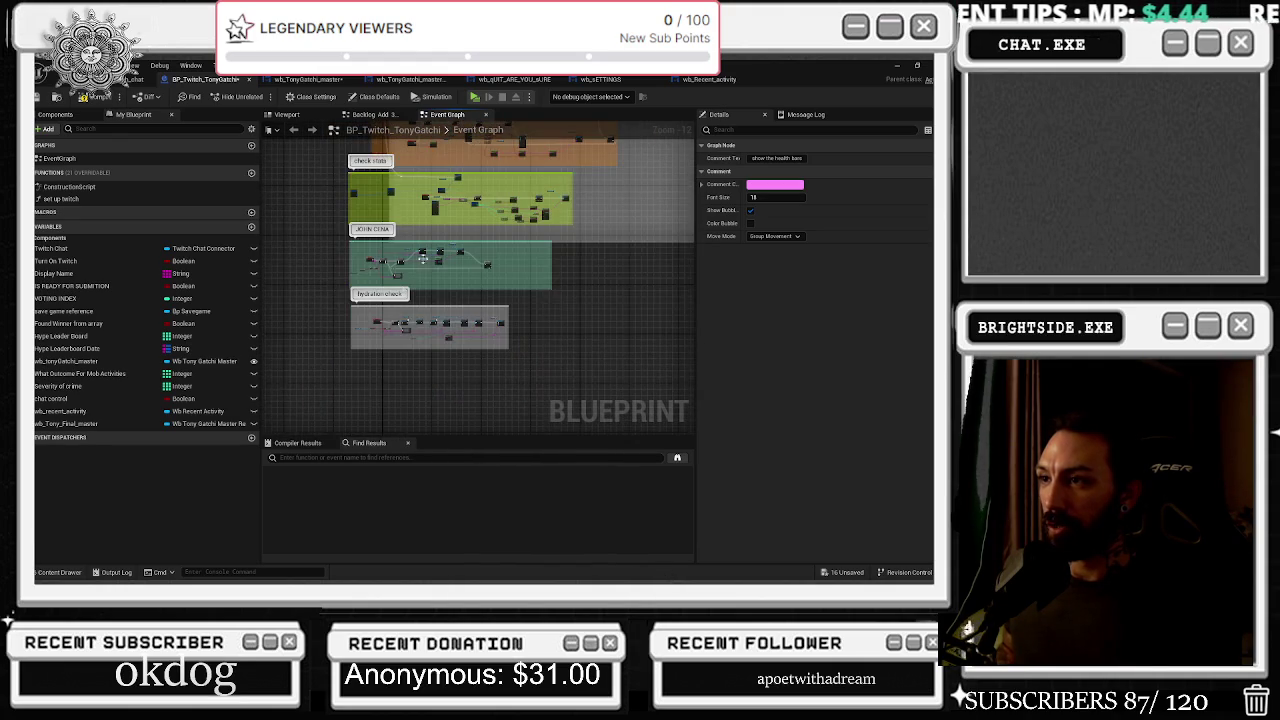
pyautogui.click(478, 356)
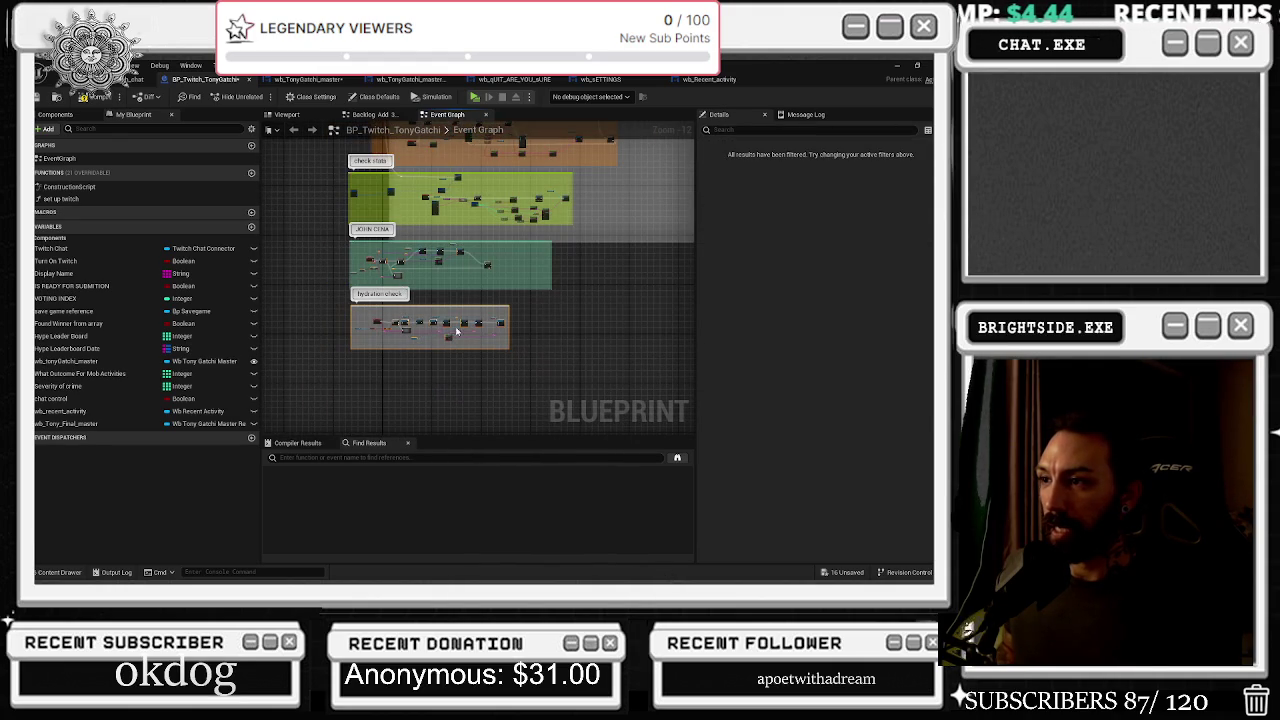
pyautogui.moveTo(463, 322); pyautogui.dragTo(499, 329)
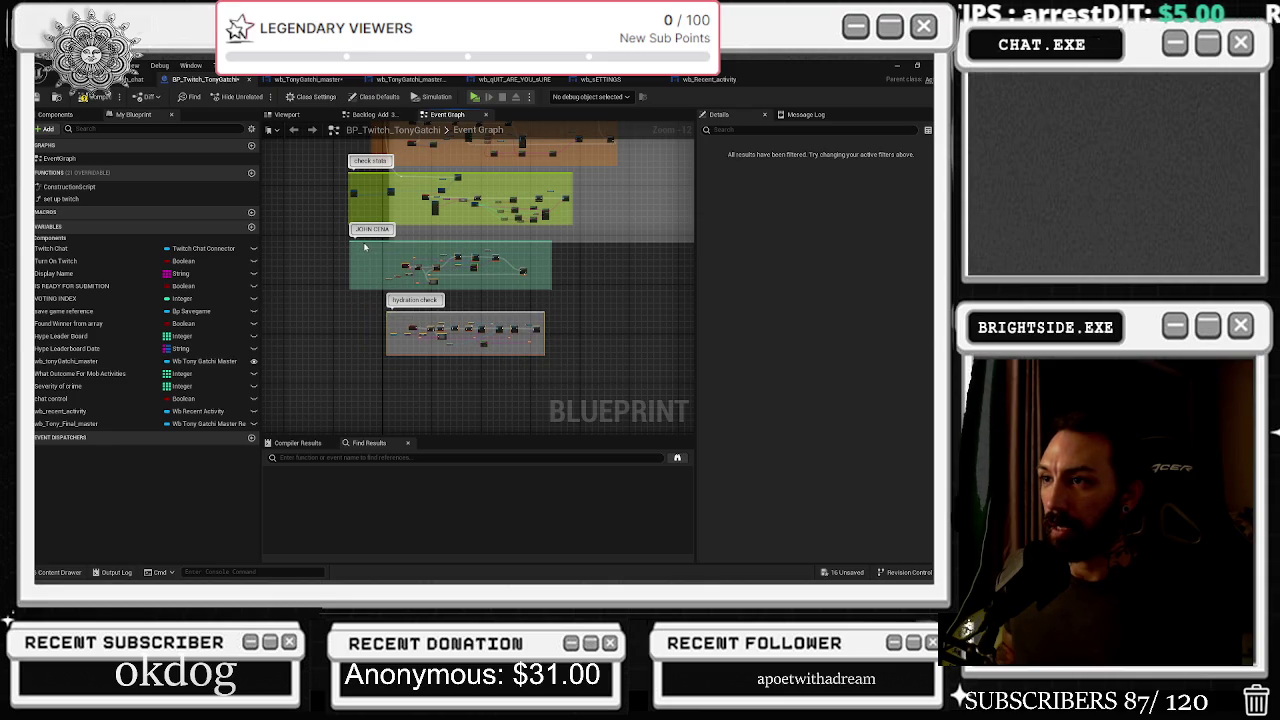
pyautogui.moveTo(362, 248); pyautogui.dragTo(378, 262)
pyautogui.click(506, 336)
pyautogui.moveTo(482, 328)
pyautogui.mouseDown()
pyautogui.moveTo(542, 358)
pyautogui.moveTo(593, 413)
pyautogui.moveTo(530, 396)
pyautogui.moveTo(527, 410)
pyautogui.mouseUp()
pyautogui.moveTo(377, 278)
pyautogui.mouseDown()
pyautogui.moveTo(420, 250)
pyautogui.moveTo(541, 225)
pyautogui.mouseUp()
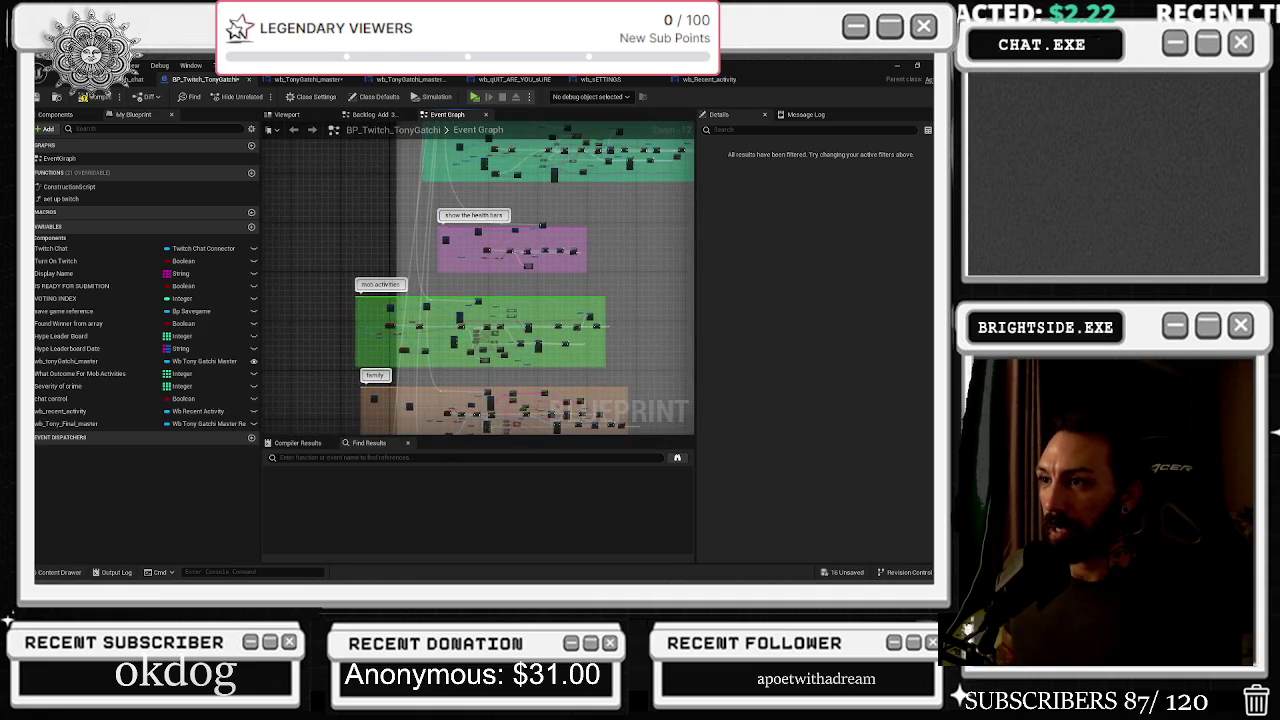
pyautogui.moveTo(330, 213)
pyautogui.mouseDown()
pyautogui.moveTo(365, 130)
pyautogui.moveTo(393, 150)
pyautogui.mouseUp()
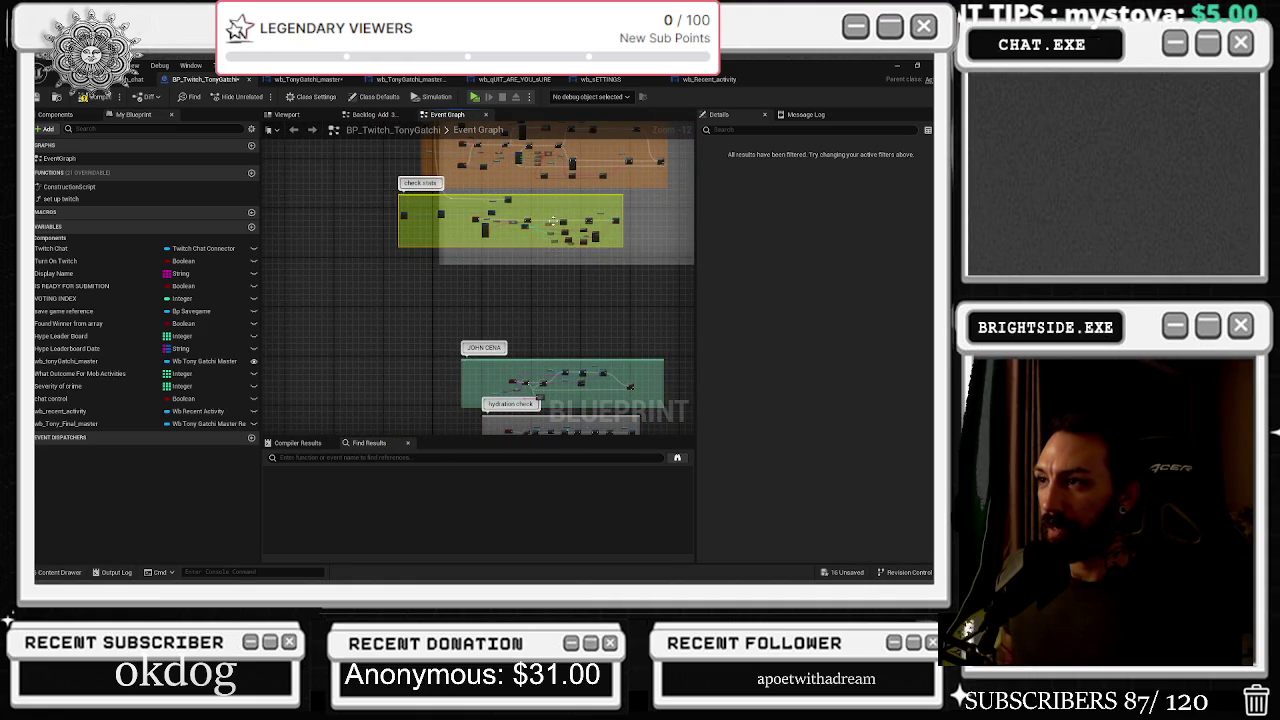
pyautogui.moveTo(484, 228)
pyautogui.mouseDown()
pyautogui.moveTo(503, 320)
pyautogui.moveTo(548, 331)
pyautogui.moveTo(500, 300)
pyautogui.moveTo(397, 279)
pyautogui.mouseUp()
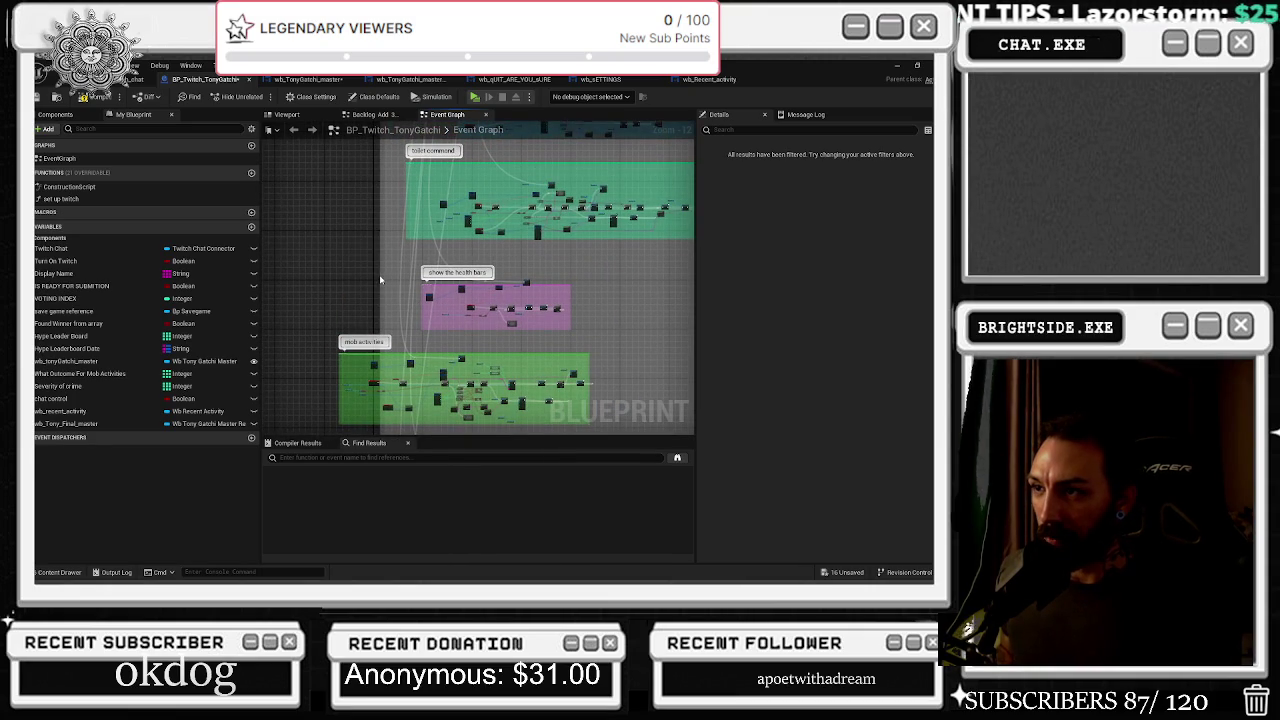
# Pan past the television, motel, drink and sleep groups back to gamble and check stats
pyautogui.moveTo(379, 274)
pyautogui.mouseDown()
pyautogui.moveTo(341, 274)
pyautogui.moveTo(338, 519)
pyautogui.mouseUp()
pyautogui.moveTo(338, 300); pyautogui.dragTo(305, 417)
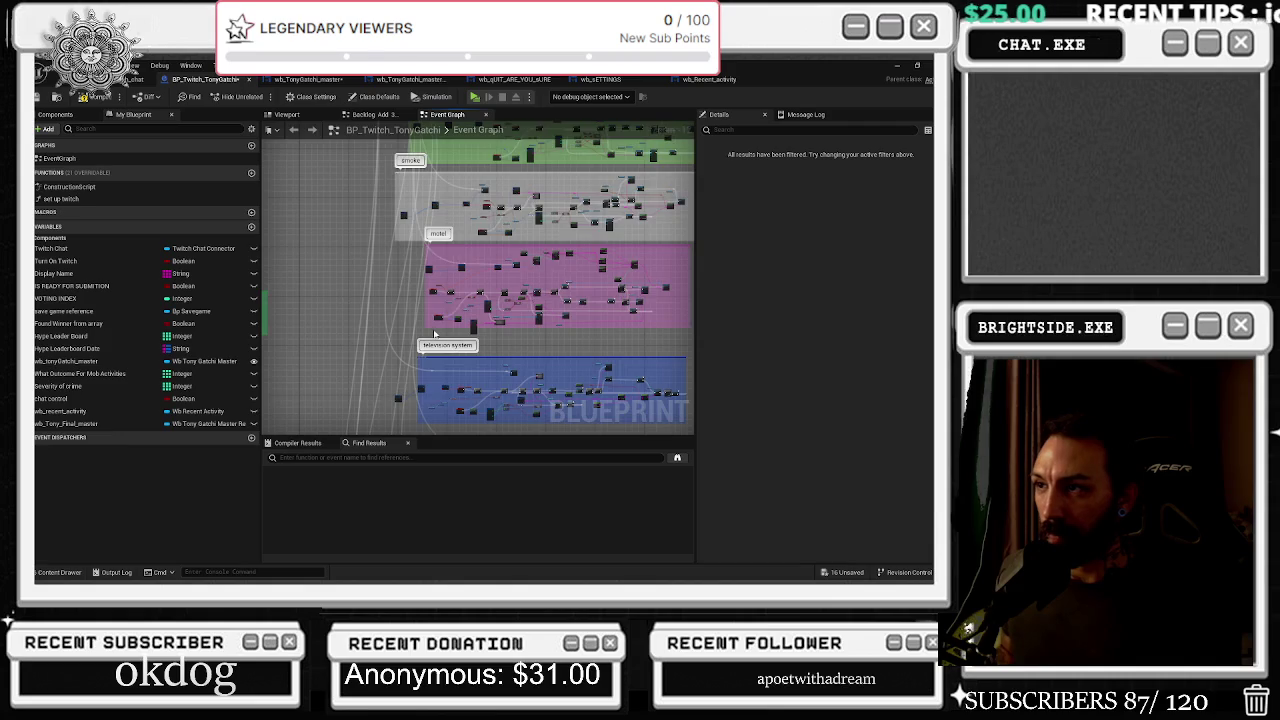
pyautogui.moveTo(434, 333); pyautogui.dragTo(424, 504)
pyautogui.moveTo(428, 420)
pyautogui.mouseDown()
pyautogui.moveTo(428, 160)
pyautogui.moveTo(428, 219)
pyautogui.mouseUp()
pyautogui.scroll(7, 428, 219)
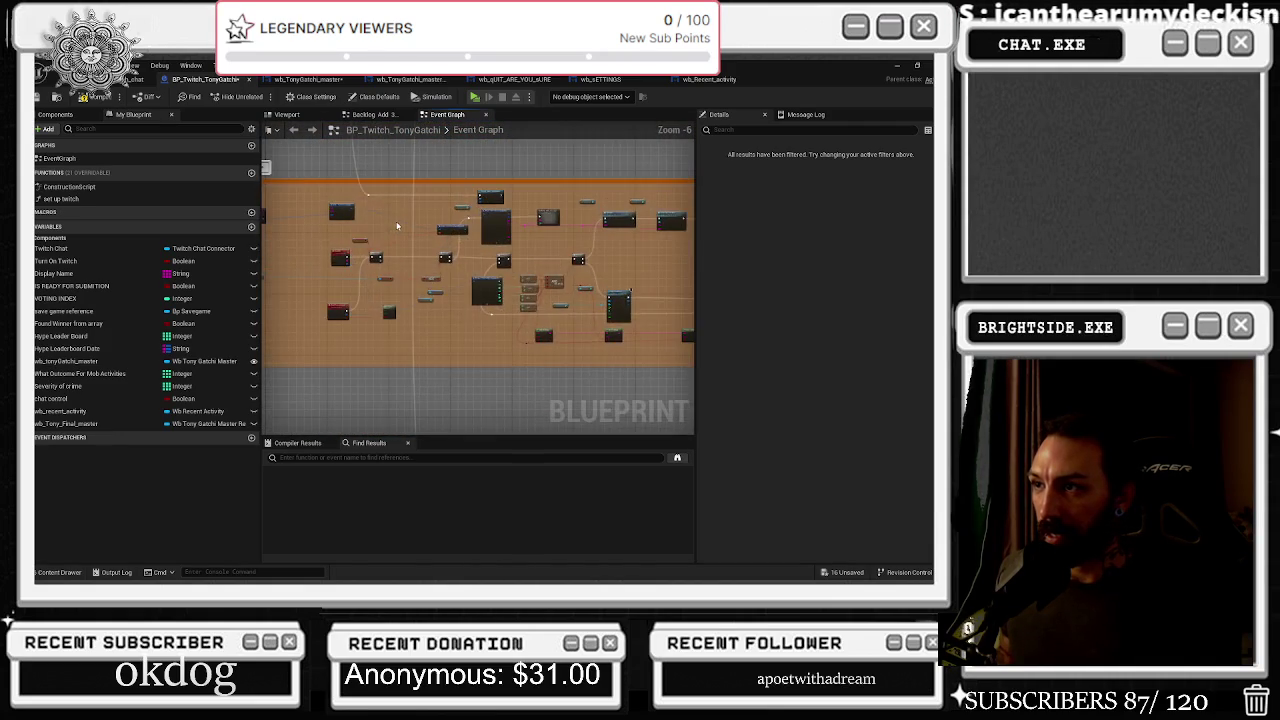
pyautogui.scroll(-7, 420, 222)
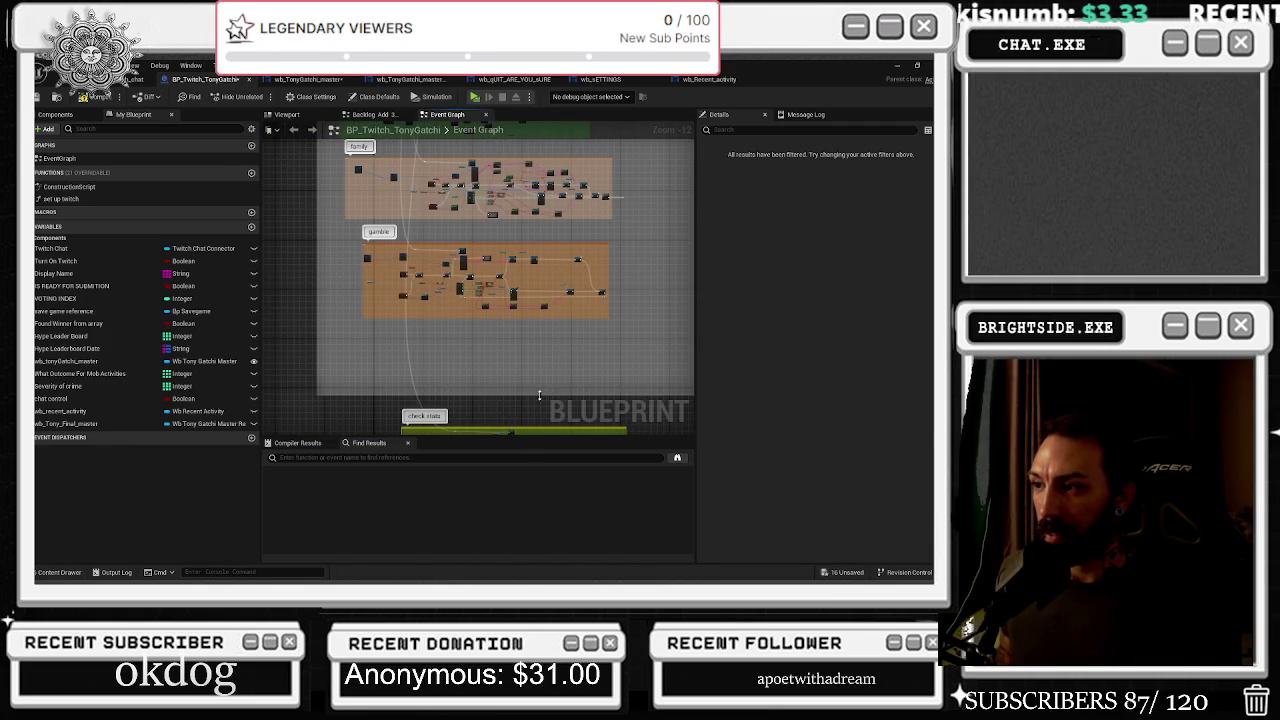
pyautogui.hotkey('alt', 'Tab')
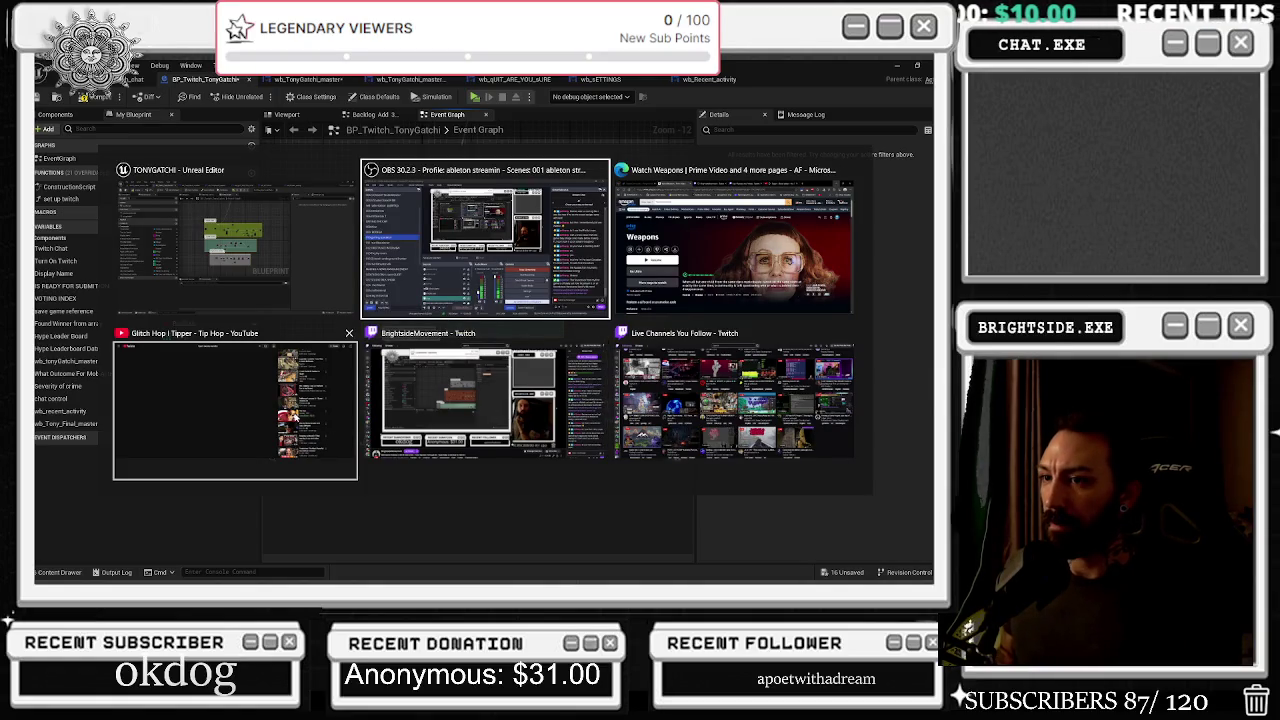
# Widen the television system comment leftward and move it and the motel comment left
pyautogui.press('Escape')
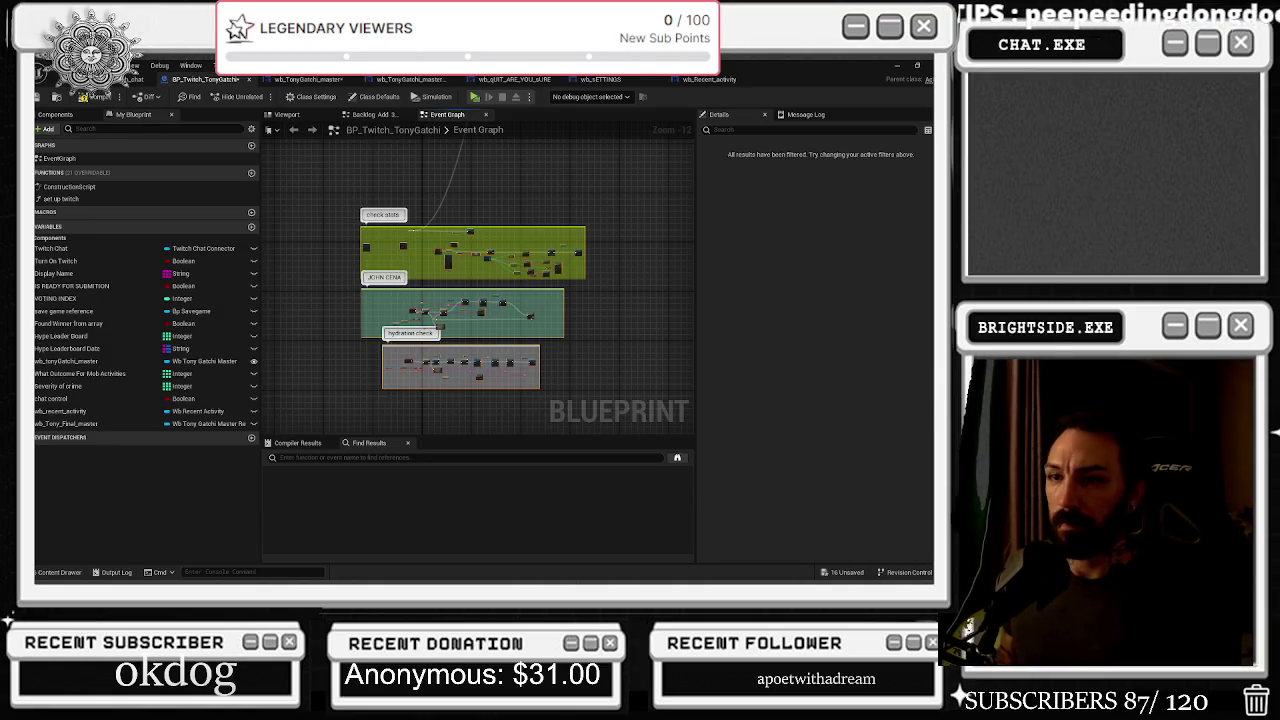
pyautogui.moveTo(470, 233); pyautogui.dragTo(561, 236)
pyautogui.moveTo(583, 194)
pyautogui.mouseDown()
pyautogui.moveTo(493, 370)
pyautogui.moveTo(553, 412)
pyautogui.mouseUp()
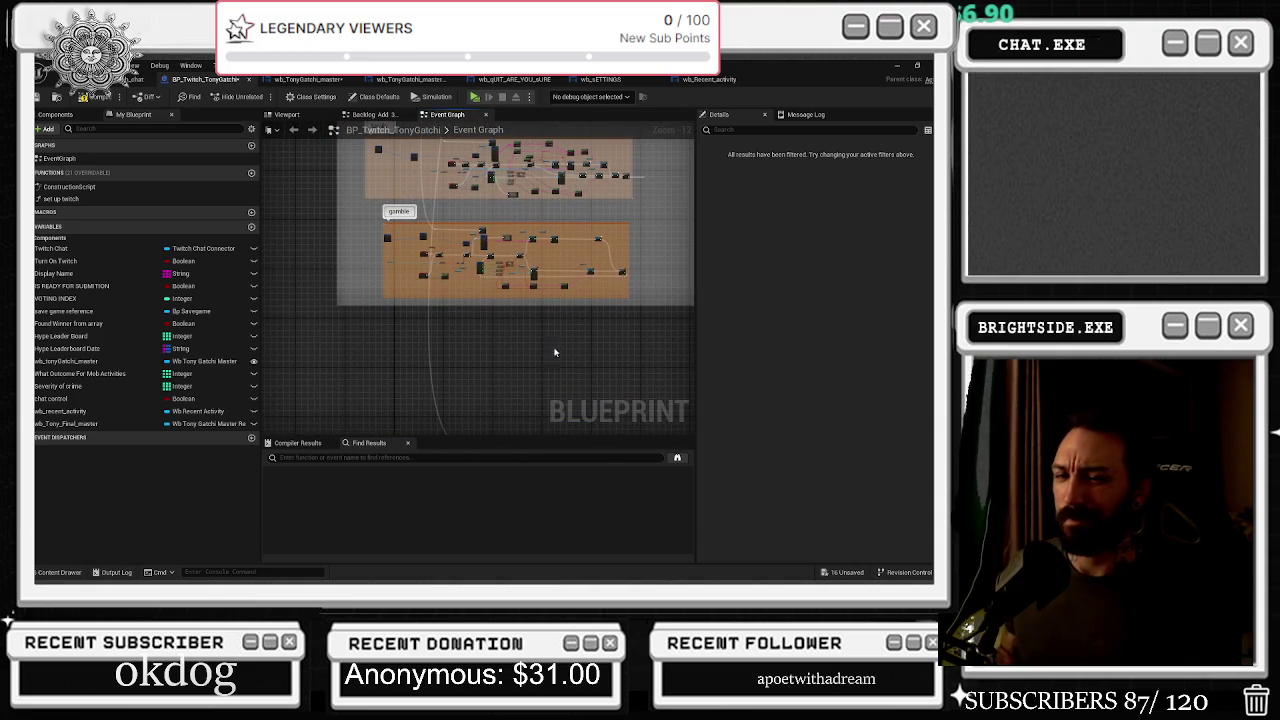
pyautogui.moveTo(557, 346)
pyautogui.mouseDown()
pyautogui.moveTo(534, 403)
pyautogui.moveTo(621, 294)
pyautogui.moveTo(611, 363)
pyautogui.moveTo(615, 327)
pyautogui.moveTo(581, 417)
pyautogui.mouseUp()
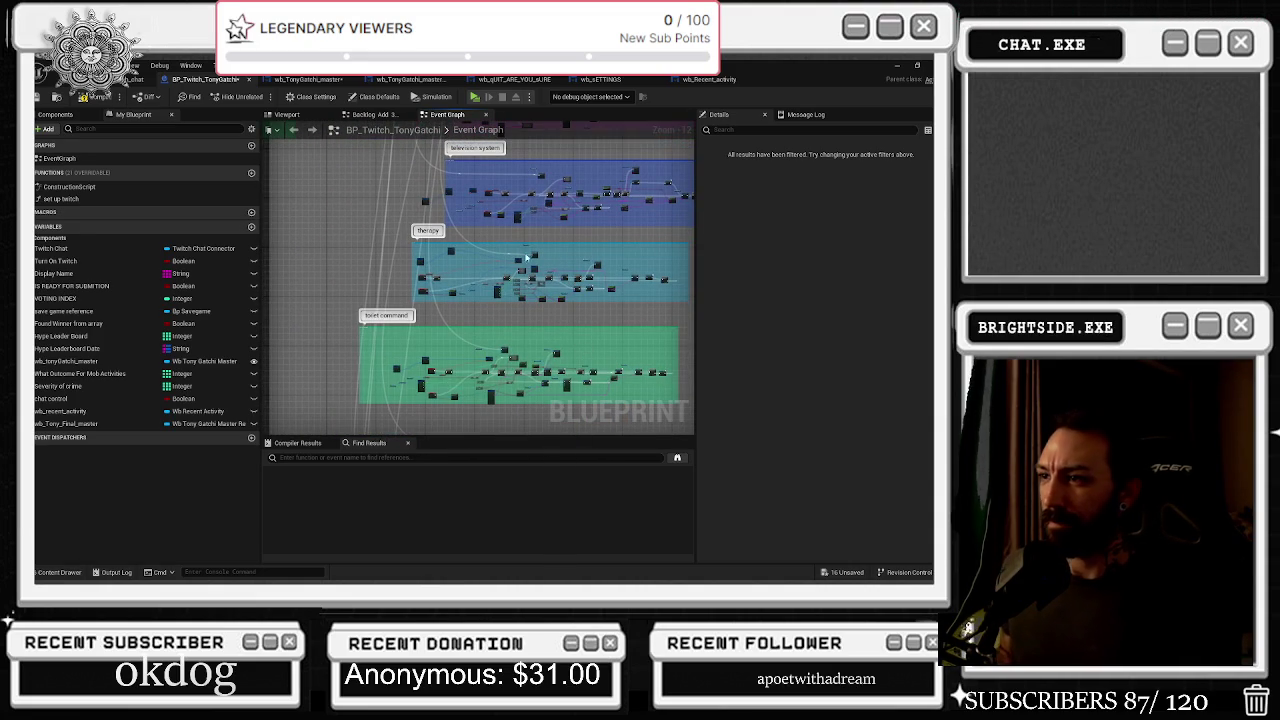
pyautogui.moveTo(515, 302)
pyautogui.mouseDown()
pyautogui.moveTo(494, 276)
pyautogui.moveTo(505, 235)
pyautogui.moveTo(472, 375)
pyautogui.mouseUp()
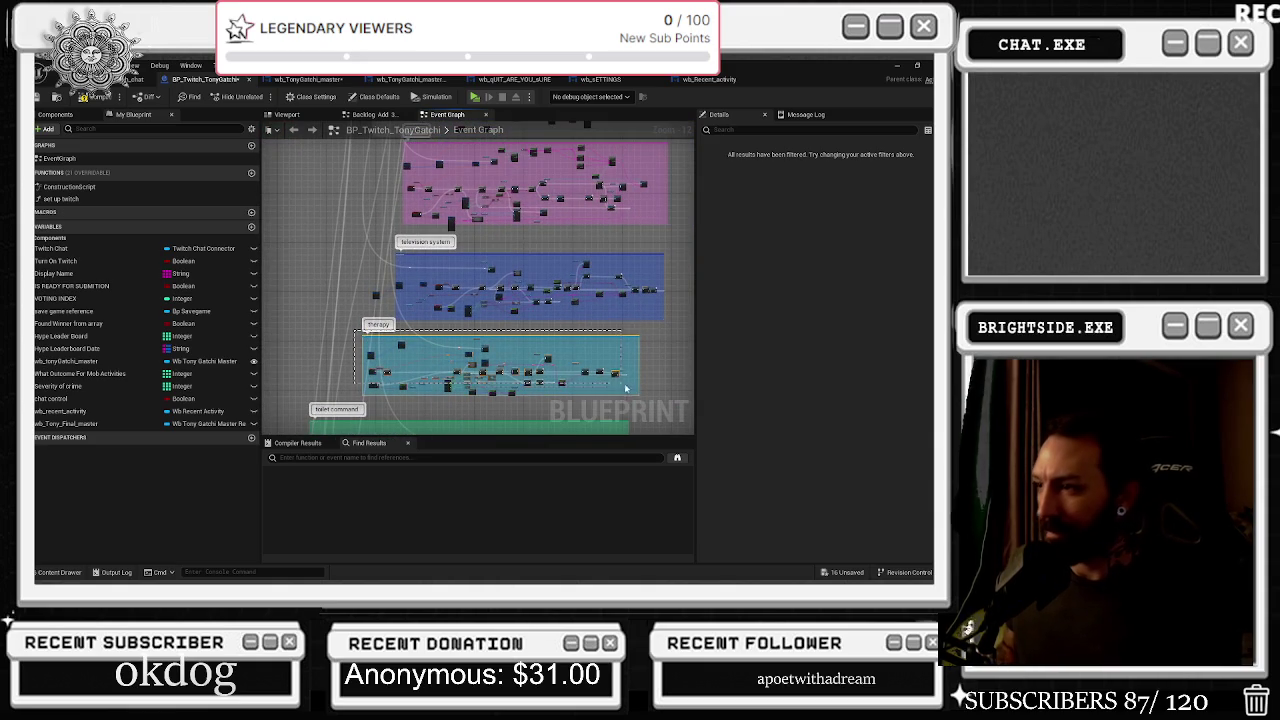
pyautogui.moveTo(643, 400); pyautogui.dragTo(691, 368)
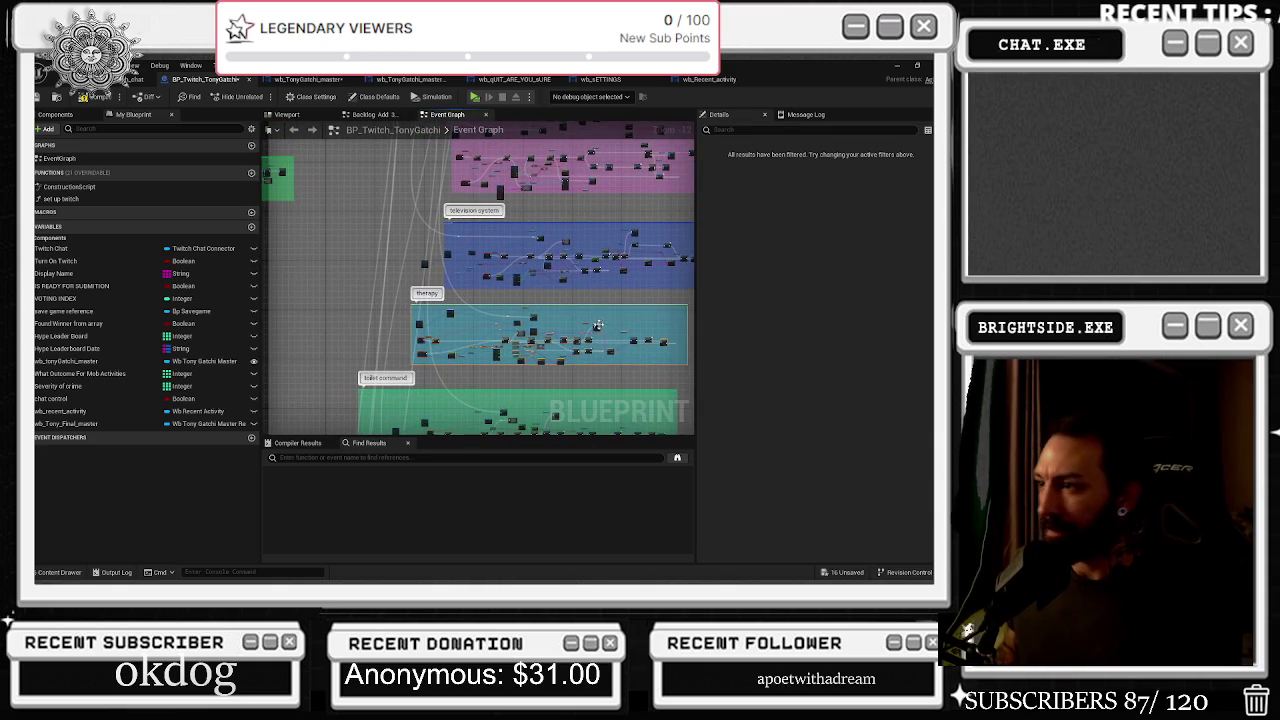
pyautogui.moveTo(550, 324)
pyautogui.mouseDown()
pyautogui.moveTo(524, 416)
pyautogui.moveTo(478, 389)
pyautogui.mouseUp()
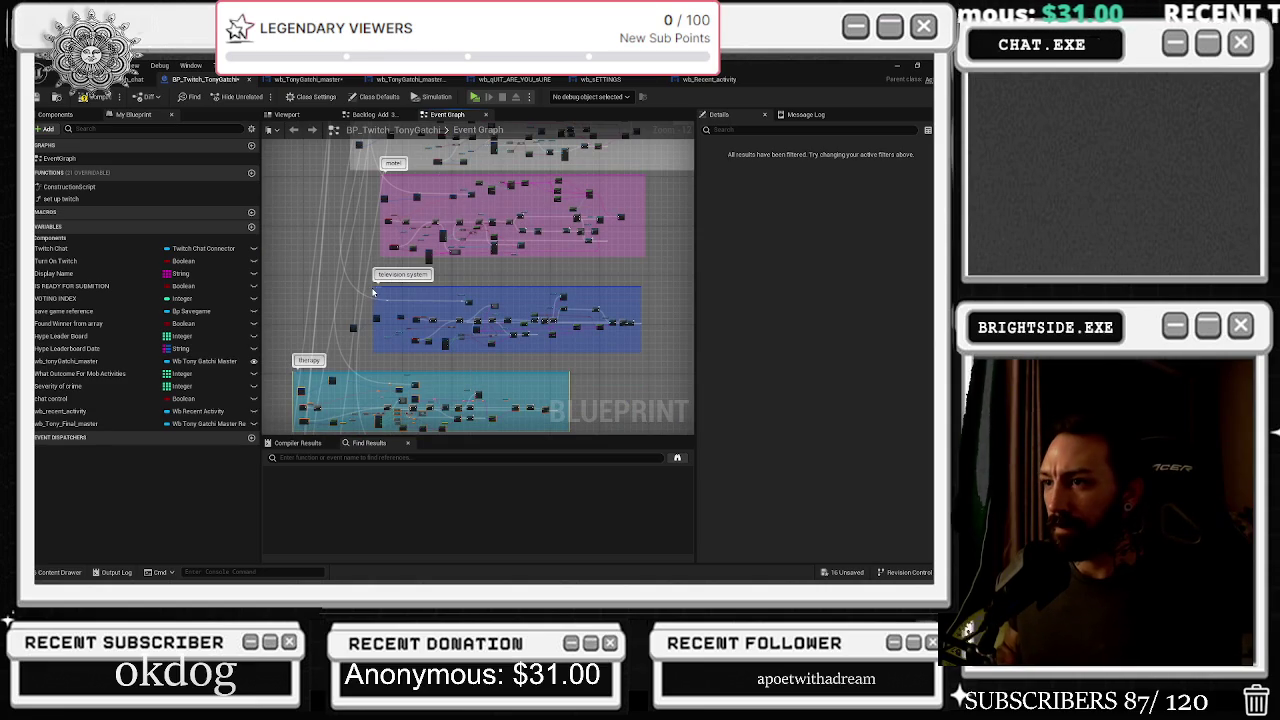
pyautogui.moveTo(366, 287); pyautogui.dragTo(342, 300)
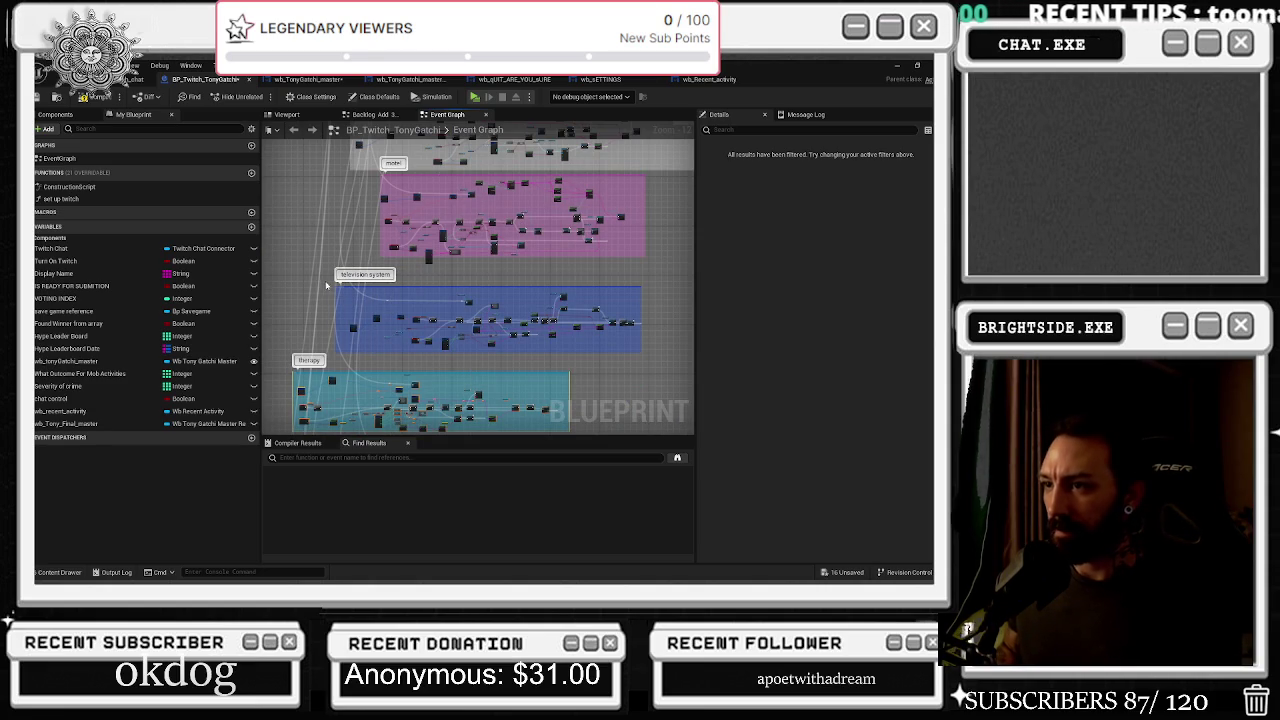
pyautogui.moveTo(598, 331); pyautogui.dragTo(565, 334)
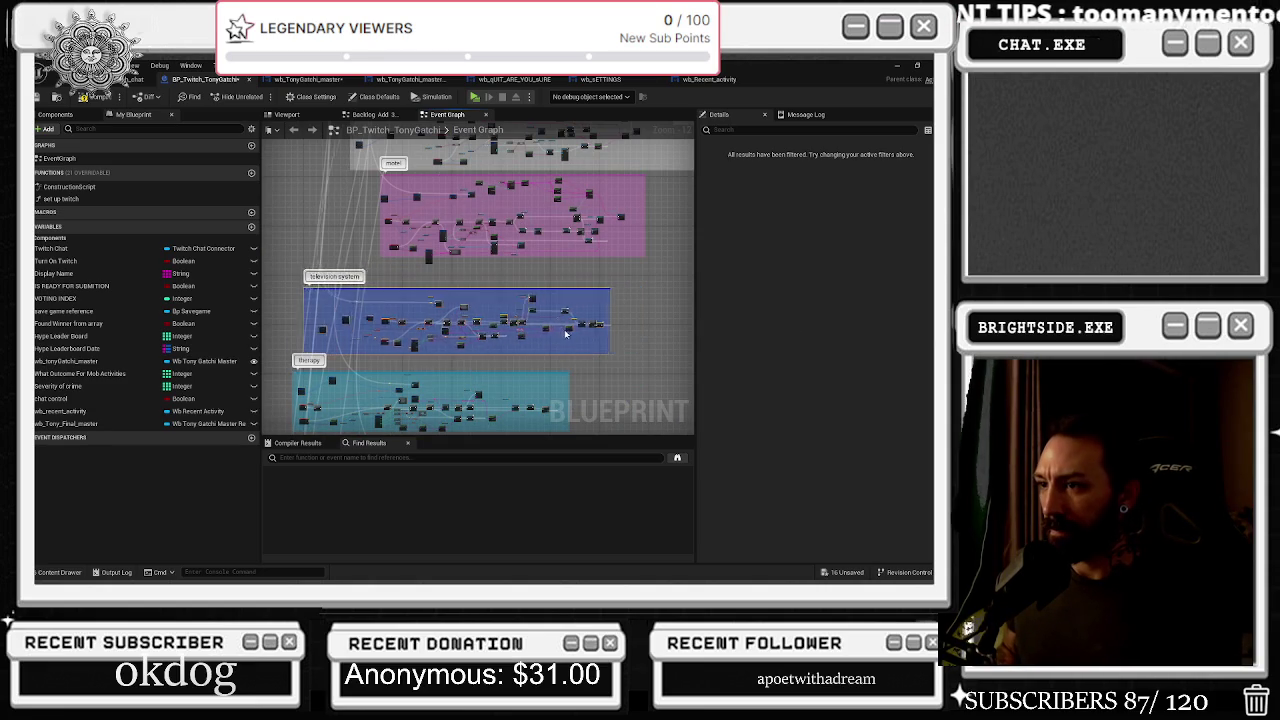
pyautogui.moveTo(379, 196)
pyautogui.mouseDown()
pyautogui.moveTo(379, 316)
pyautogui.moveTo(353, 297)
pyautogui.mouseUp()
pyautogui.moveTo(588, 341)
pyautogui.mouseDown()
pyautogui.moveTo(553, 341)
pyautogui.moveTo(530, 360)
pyautogui.moveTo(521, 325)
pyautogui.moveTo(502, 338)
pyautogui.moveTo(548, 314)
pyautogui.mouseUp()
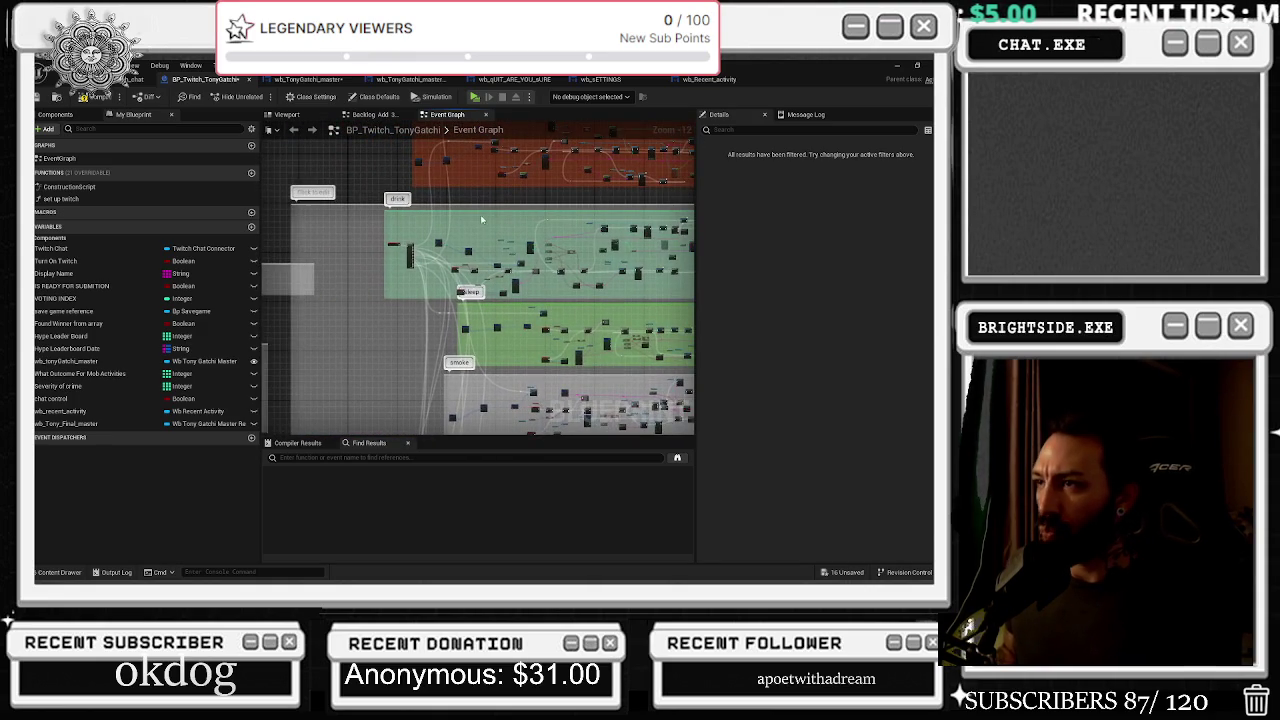
# Extend a free Sequence output to a new reroute node placed lower right
pyautogui.moveTo(481, 219); pyautogui.dragTo(424, 353)
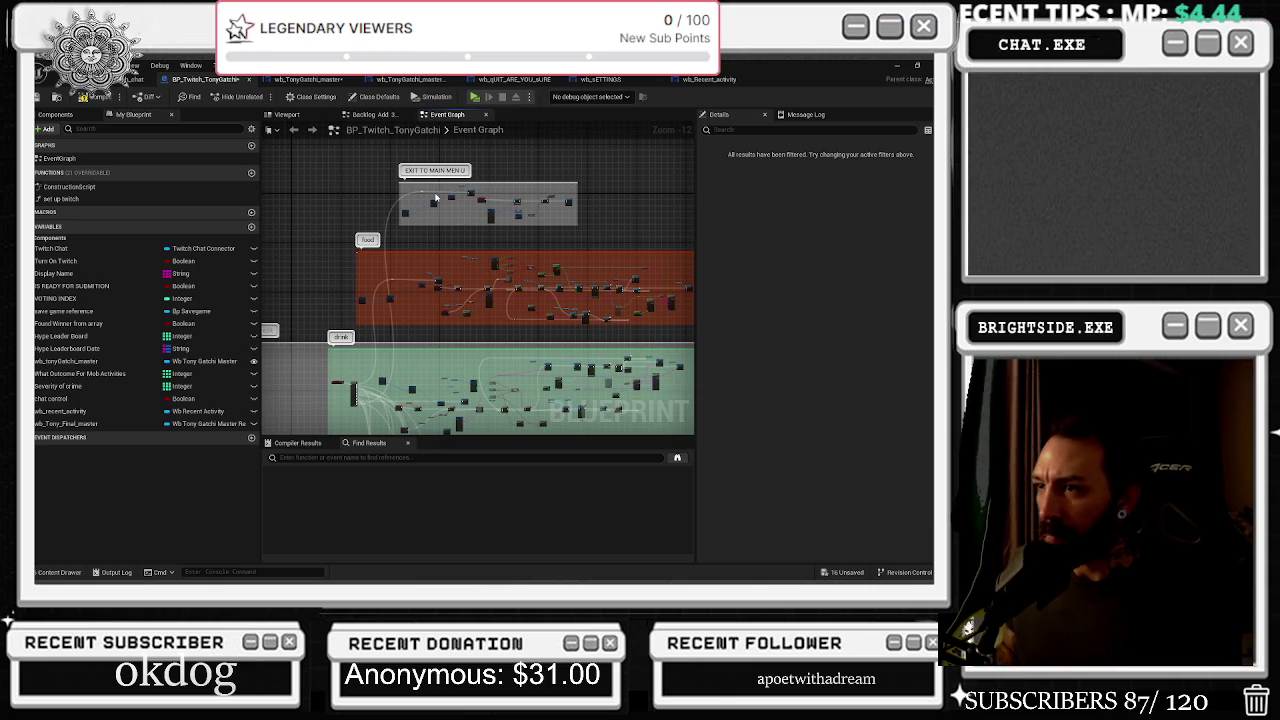
pyautogui.scroll(6, 383, 330)
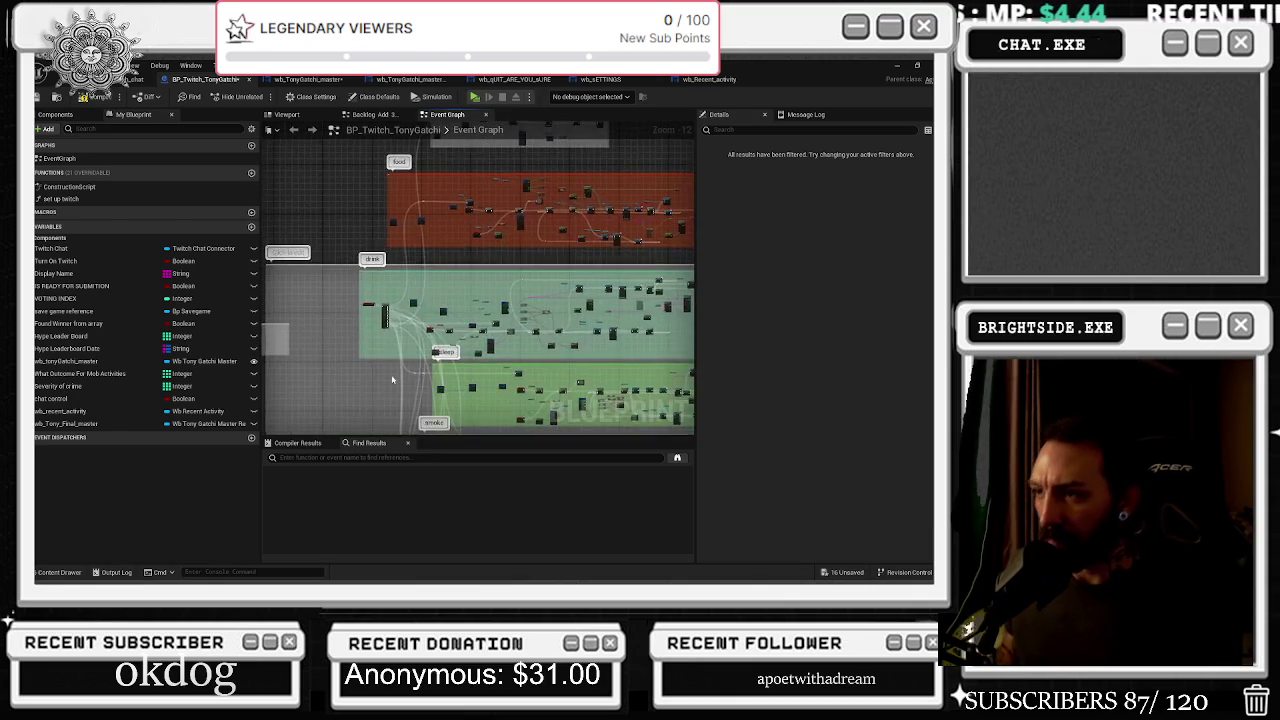
pyautogui.scroll(4, 382, 330)
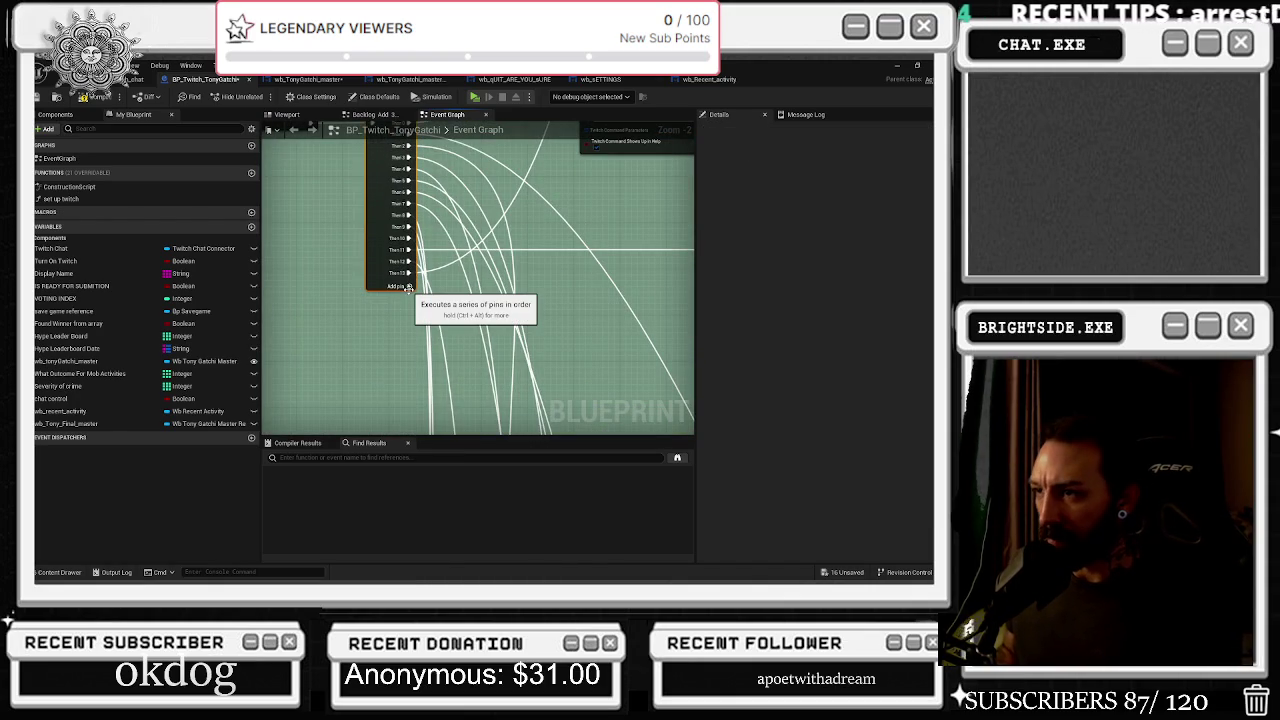
pyautogui.scroll(-8, 405, 315)
pyautogui.moveTo(409, 291)
pyautogui.mouseDown()
pyautogui.moveTo(415, 427)
pyautogui.moveTo(449, 563)
pyautogui.moveTo(374, 402)
pyautogui.moveTo(340, 253)
pyautogui.mouseUp()
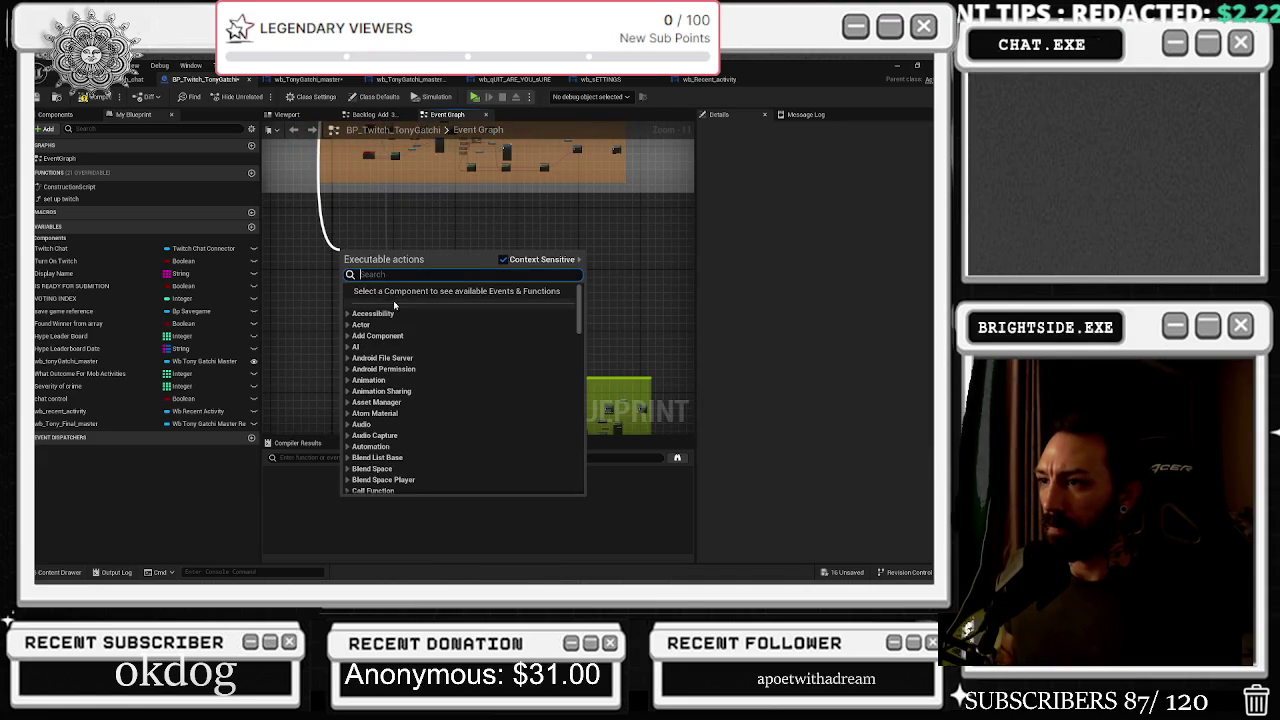
pyautogui.scroll(-15, 393, 316)
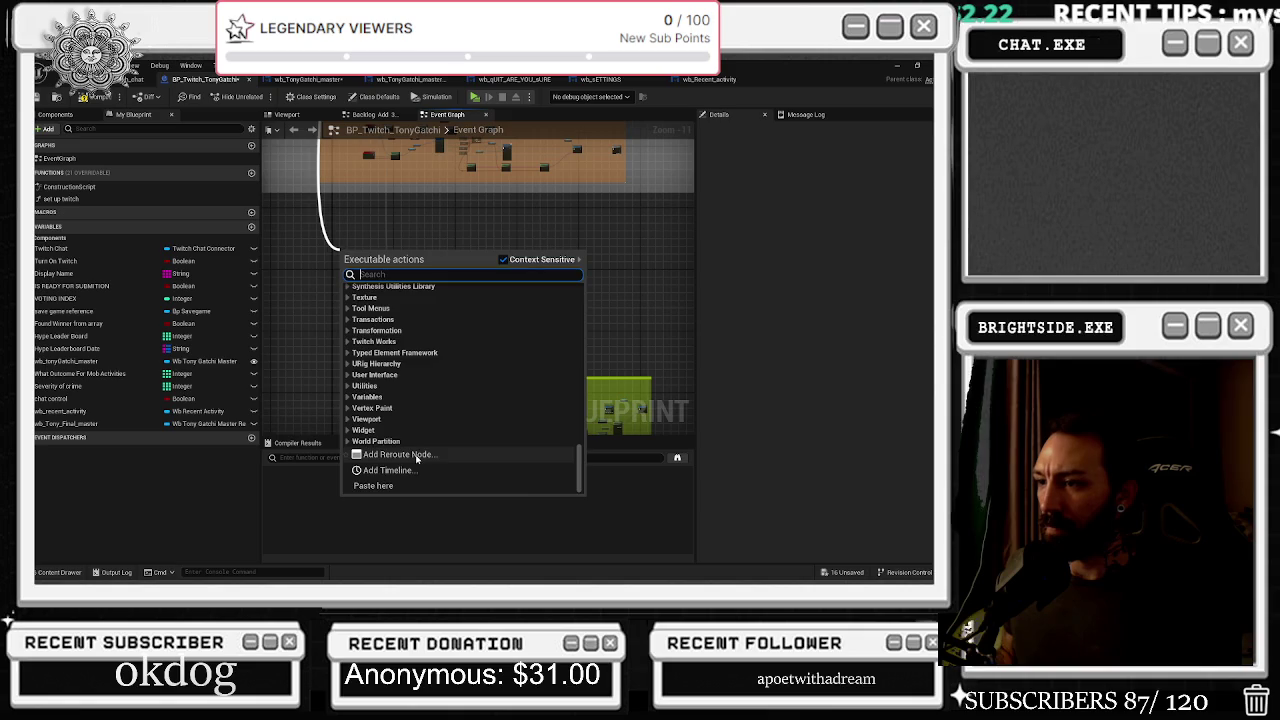
pyautogui.click(425, 454)
pyautogui.scroll(5, 333, 230)
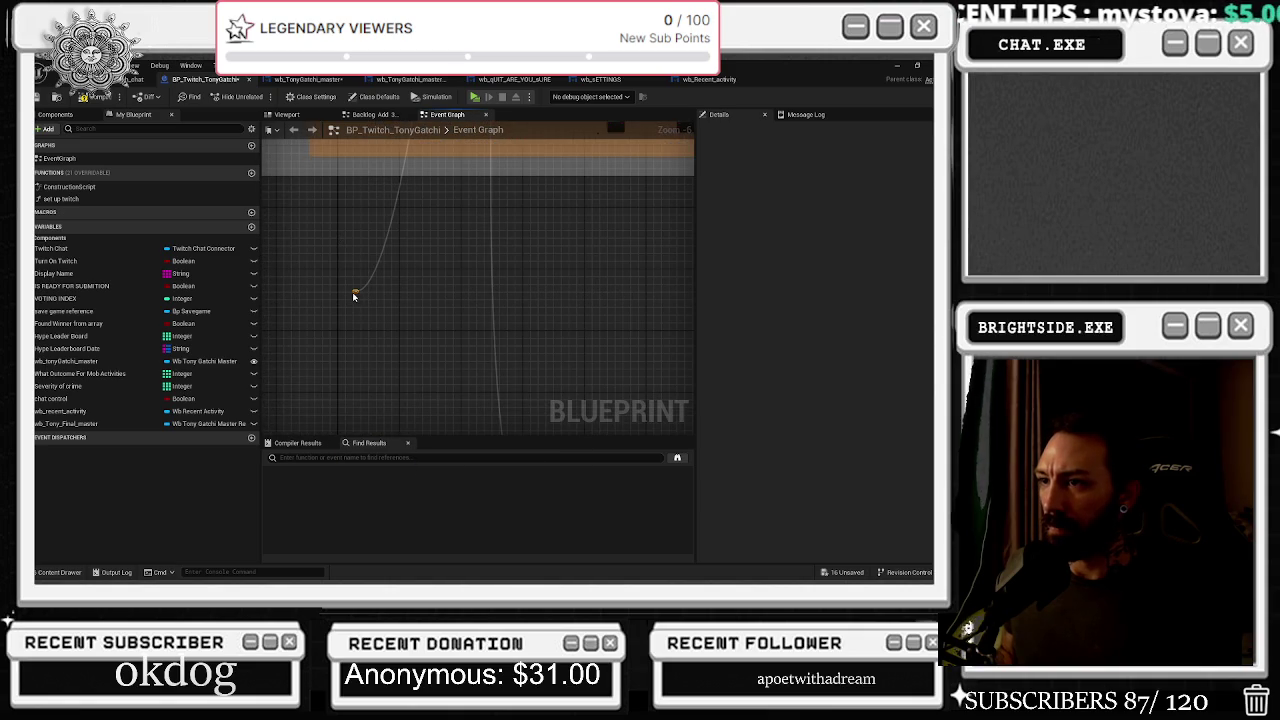
pyautogui.moveTo(354, 291)
pyautogui.mouseDown()
pyautogui.moveTo(546, 286)
pyautogui.moveTo(657, 314)
pyautogui.moveTo(443, 311)
pyautogui.moveTo(421, 345)
pyautogui.moveTo(455, 346)
pyautogui.moveTo(438, 337)
pyautogui.mouseUp()
# Marquee-select two groups of command nodes for copying
pyautogui.scroll(2, 443, 311)
pyautogui.scroll(-5, 438, 337)
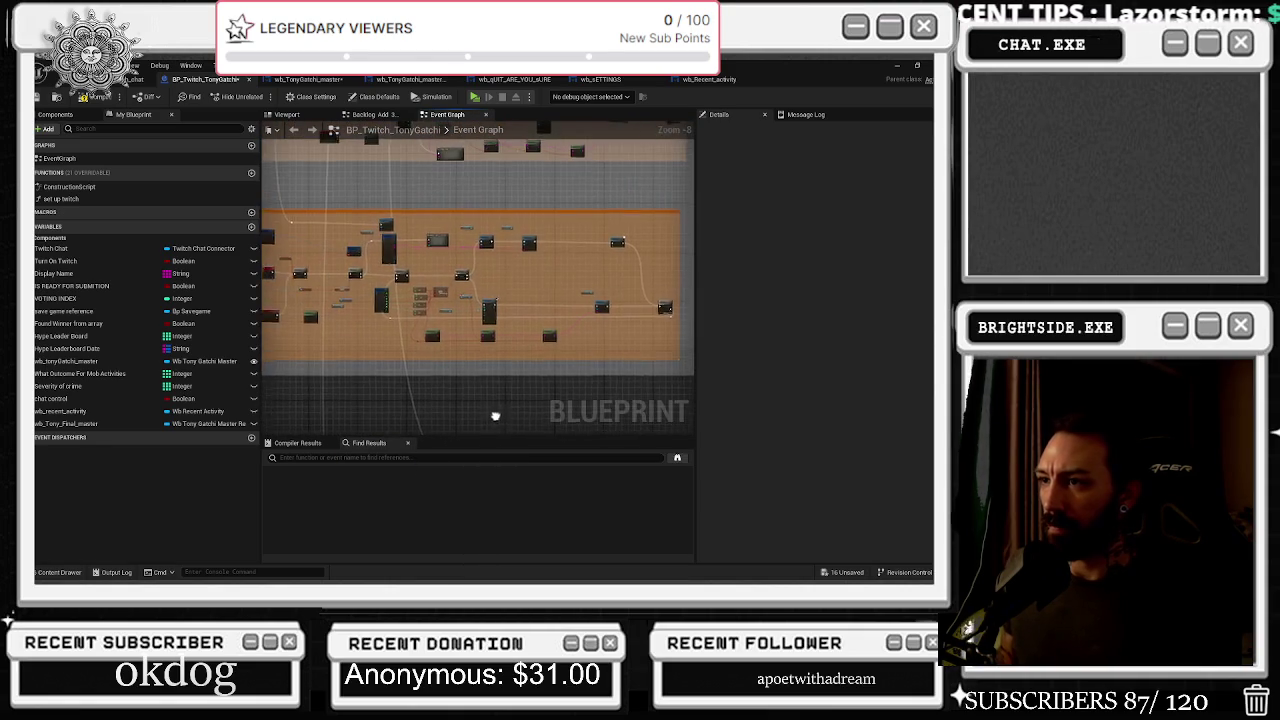
pyautogui.scroll(5, 377, 243)
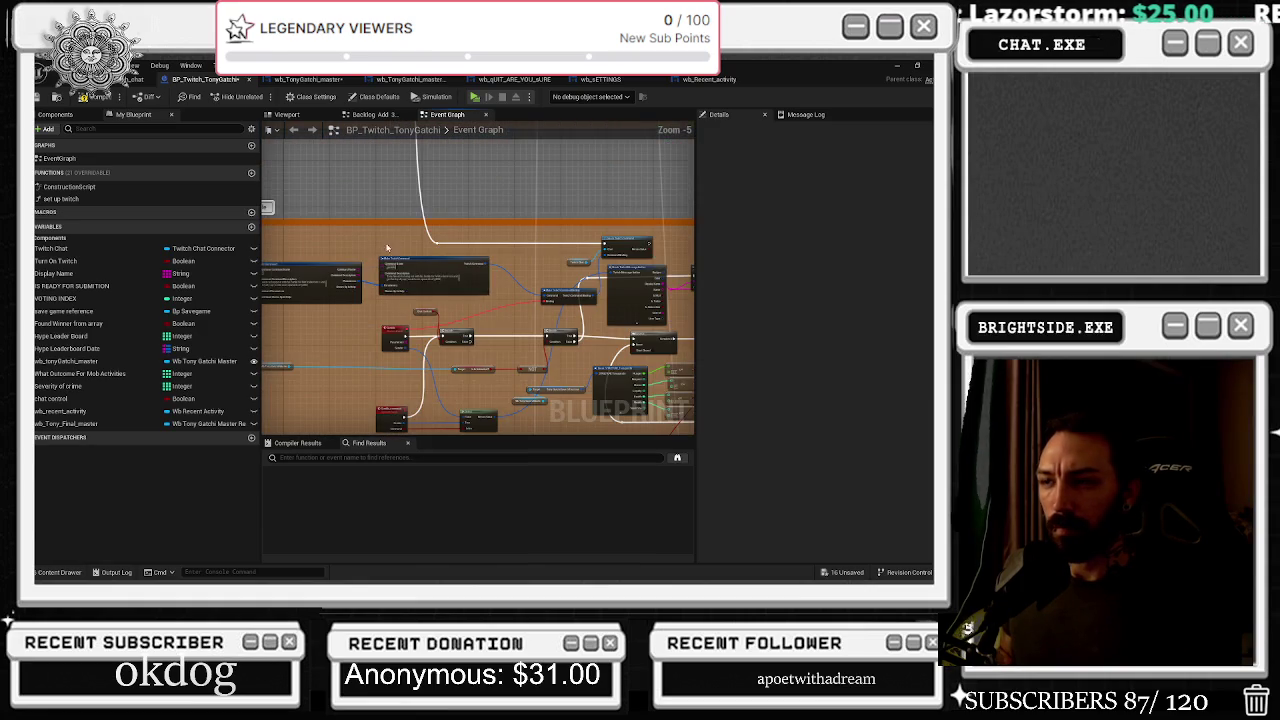
pyautogui.moveTo(319, 252)
pyautogui.mouseDown()
pyautogui.moveTo(655, 291)
pyautogui.moveTo(626, 293)
pyautogui.moveTo(645, 315)
pyautogui.moveTo(605, 308)
pyautogui.mouseUp()
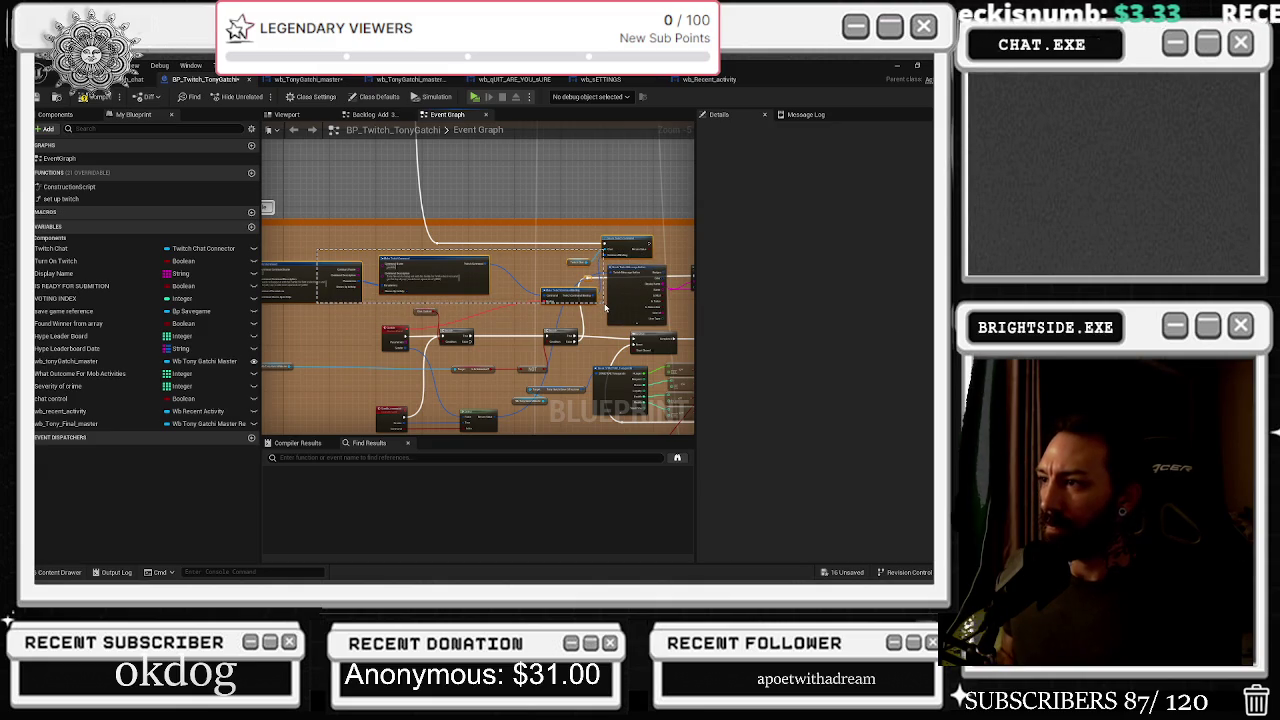
pyautogui.moveTo(605, 308); pyautogui.dragTo(605, 308)
pyautogui.moveTo(362, 316); pyautogui.dragTo(390, 360)
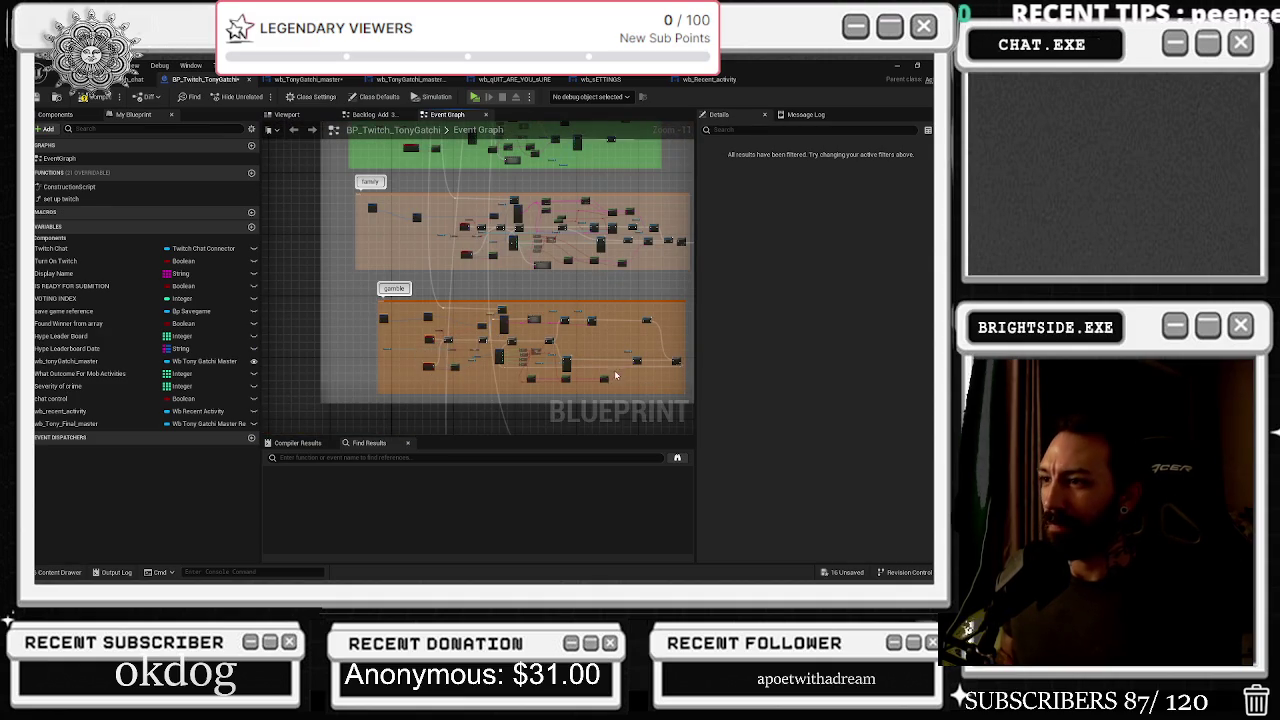
pyautogui.scroll(5, 614, 370)
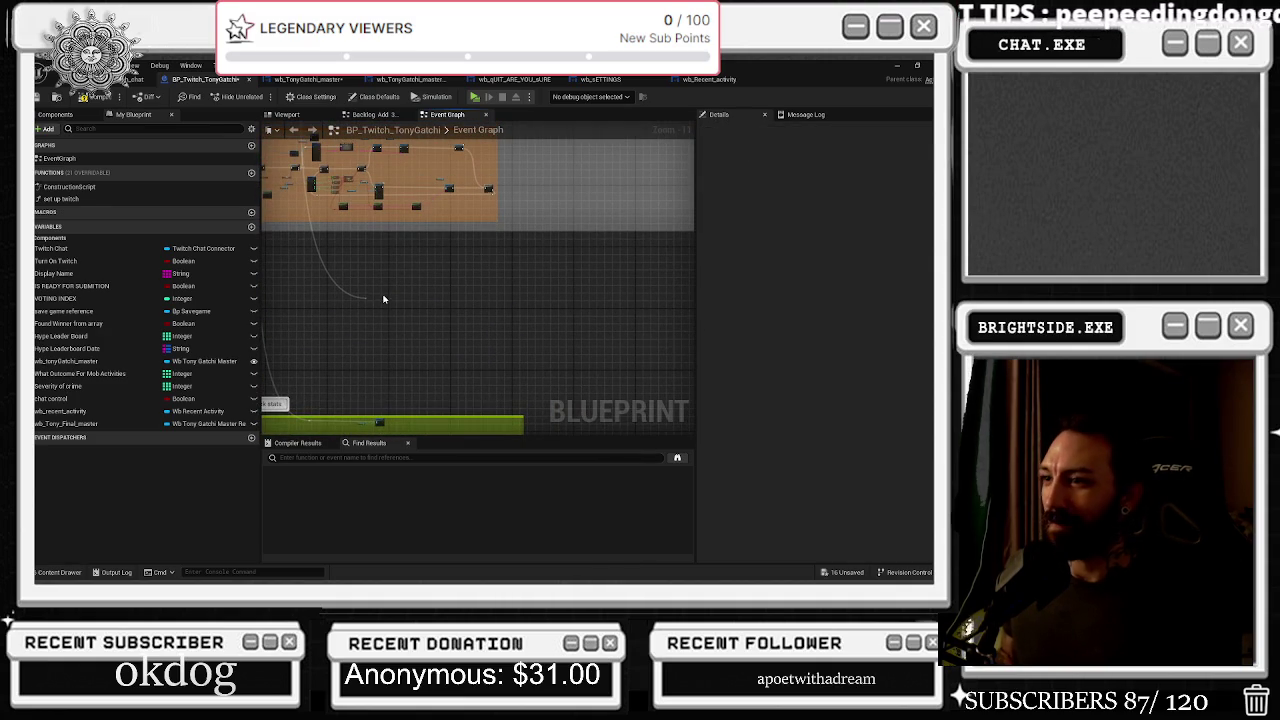
# Paste the copied command nodes and wire the reroute into Create Twitch Command's execution input
pyautogui.hotkey('ctrl', 'v')
pyautogui.scroll(4, 425, 291)
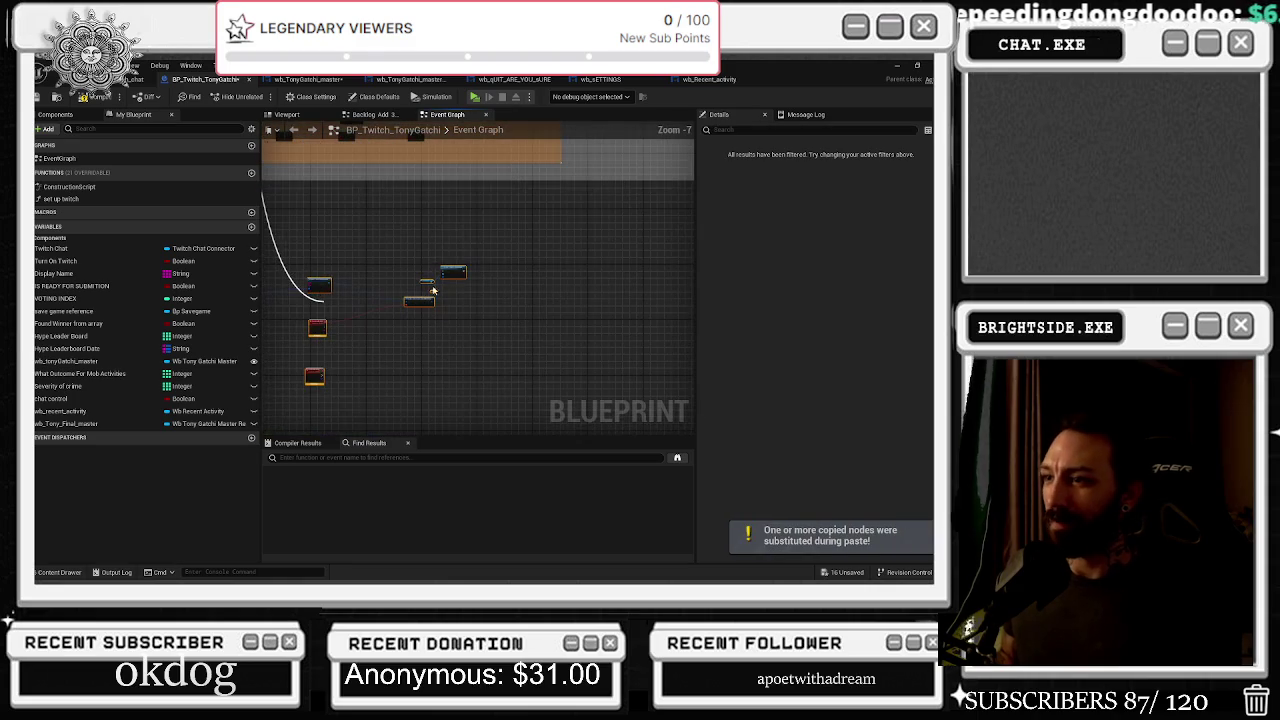
pyautogui.scroll(8, 364, 289)
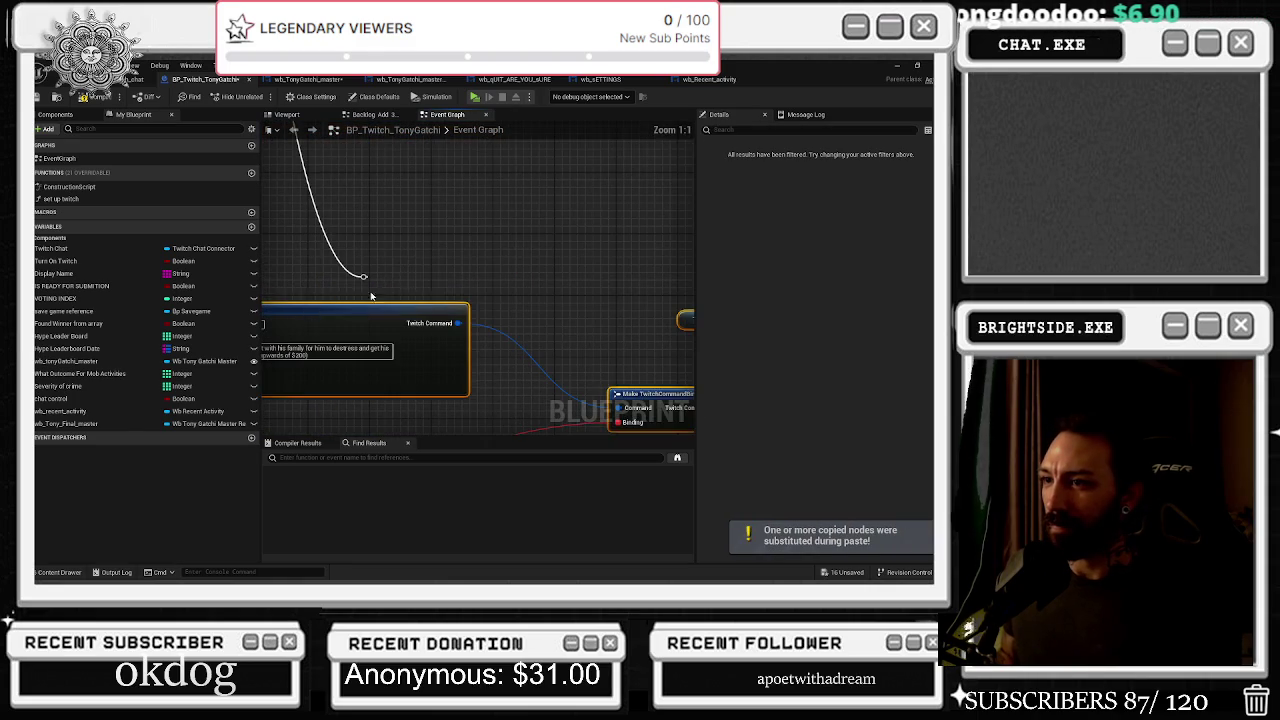
pyautogui.moveTo(364, 289); pyautogui.dragTo(612, 276)
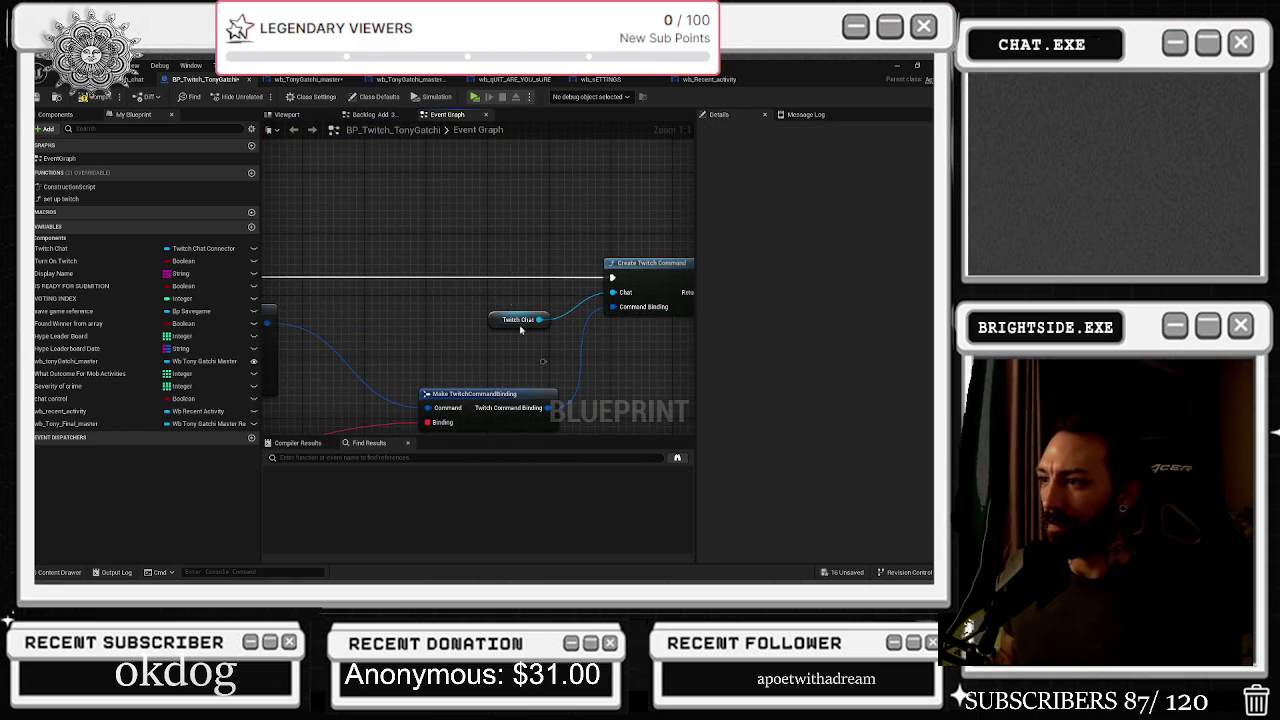
pyautogui.scroll(-1, 532, 352)
pyautogui.scroll(-2, 620, 390)
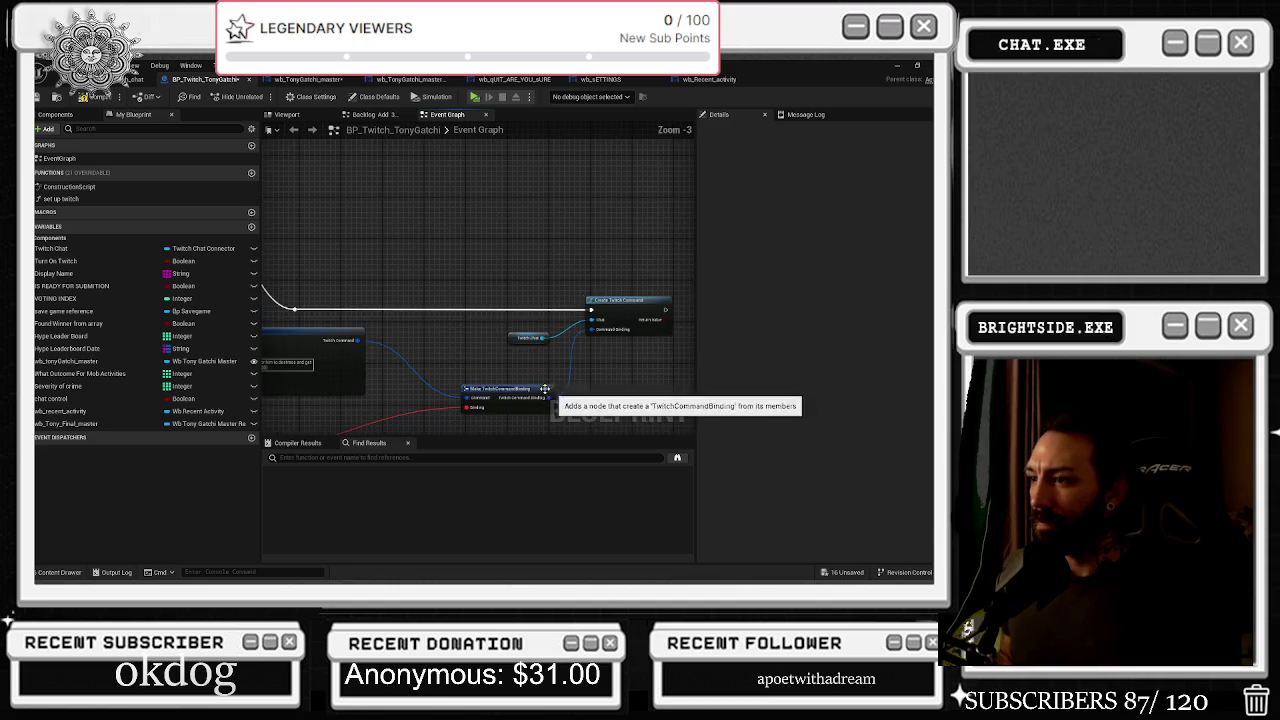
# Reposition the Twitch Command and Make TwitchCommandBinding nodes down and to the right
pyautogui.moveTo(406, 310); pyautogui.dragTo(470, 312)
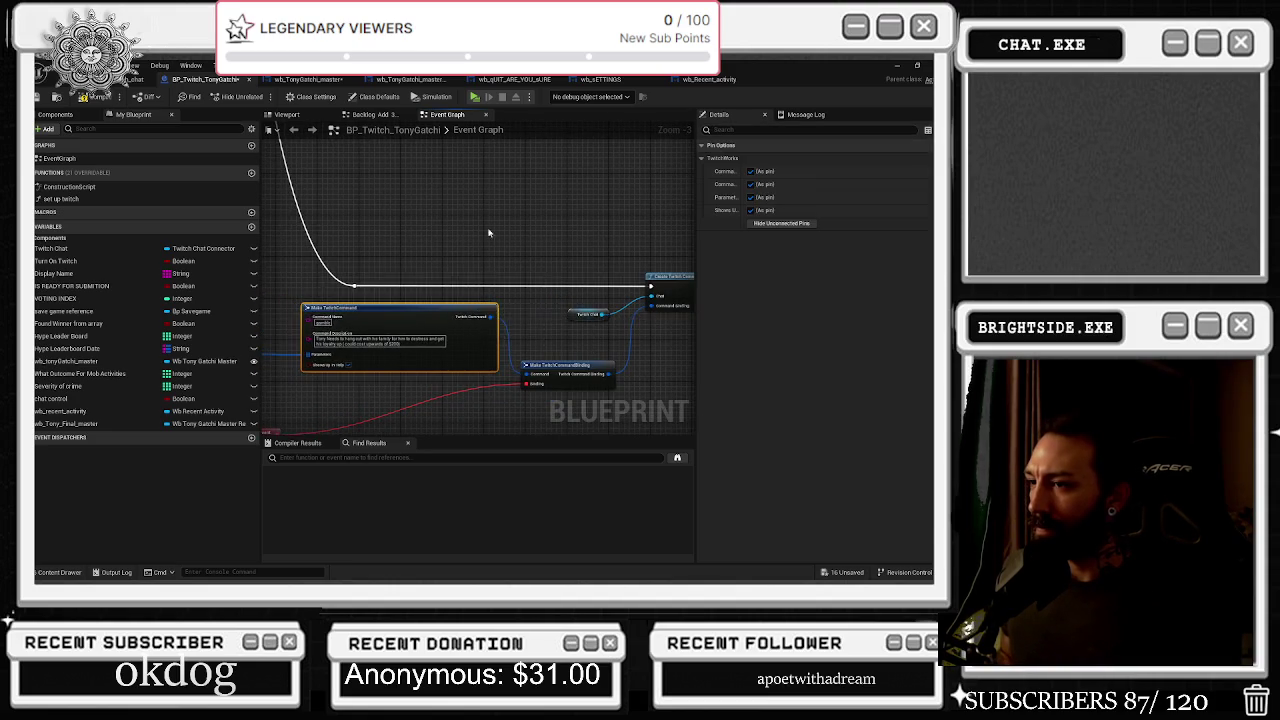
pyautogui.scroll(-1, 493, 305)
pyautogui.moveTo(493, 300)
pyautogui.mouseDown()
pyautogui.moveTo(388, 245)
pyautogui.moveTo(455, 225)
pyautogui.mouseUp()
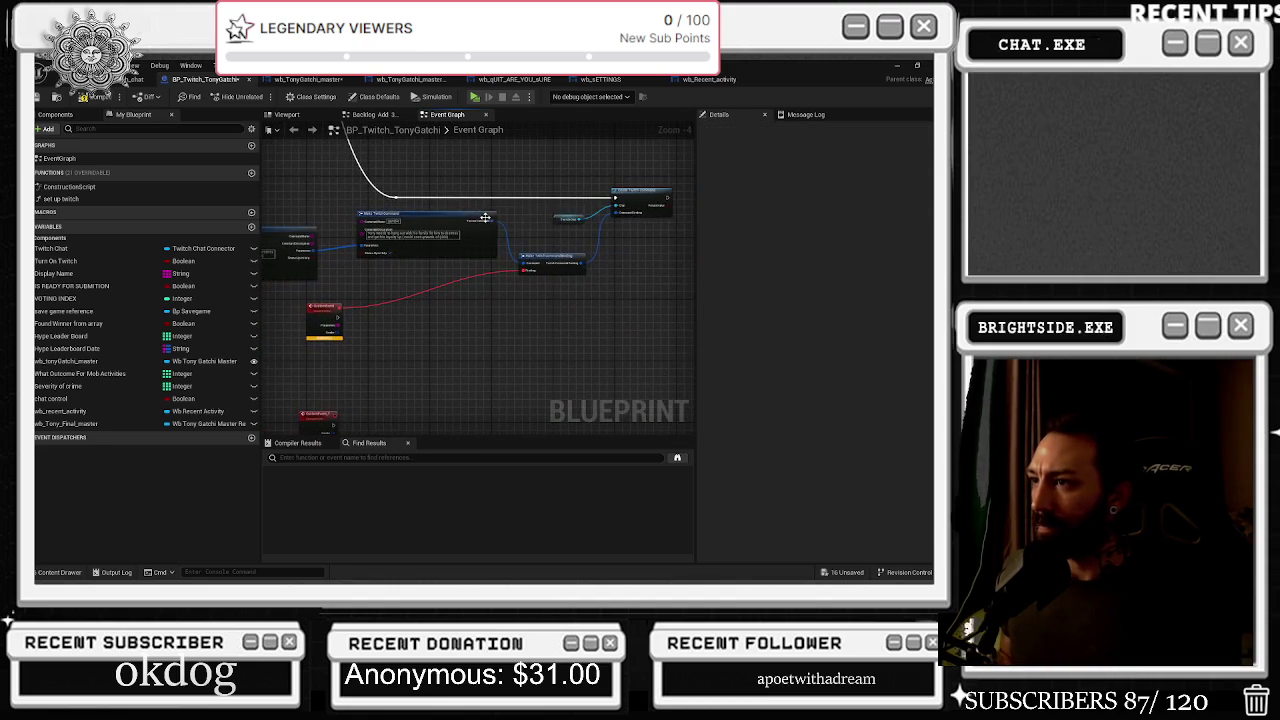
pyautogui.moveTo(543, 257); pyautogui.dragTo(558, 295)
pyautogui.moveTo(357, 360); pyautogui.dragTo(515, 378)
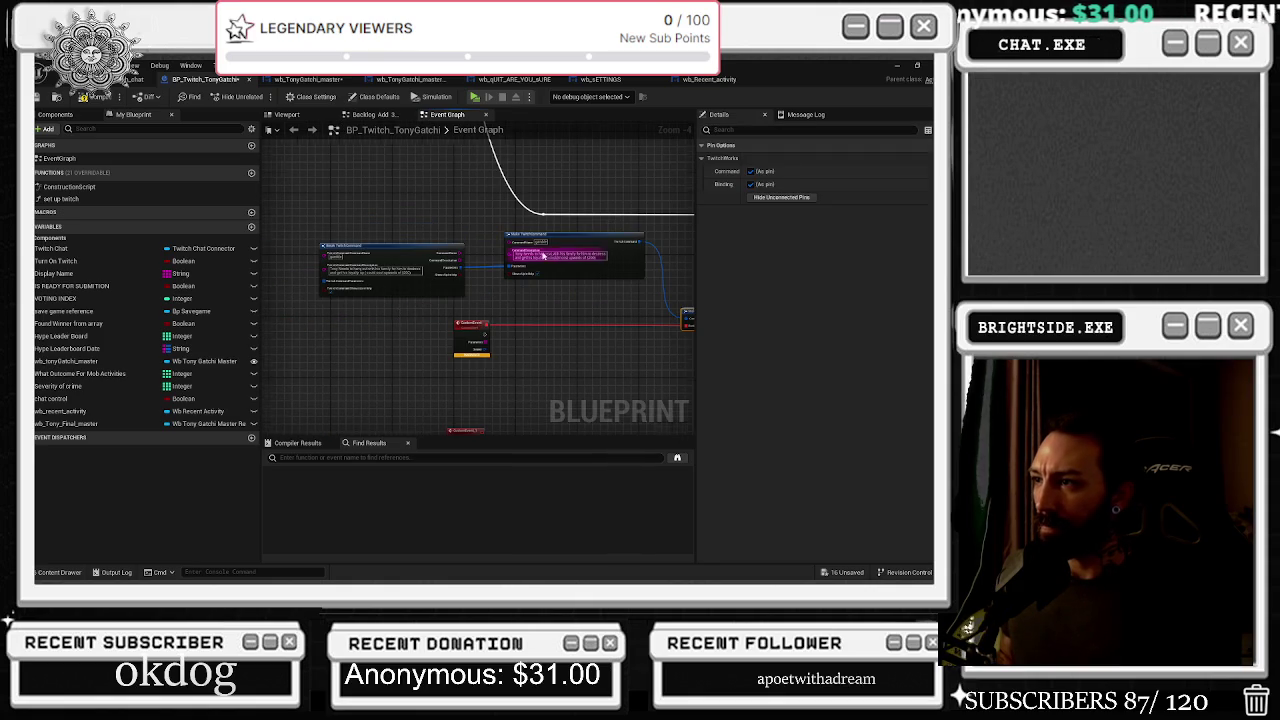
pyautogui.scroll(2, 546, 249)
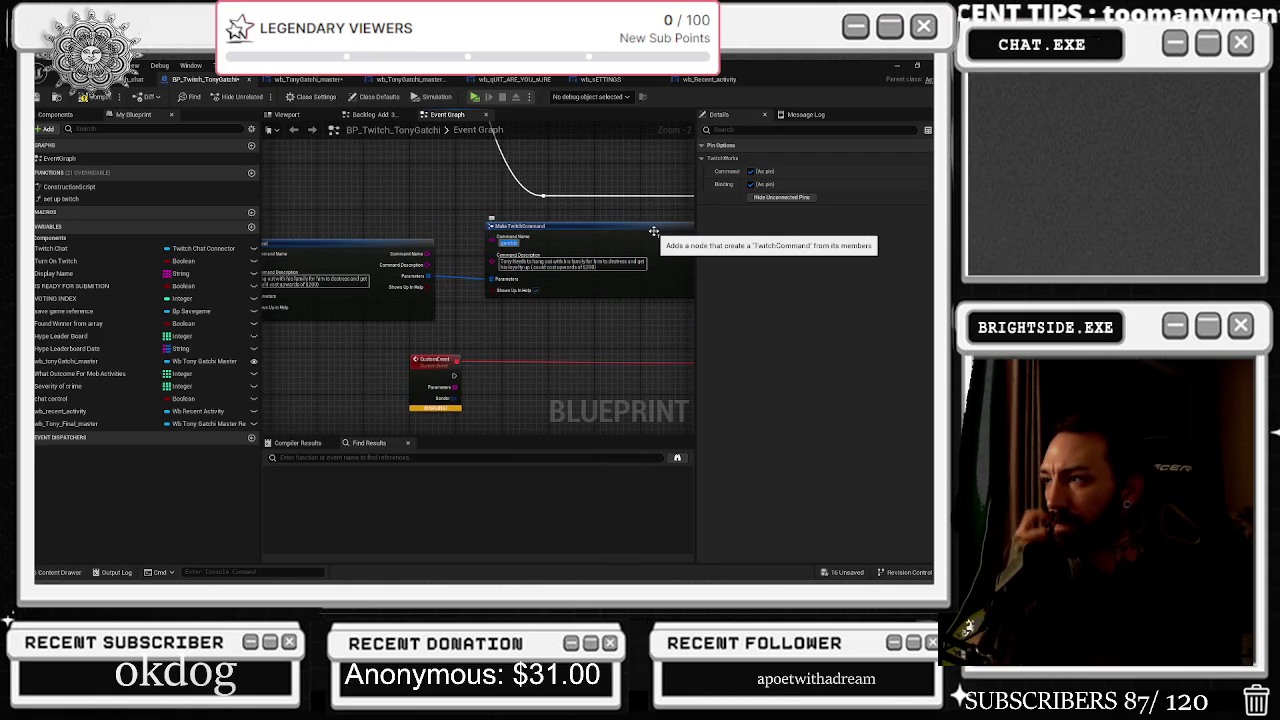
pyautogui.scroll(-1, 524, 309)
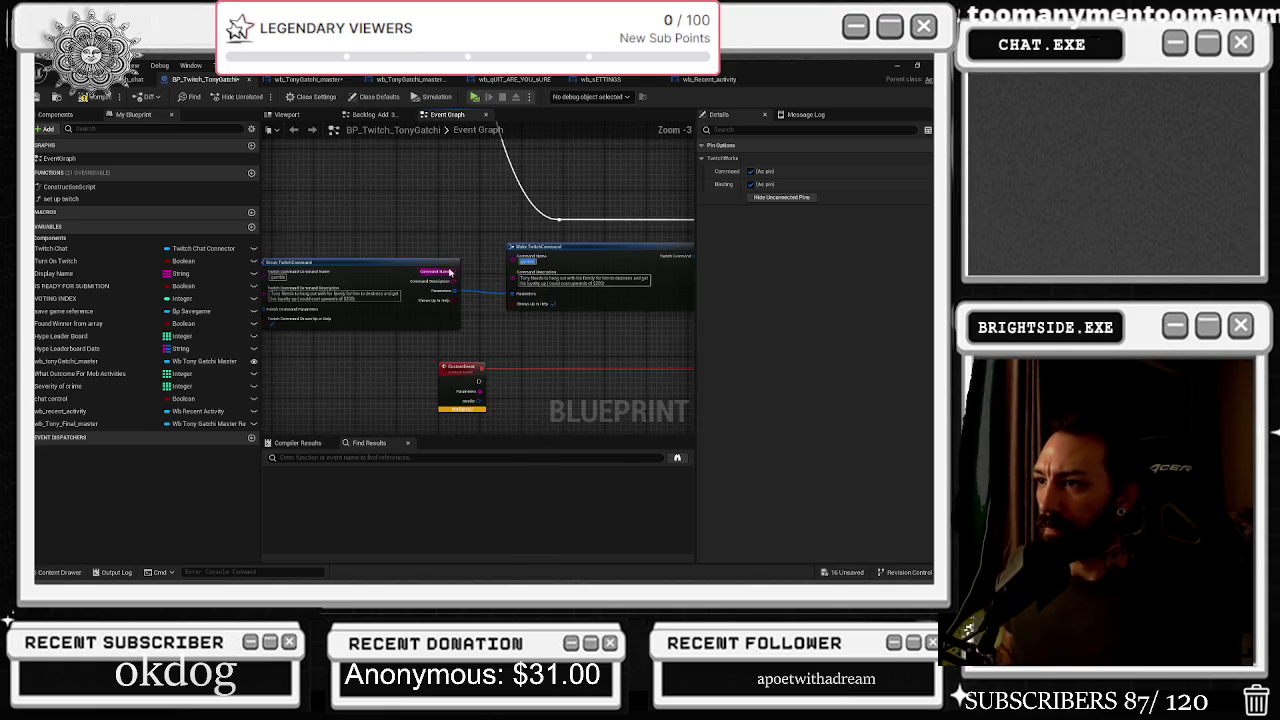
# Shift the Make TwitchCommand node left and replace its gamble Command Name with BossFight
pyautogui.moveTo(602, 250); pyautogui.dragTo(580, 250)
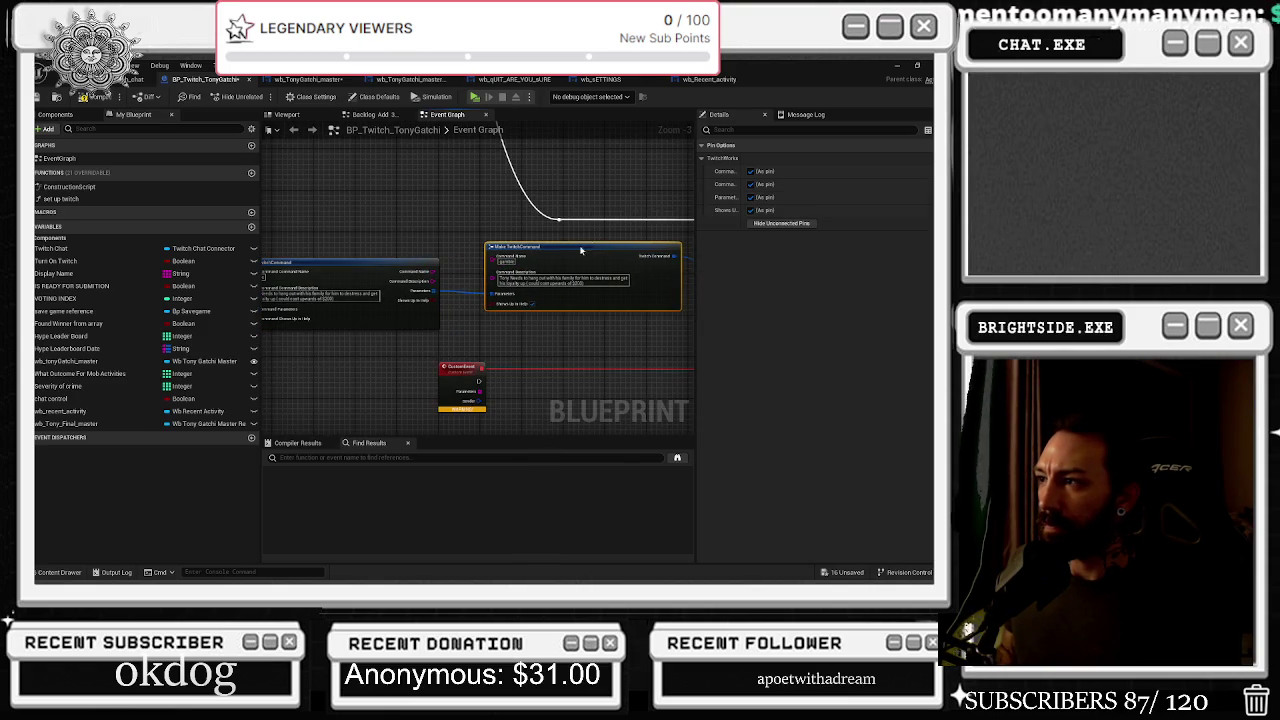
pyautogui.scroll(2, 580, 250)
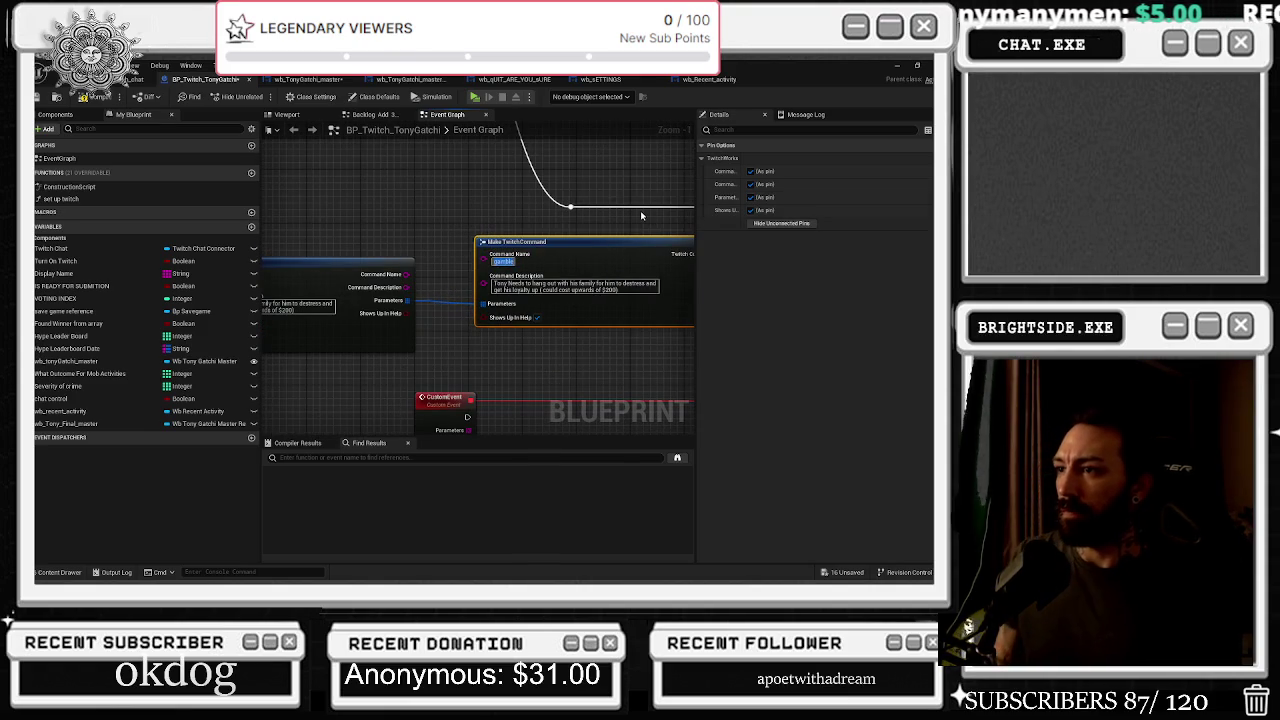
pyautogui.press('BackSpace')
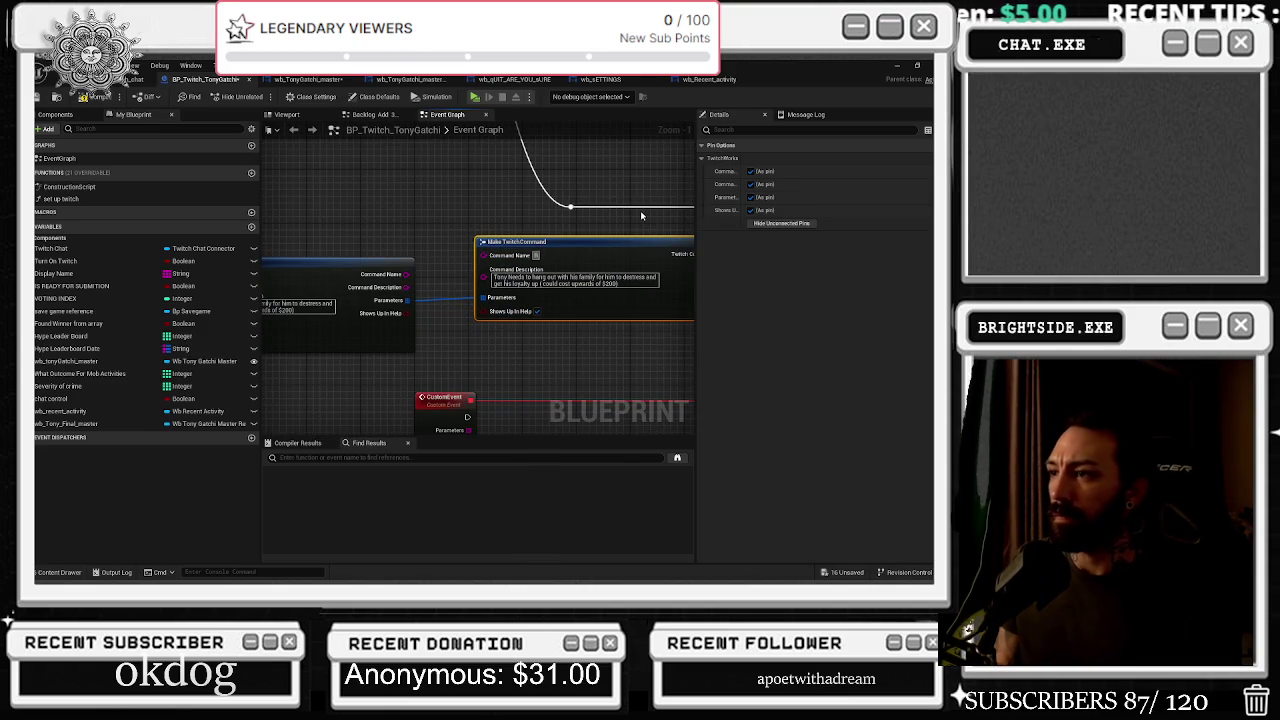
pyautogui.write('Road')
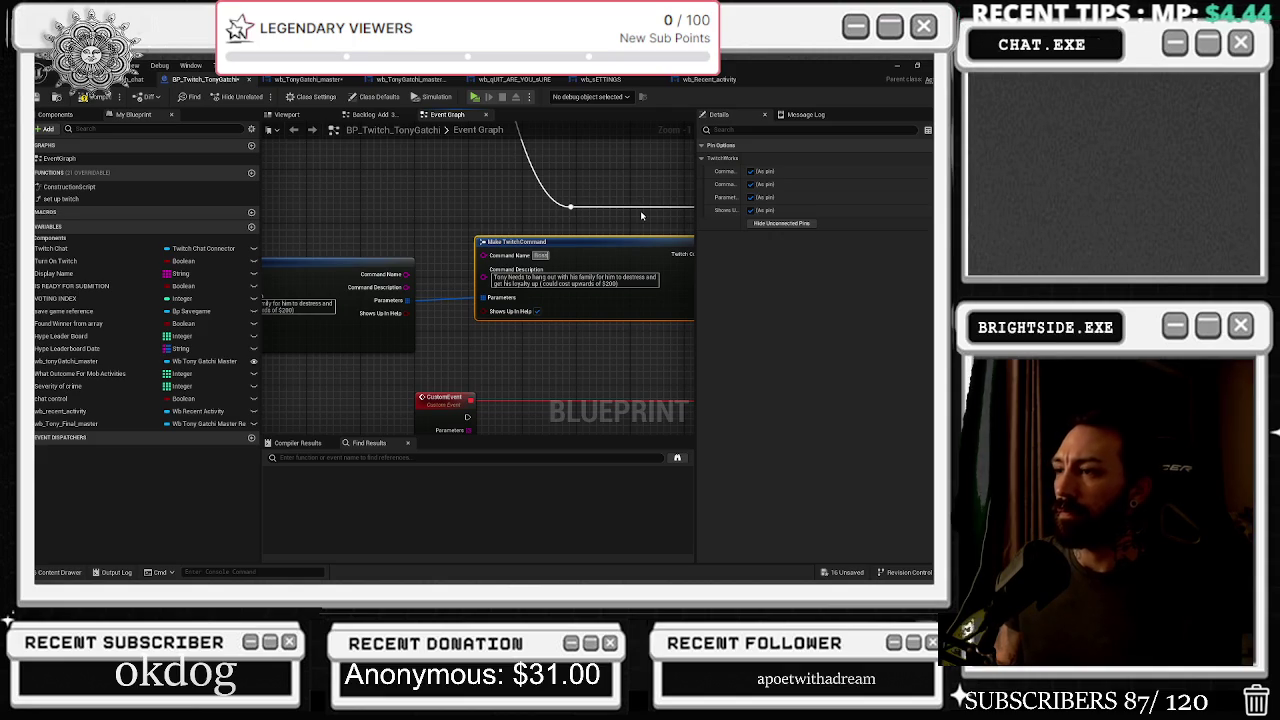
pyautogui.write('Fight')
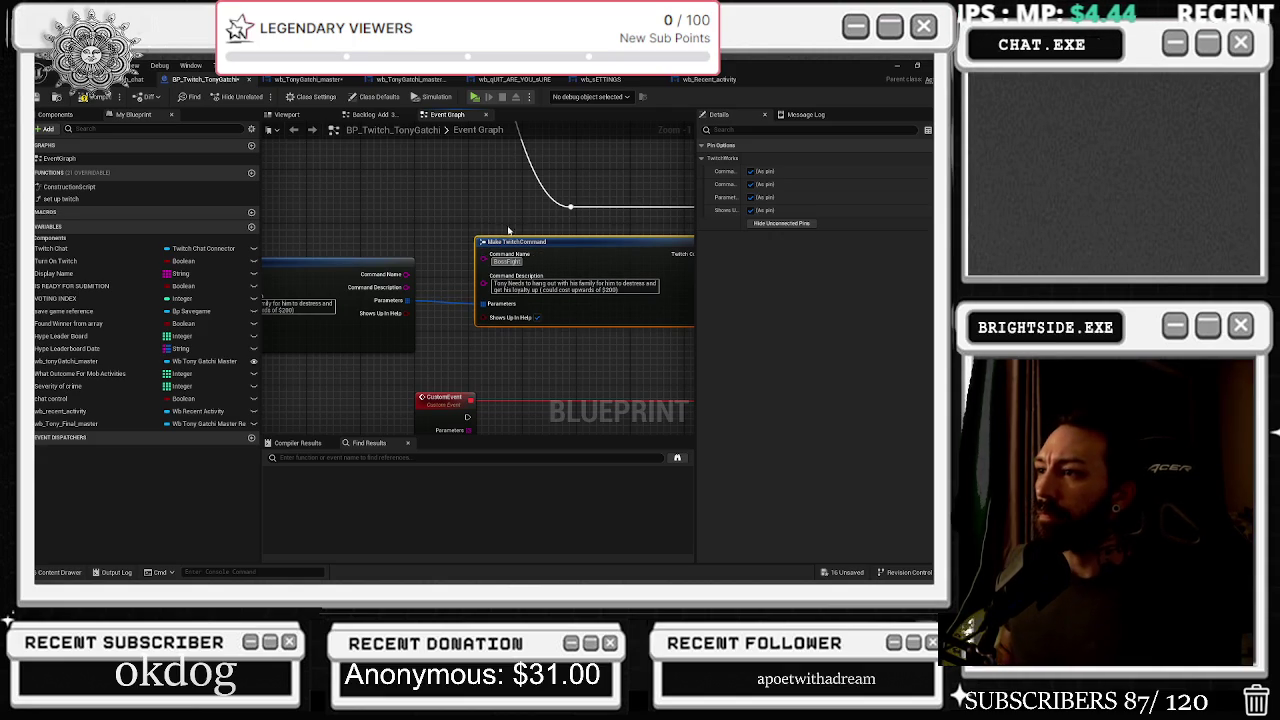
# Commit the BossFight command name and centre the Break TwitchCommand node
pyautogui.moveTo(537, 333)
pyautogui.mouseDown()
pyautogui.moveTo(491, 346)
pyautogui.moveTo(388, 298)
pyautogui.mouseUp()
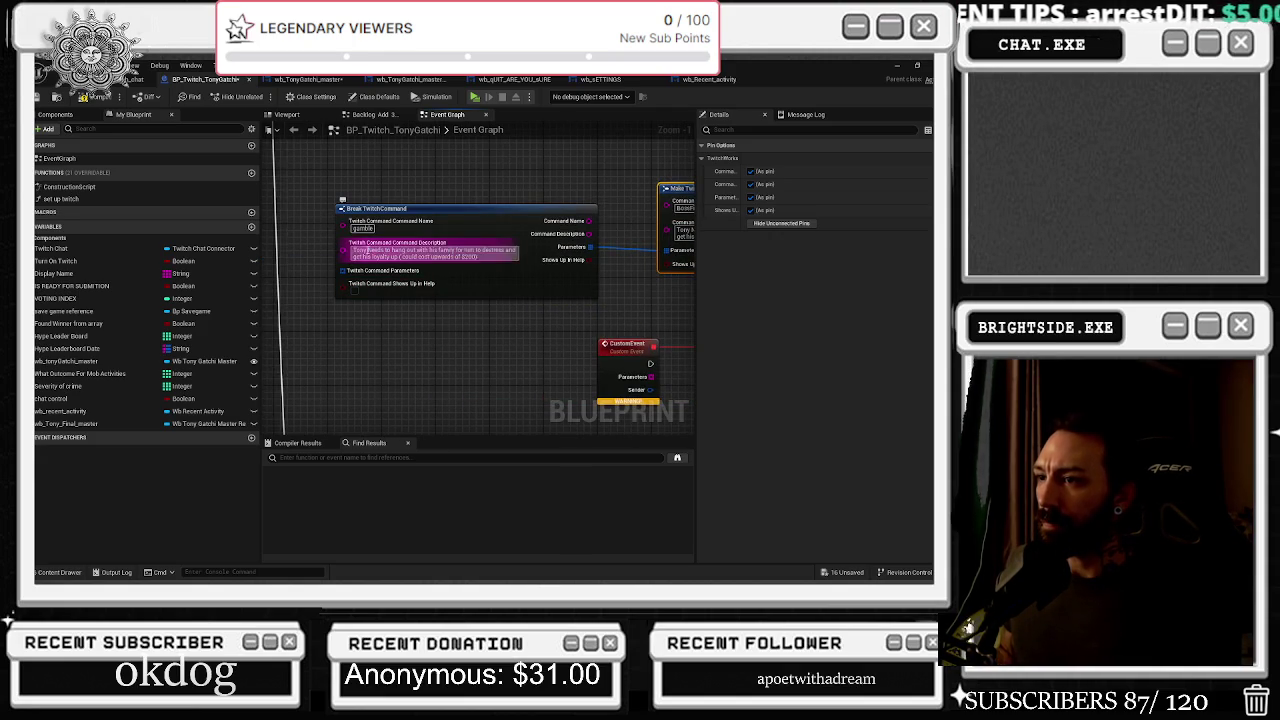
pyautogui.click(509, 216)
pyautogui.write('join')
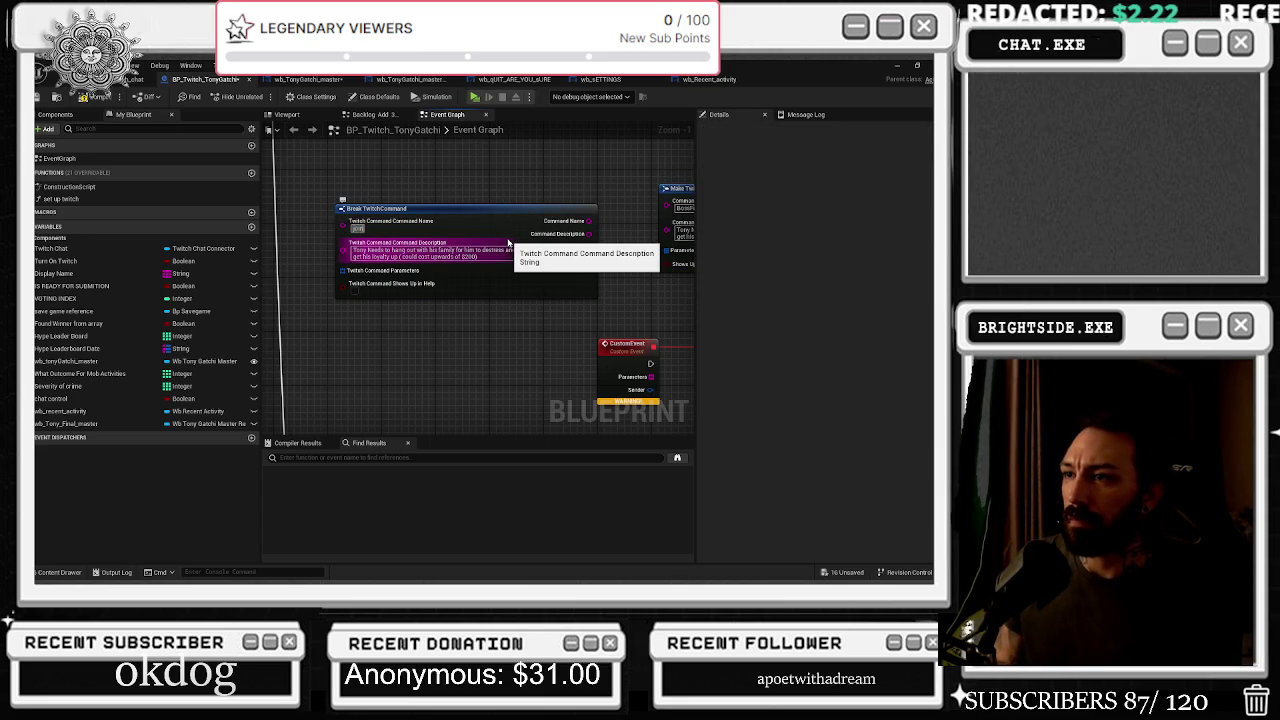
pyautogui.moveTo(508, 242); pyautogui.dragTo(314, 243)
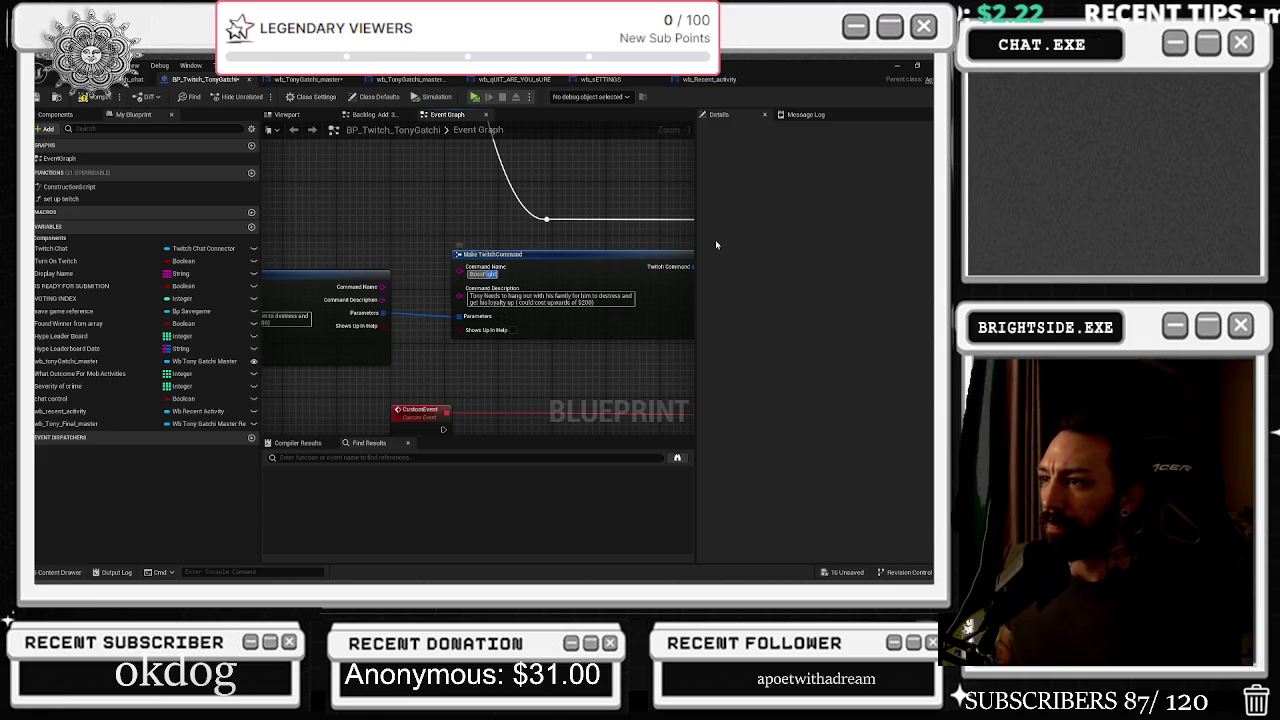
pyautogui.moveTo(494, 277)
pyautogui.mouseDown()
pyautogui.moveTo(500, 251)
pyautogui.moveTo(509, 354)
pyautogui.mouseUp()
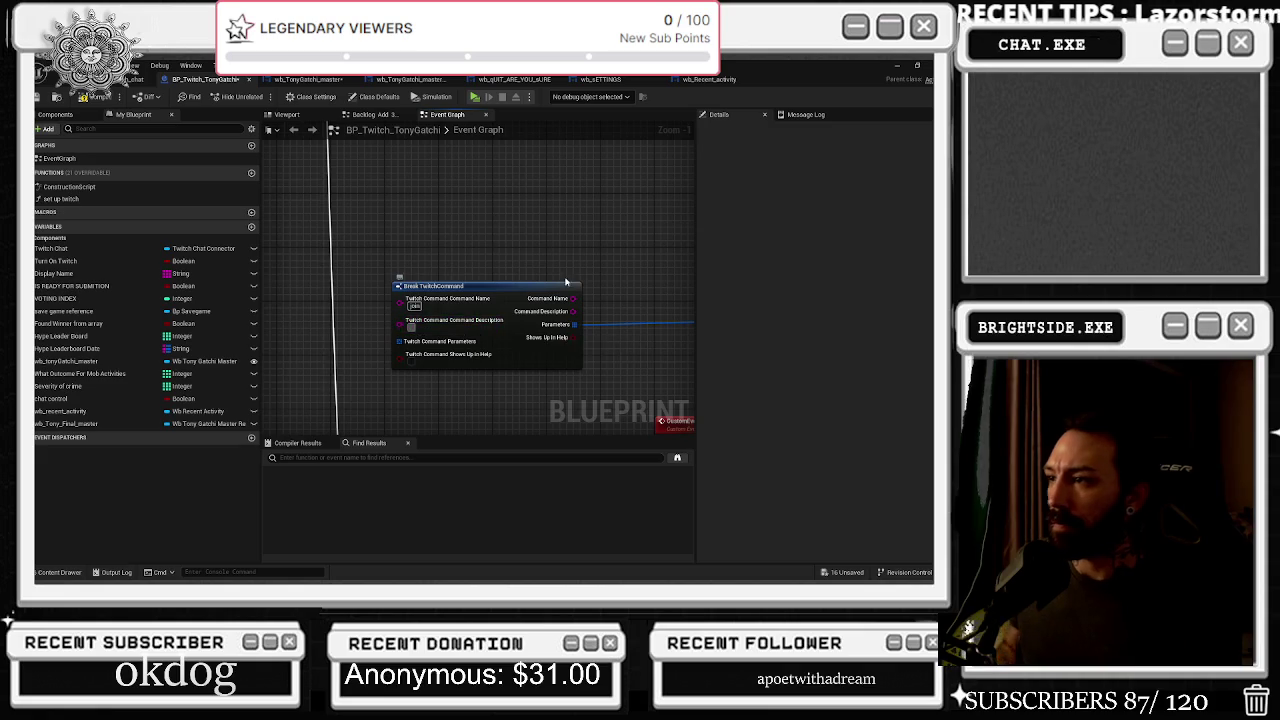
# Inspect the Make TwitchCommand pins, then the Twitch Chat and Create Twitch Command nodes
pyautogui.moveTo(495, 332); pyautogui.dragTo(228, 302)
pyautogui.click(487, 275)
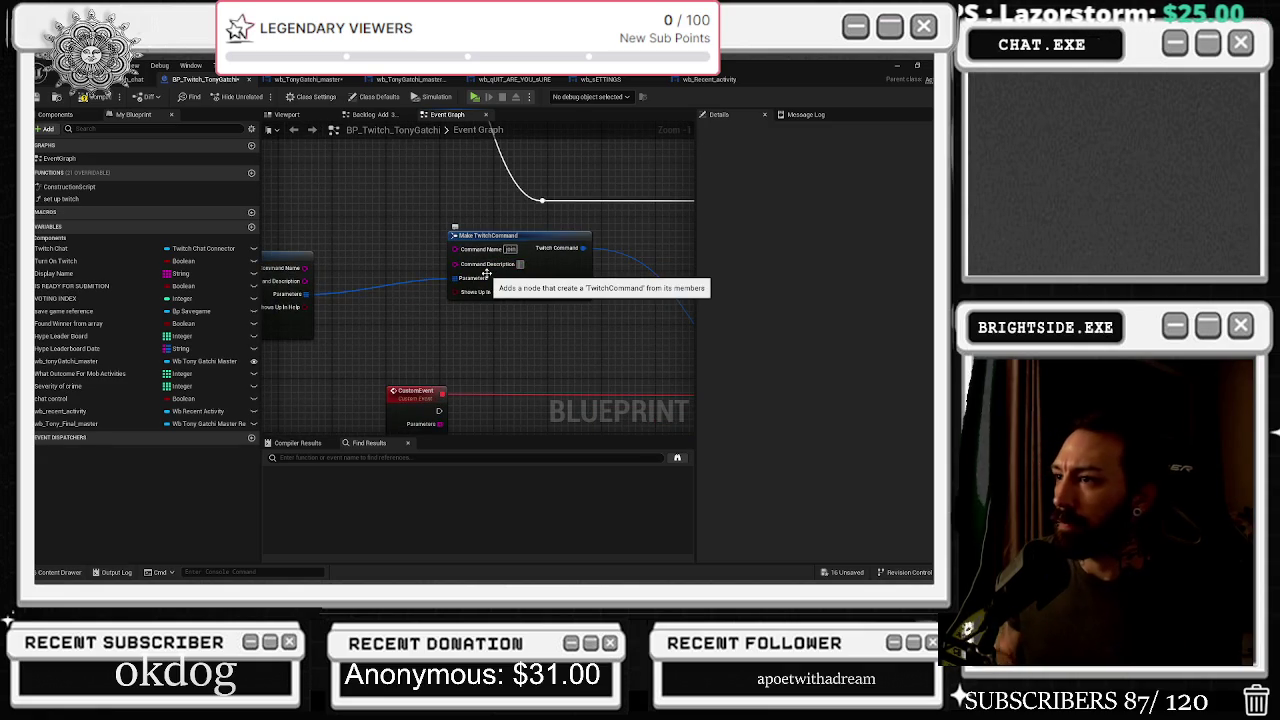
pyautogui.click(487, 275)
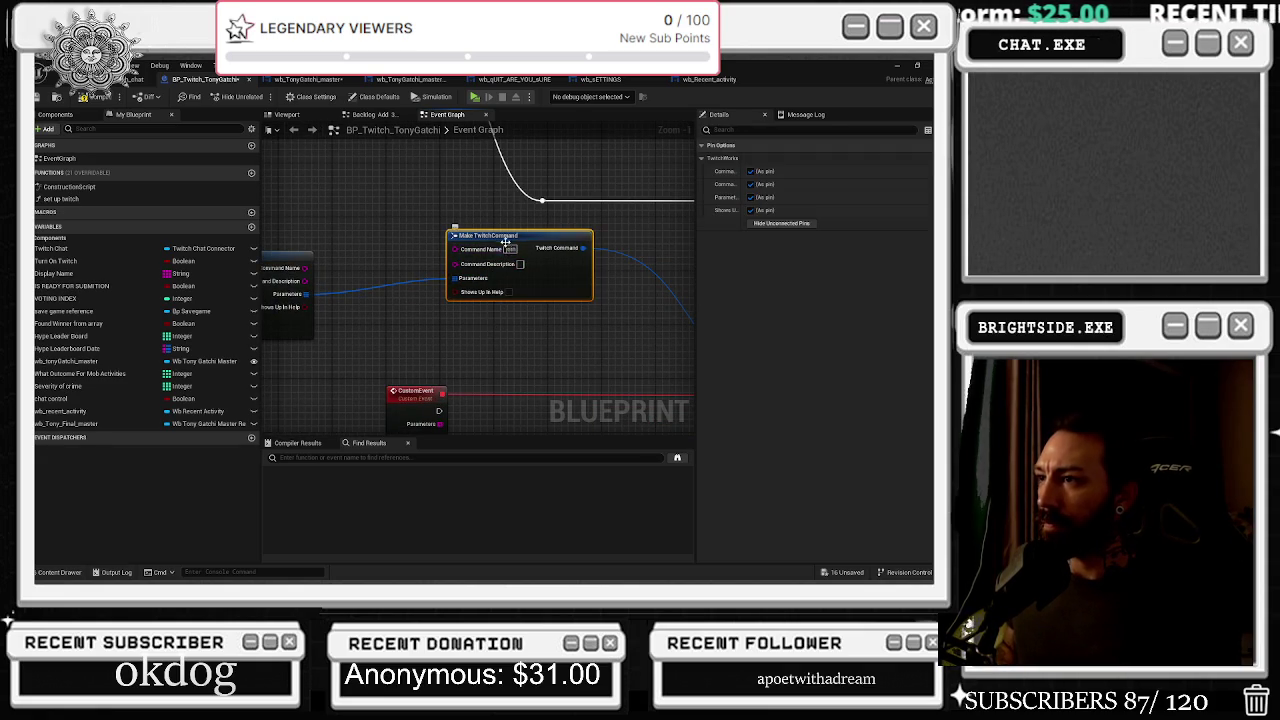
pyautogui.moveTo(690, 205); pyautogui.dragTo(643, 188)
pyautogui.moveTo(541, 215)
pyautogui.mouseDown()
pyautogui.moveTo(443, 246)
pyautogui.moveTo(449, 260)
pyautogui.moveTo(397, 317)
pyautogui.moveTo(597, 277)
pyautogui.moveTo(520, 346)
pyautogui.mouseUp()
pyautogui.scroll(-1, 520, 346)
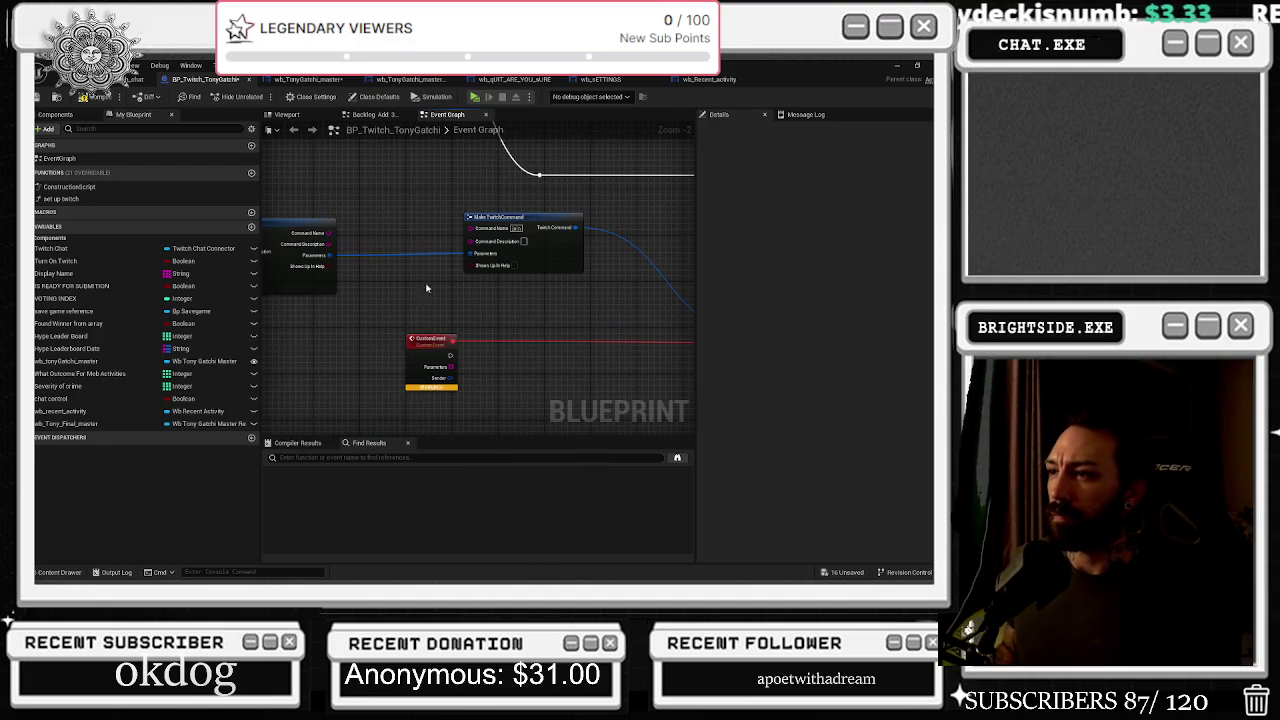
pyautogui.scroll(-1, 519, 295)
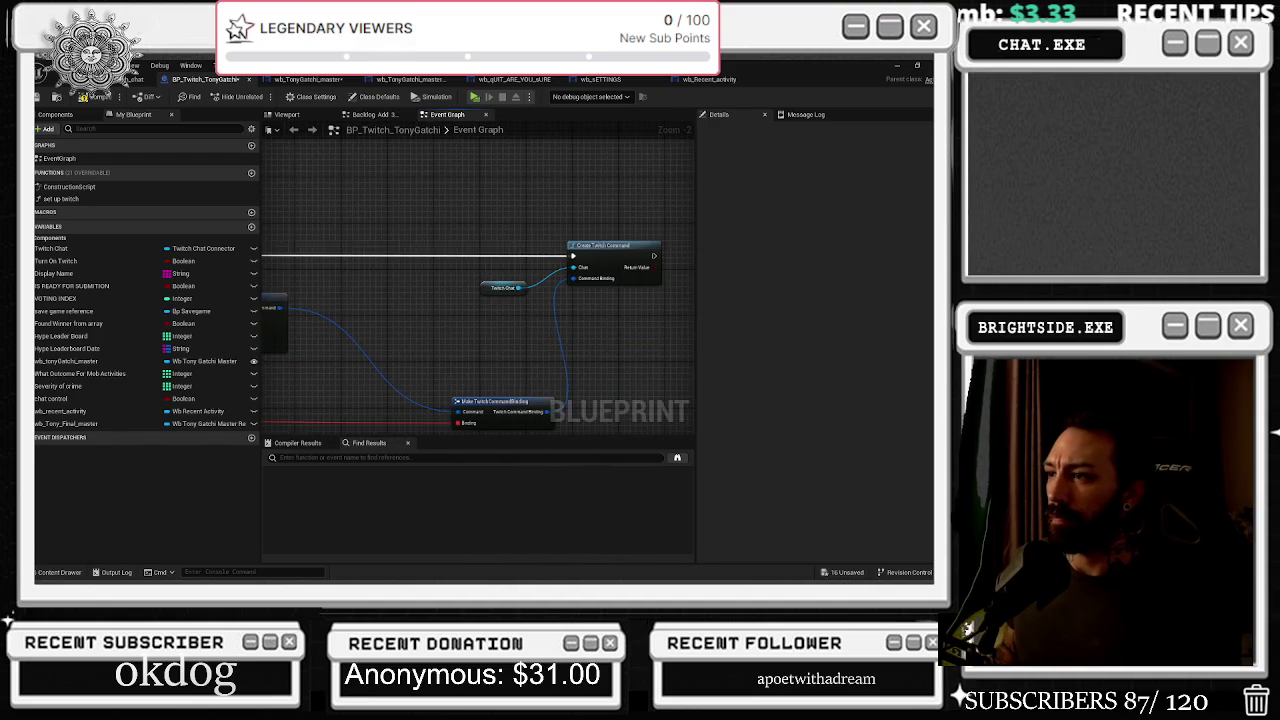
# Move the CustomEvent_3 node to a new spot and select it
pyautogui.moveTo(519, 295); pyautogui.dragTo(305, 298)
pyautogui.scroll(-2, 316, 305)
pyautogui.scroll(3, 316, 305)
pyautogui.moveTo(366, 340)
pyautogui.mouseDown()
pyautogui.moveTo(543, 290)
pyautogui.moveTo(365, 314)
pyautogui.moveTo(480, 332)
pyautogui.mouseUp()
pyautogui.scroll(-2, 487, 336)
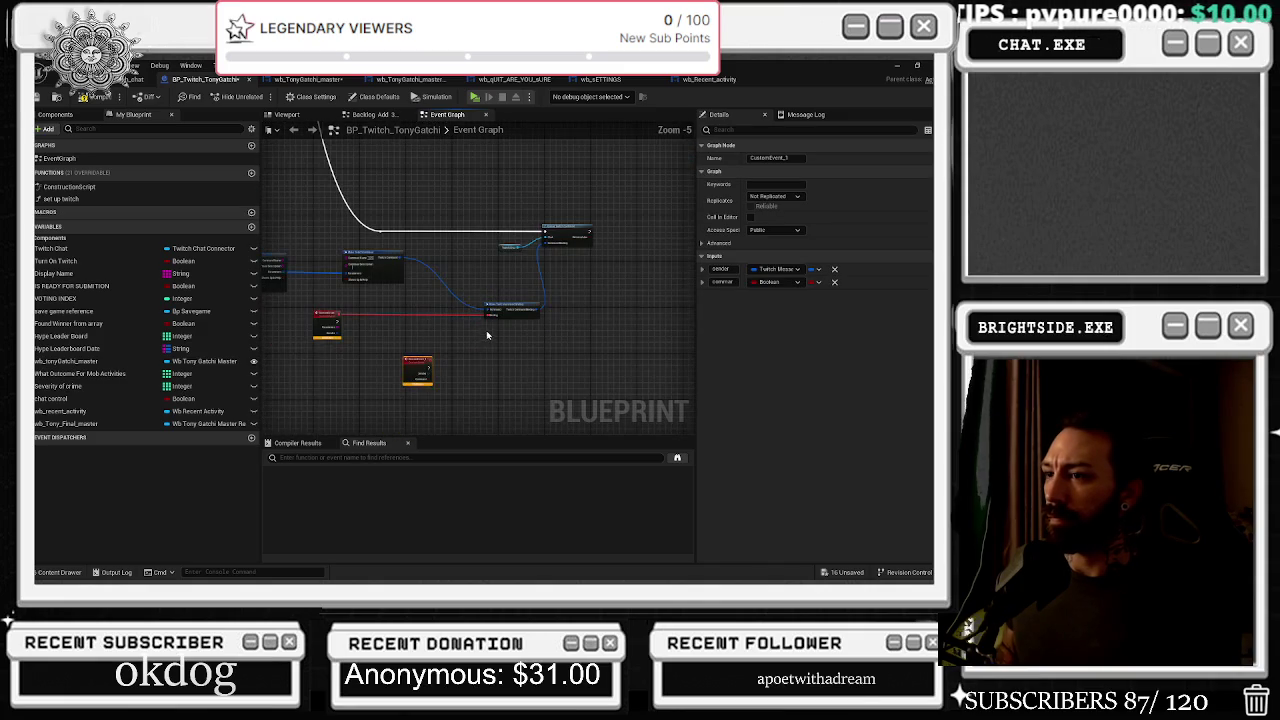
pyautogui.scroll(1, 418, 372)
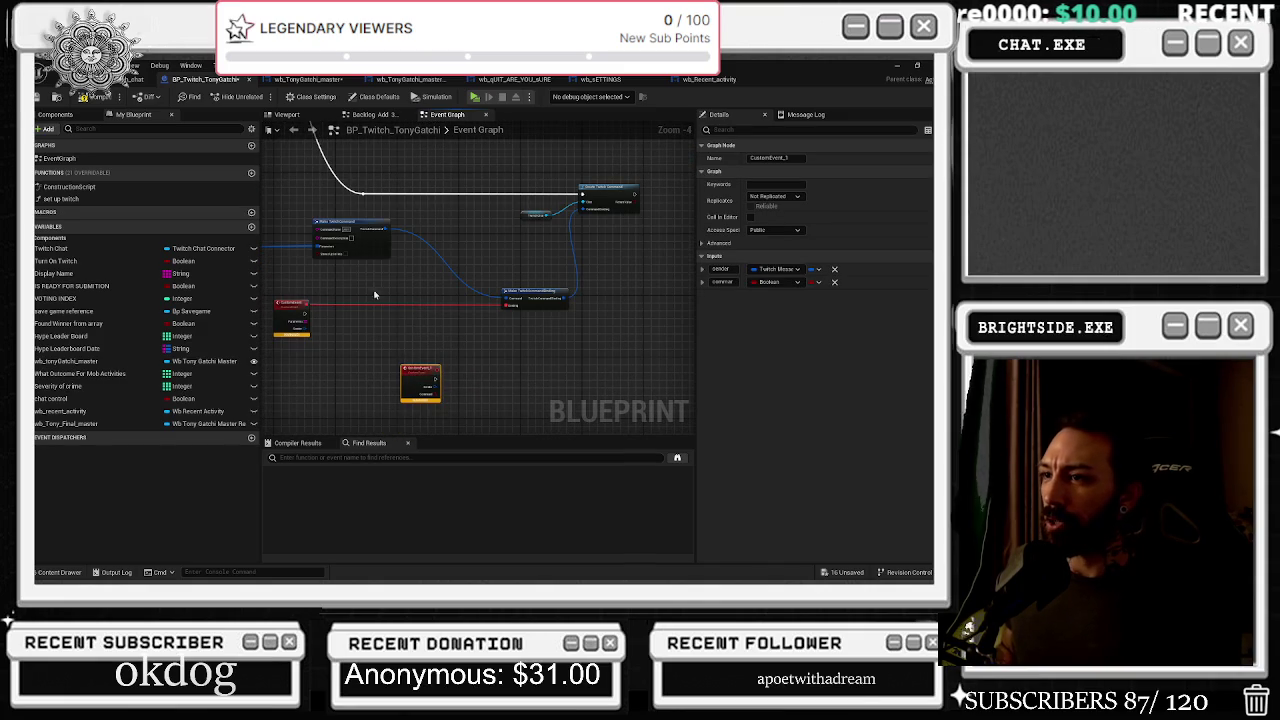
pyautogui.click(320, 232)
pyautogui.click(420, 380)
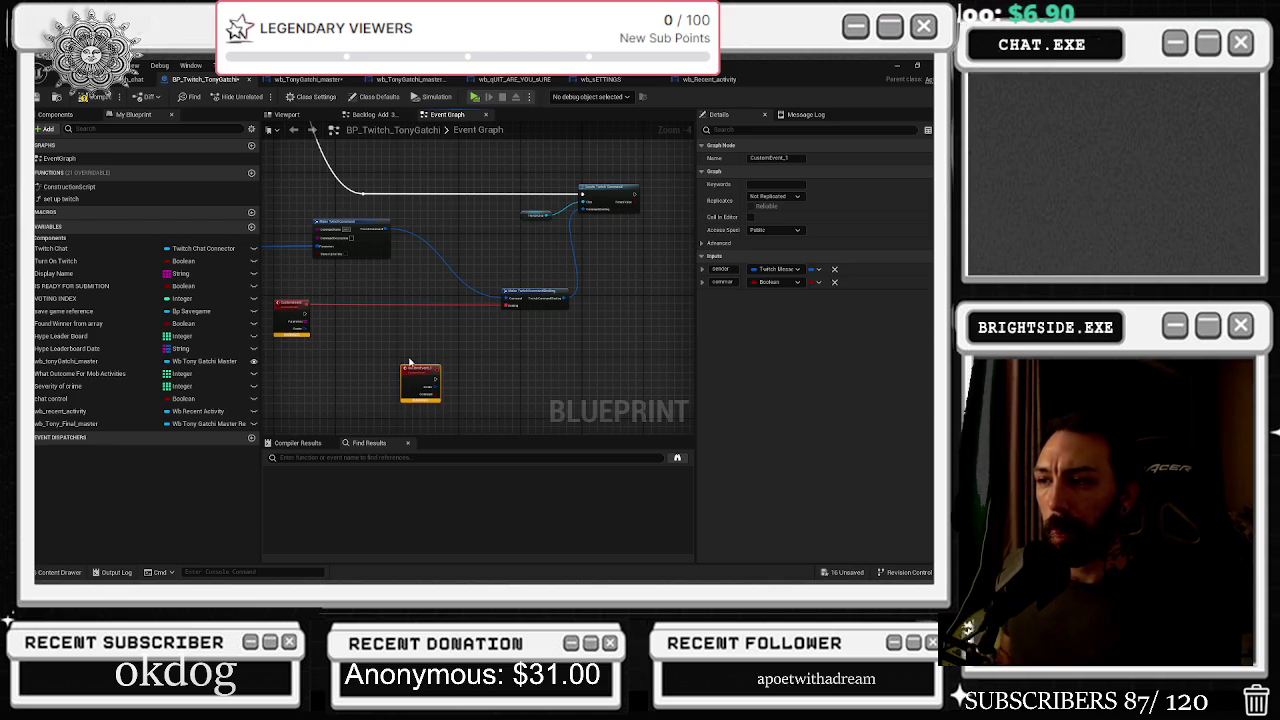
# Place a new Branch node beside the custom event and line them up
pyautogui.click(551, 328)
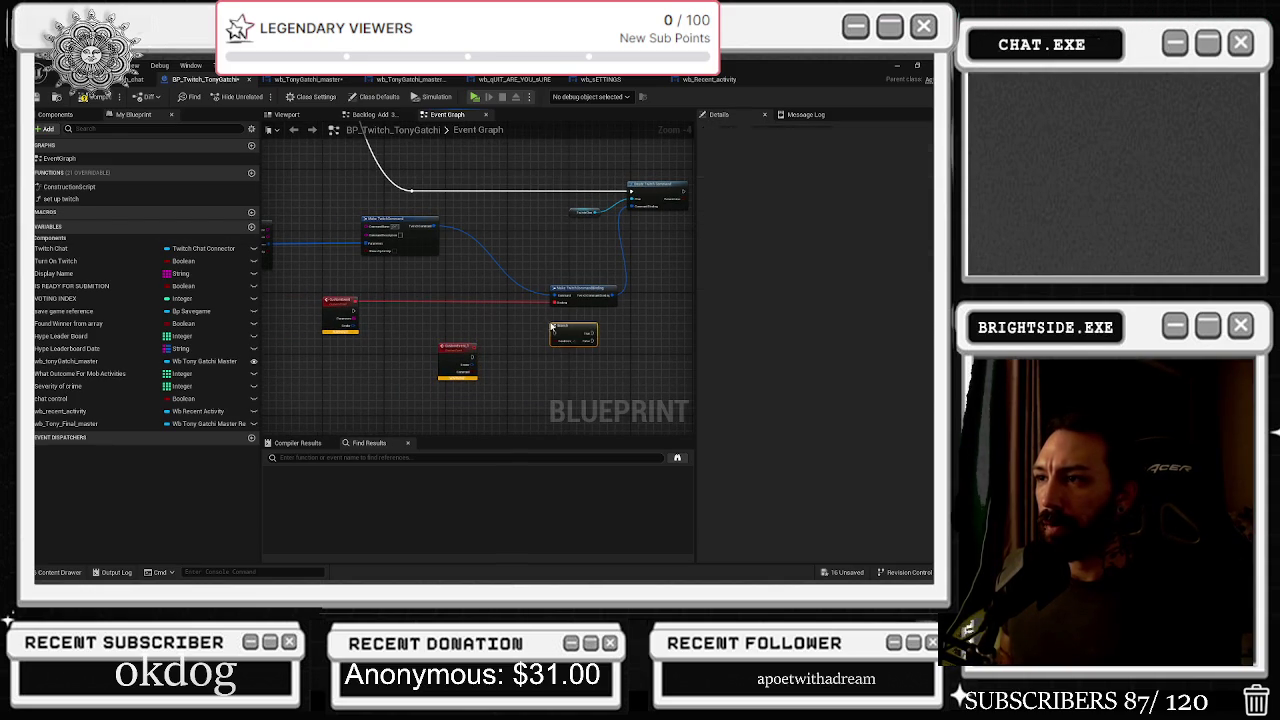
pyautogui.moveTo(479, 357)
pyautogui.mouseDown()
pyautogui.moveTo(553, 338)
pyautogui.moveTo(480, 357)
pyautogui.moveTo(563, 351)
pyautogui.moveTo(560, 328)
pyautogui.mouseUp()
pyautogui.scroll(-2, 508, 287)
pyautogui.scroll(-1, 508, 287)
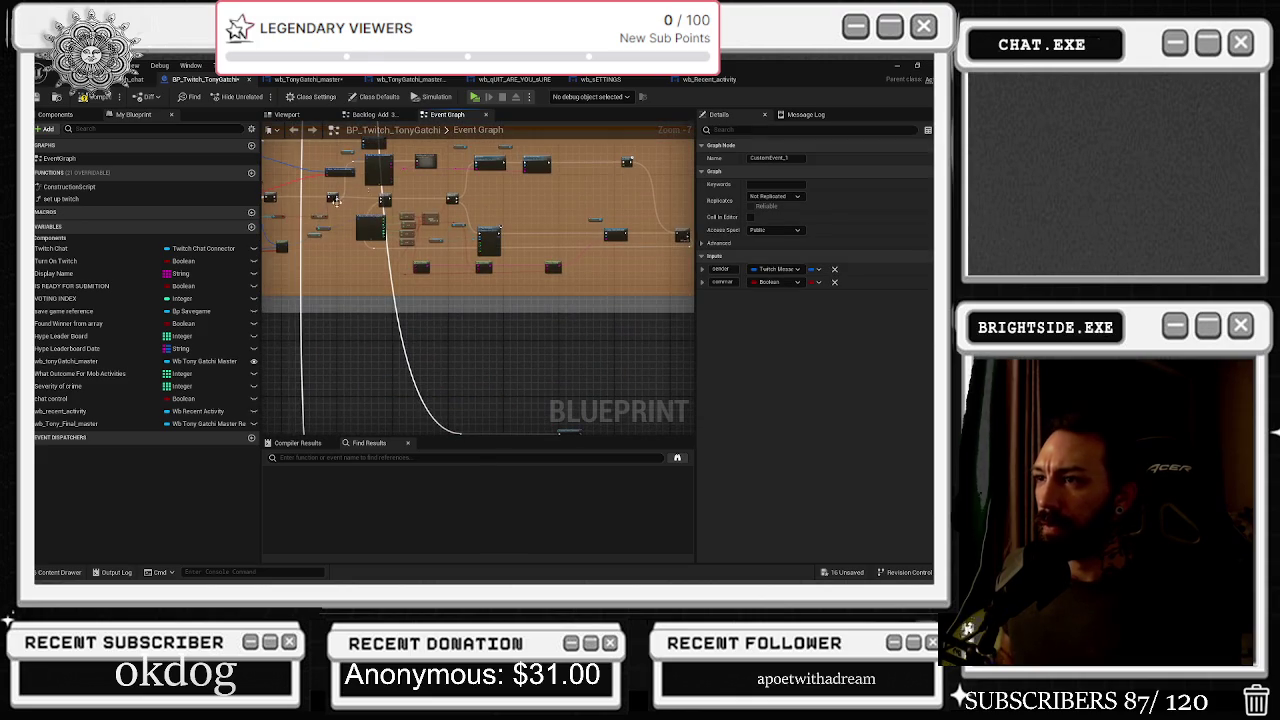
pyautogui.scroll(4, 378, 251)
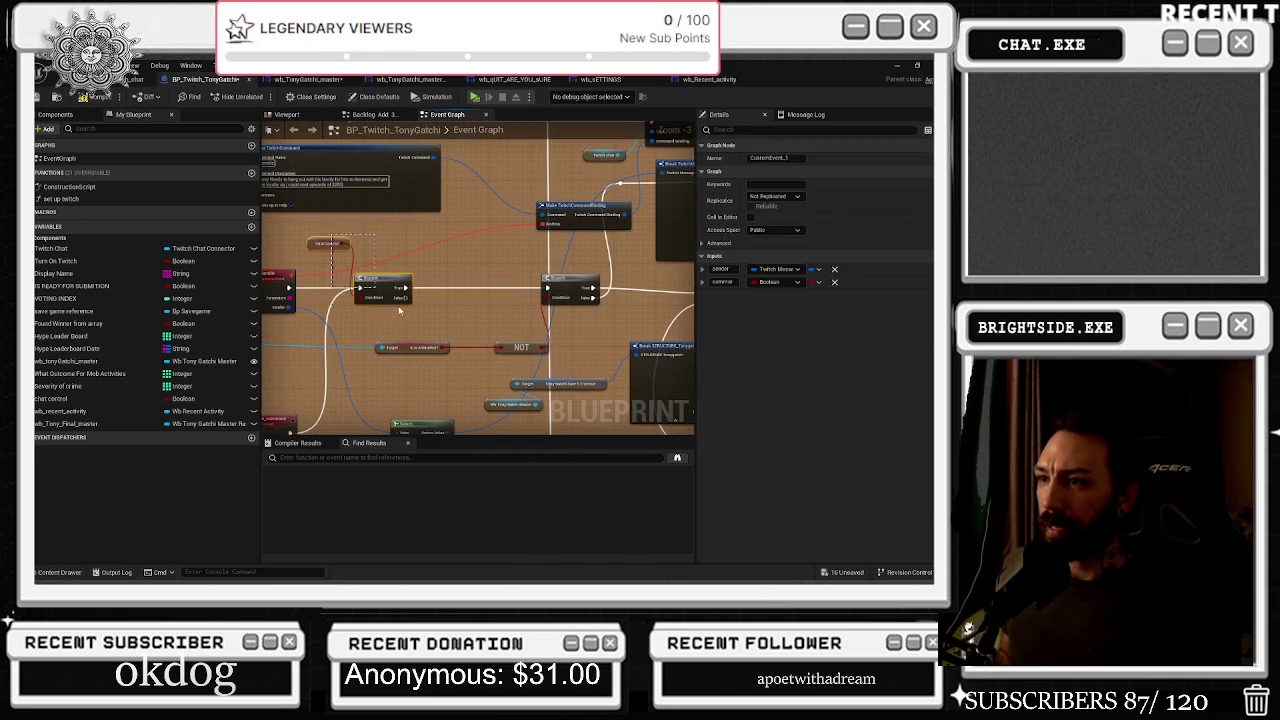
pyautogui.scroll(-4, 399, 311)
pyautogui.scroll(4, 408, 274)
# Paste the Chat Control getter and Branch, wiring event exec to Branch and True into the second Branch
pyautogui.click(370, 287)
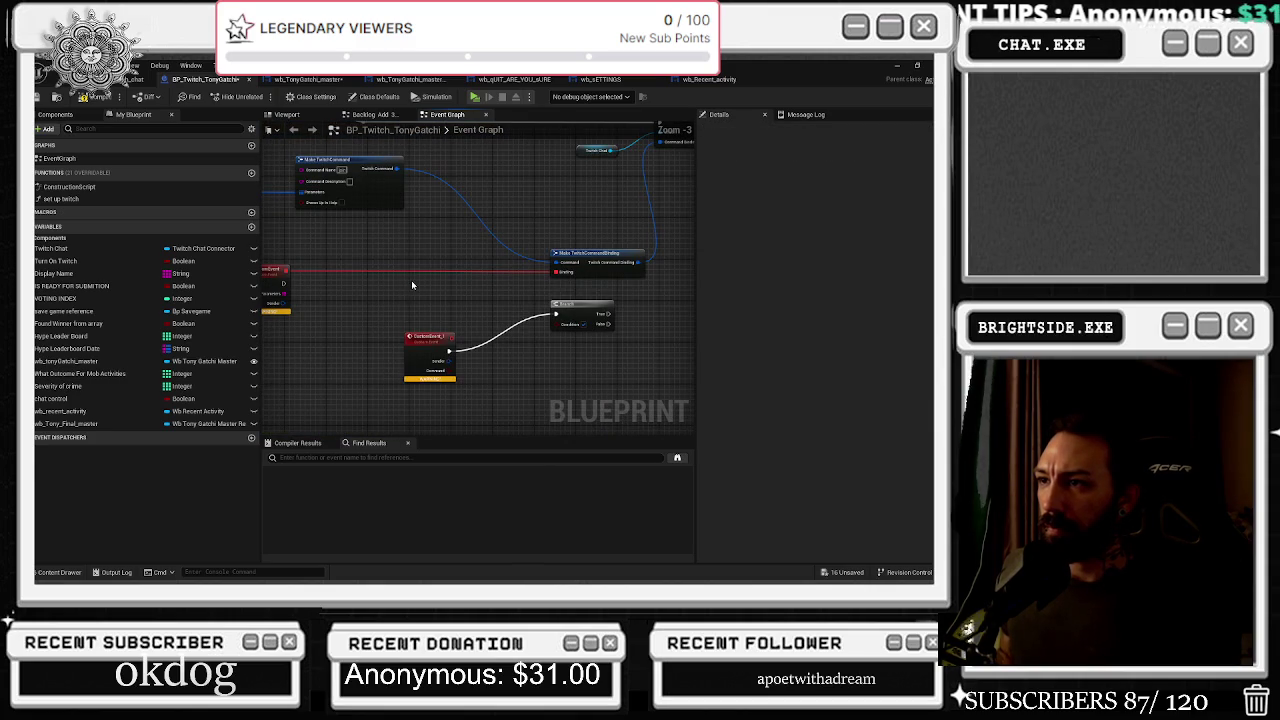
pyautogui.hotkey('ctrl', 'v')
pyautogui.moveTo(283, 285)
pyautogui.mouseDown()
pyautogui.moveTo(399, 294)
pyautogui.moveTo(400, 282)
pyautogui.moveTo(361, 295)
pyautogui.moveTo(283, 285)
pyautogui.mouseUp()
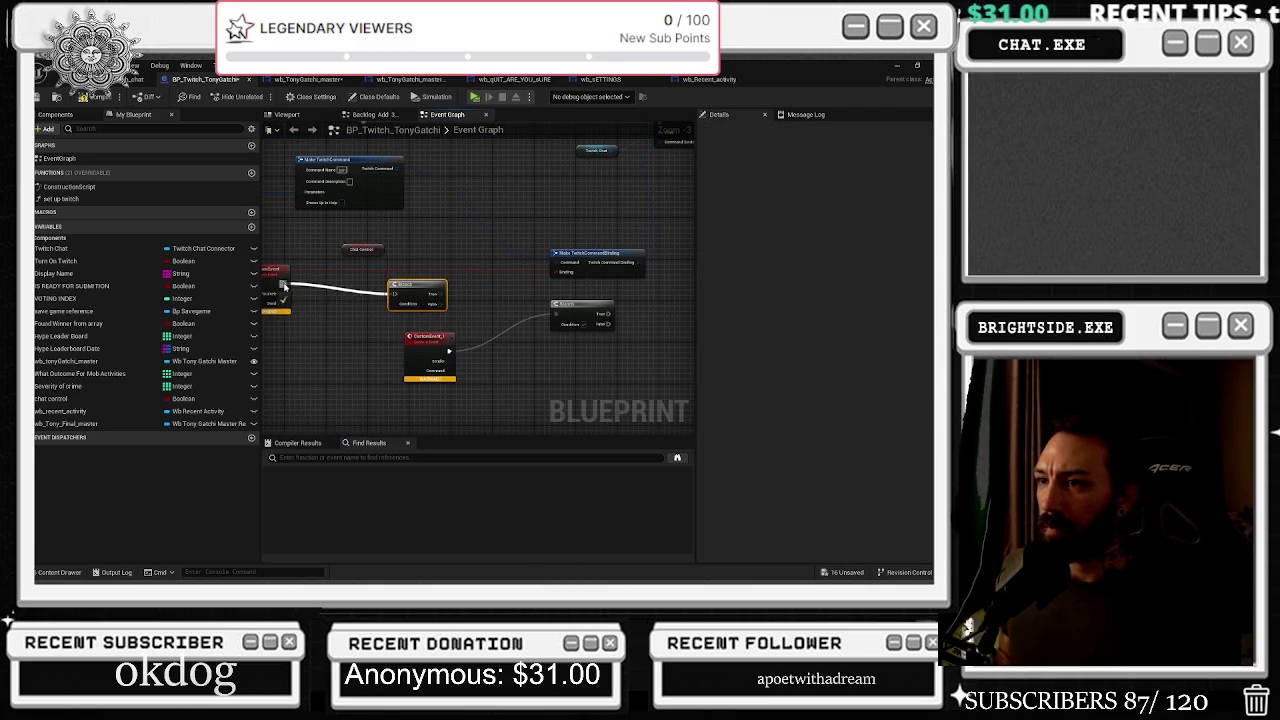
pyautogui.moveTo(441, 293); pyautogui.dragTo(557, 316)
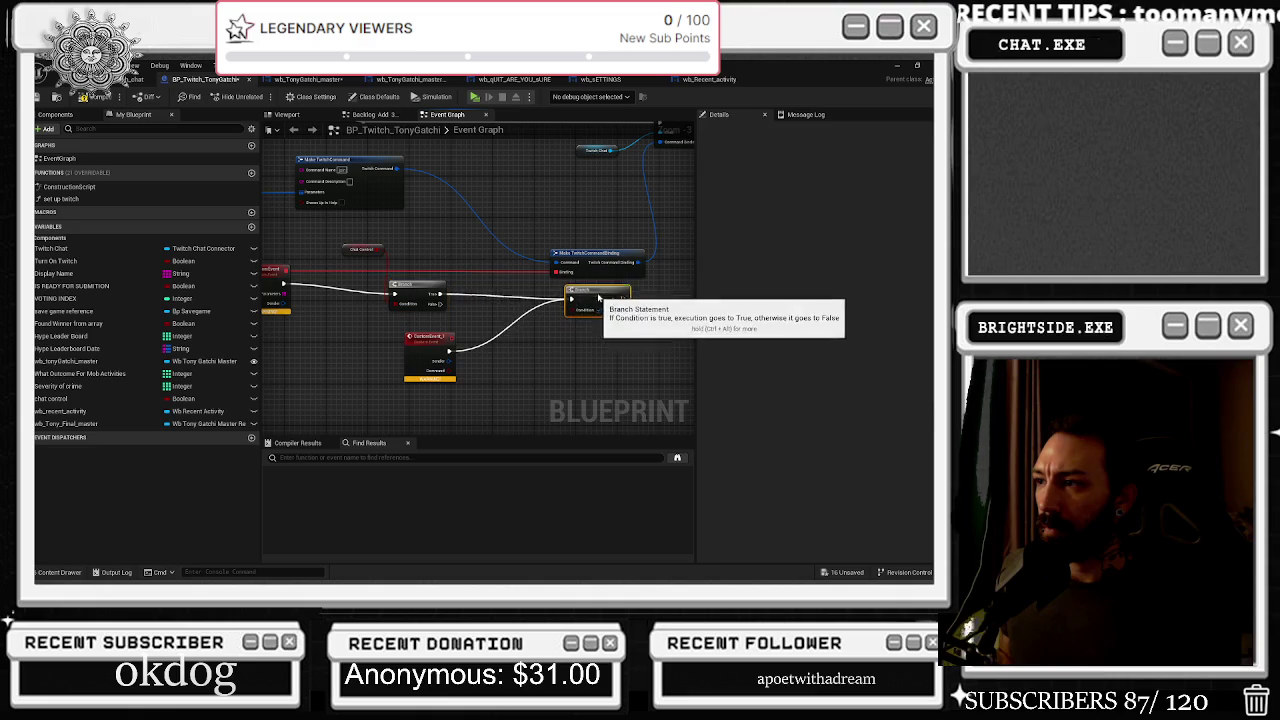
pyautogui.moveTo(391, 270); pyautogui.dragTo(474, 290)
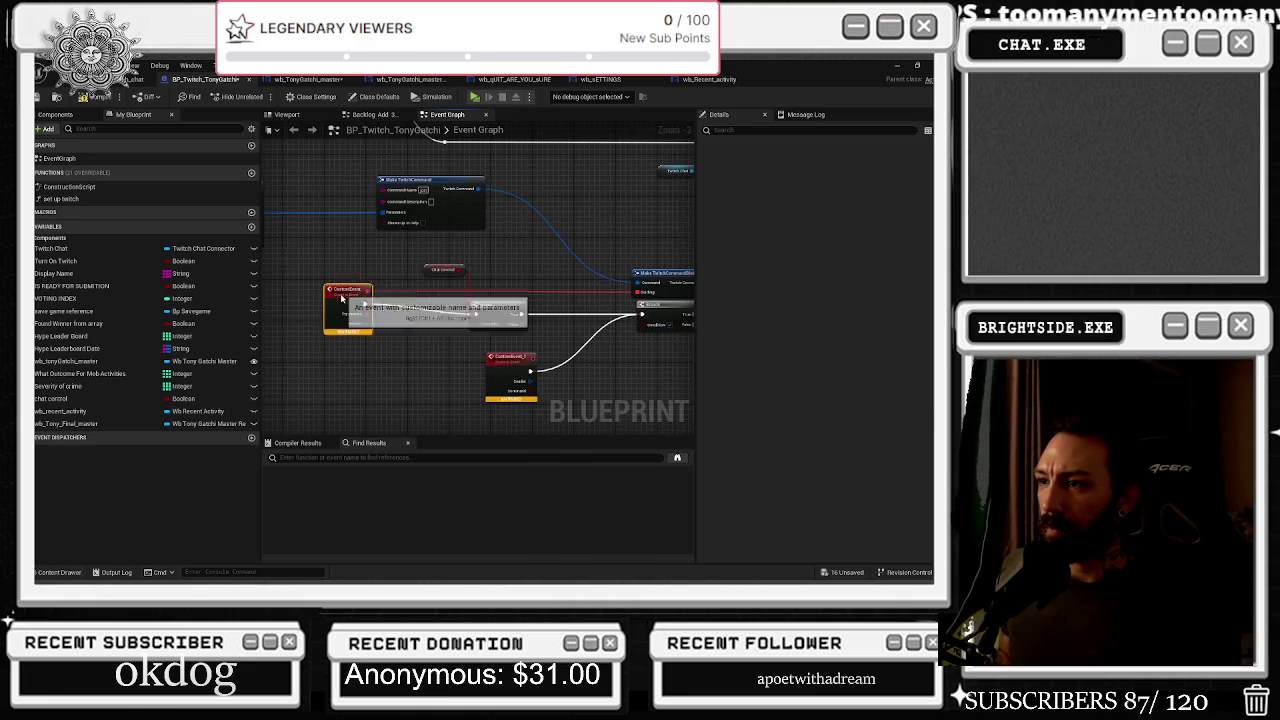
pyautogui.moveTo(343, 291); pyautogui.dragTo(332, 308)
pyautogui.moveTo(501, 310); pyautogui.dragTo(505, 314)
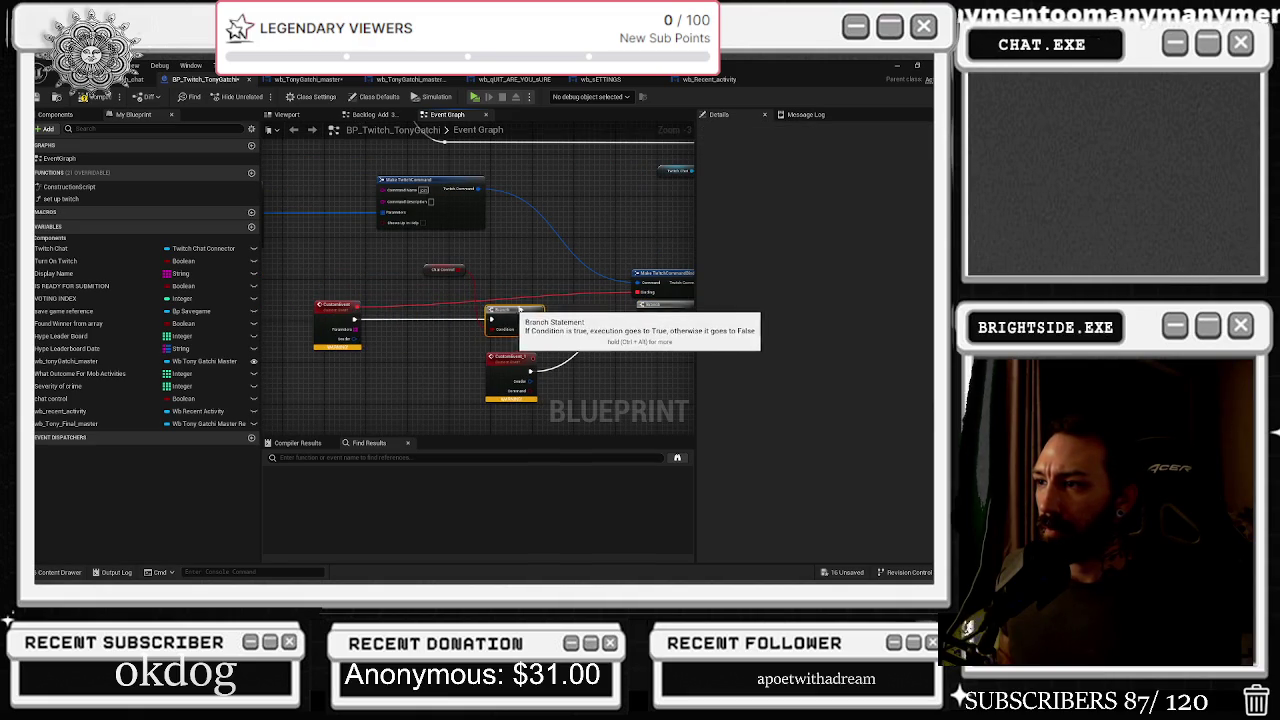
pyautogui.scroll(-2, 505, 313)
pyautogui.scroll(3, 585, 266)
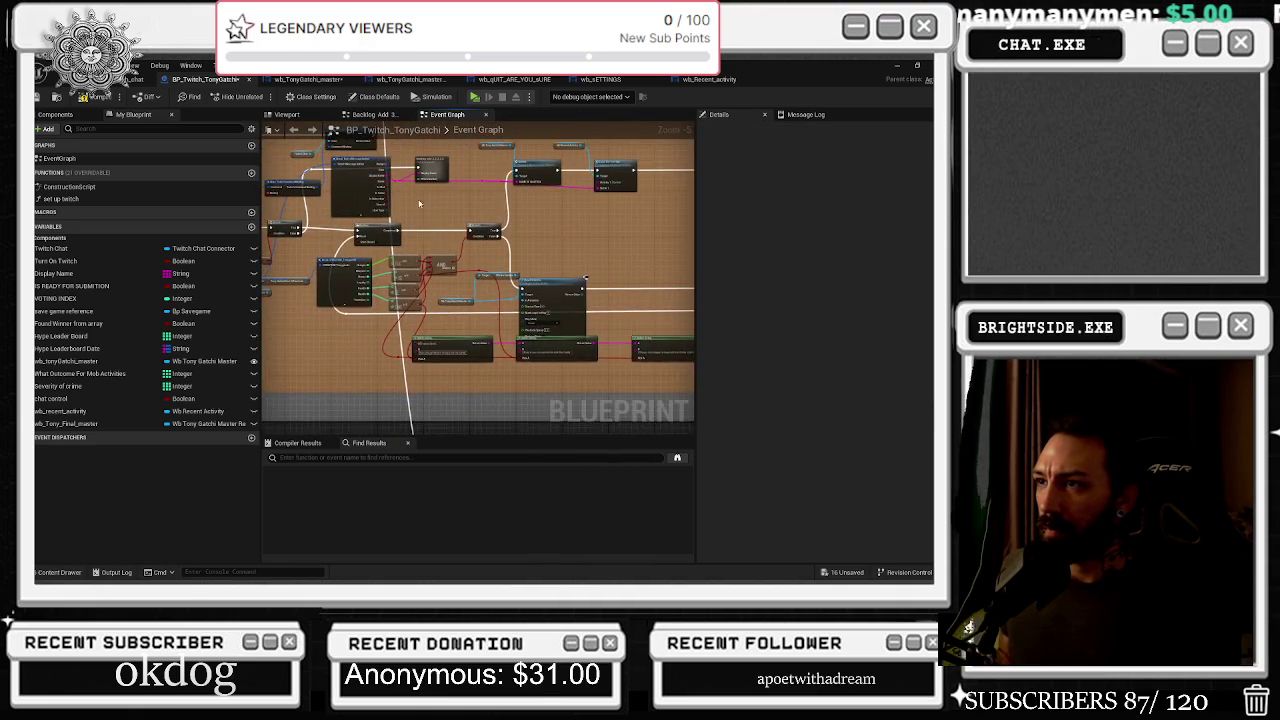
pyautogui.scroll(-2, 381, 289)
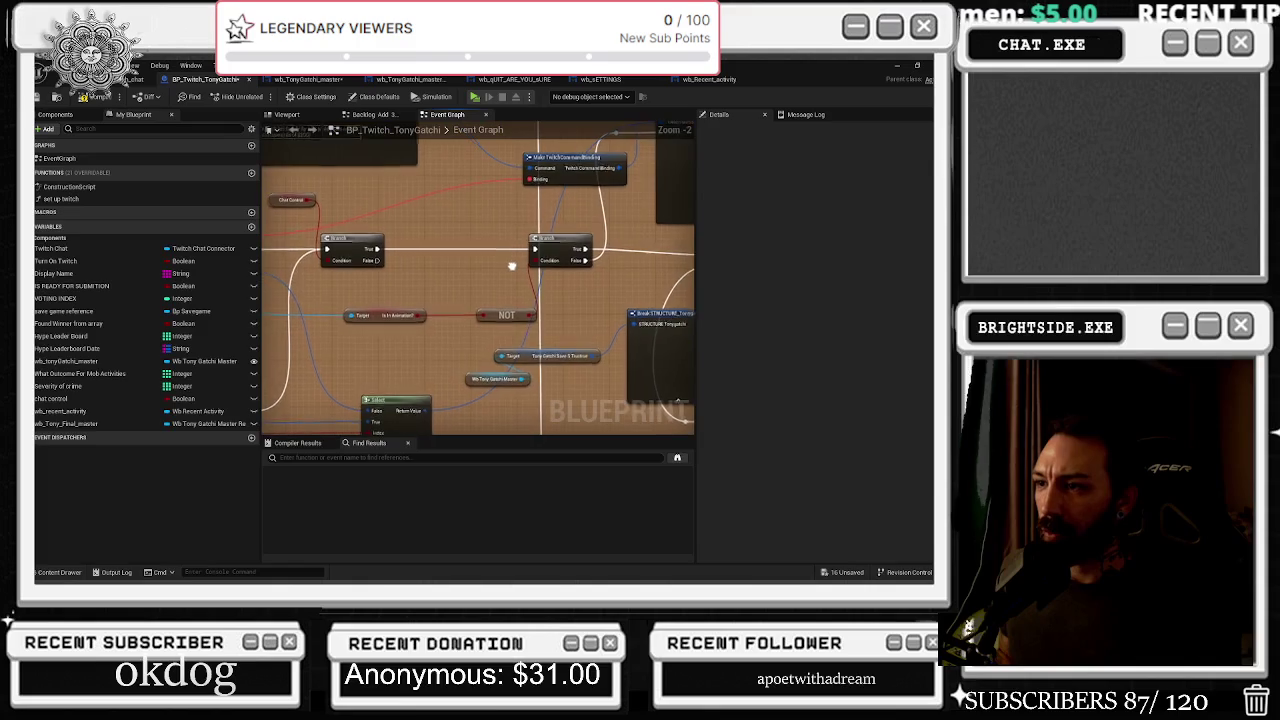
pyautogui.scroll(2, 554, 299)
pyautogui.scroll(-2, 554, 299)
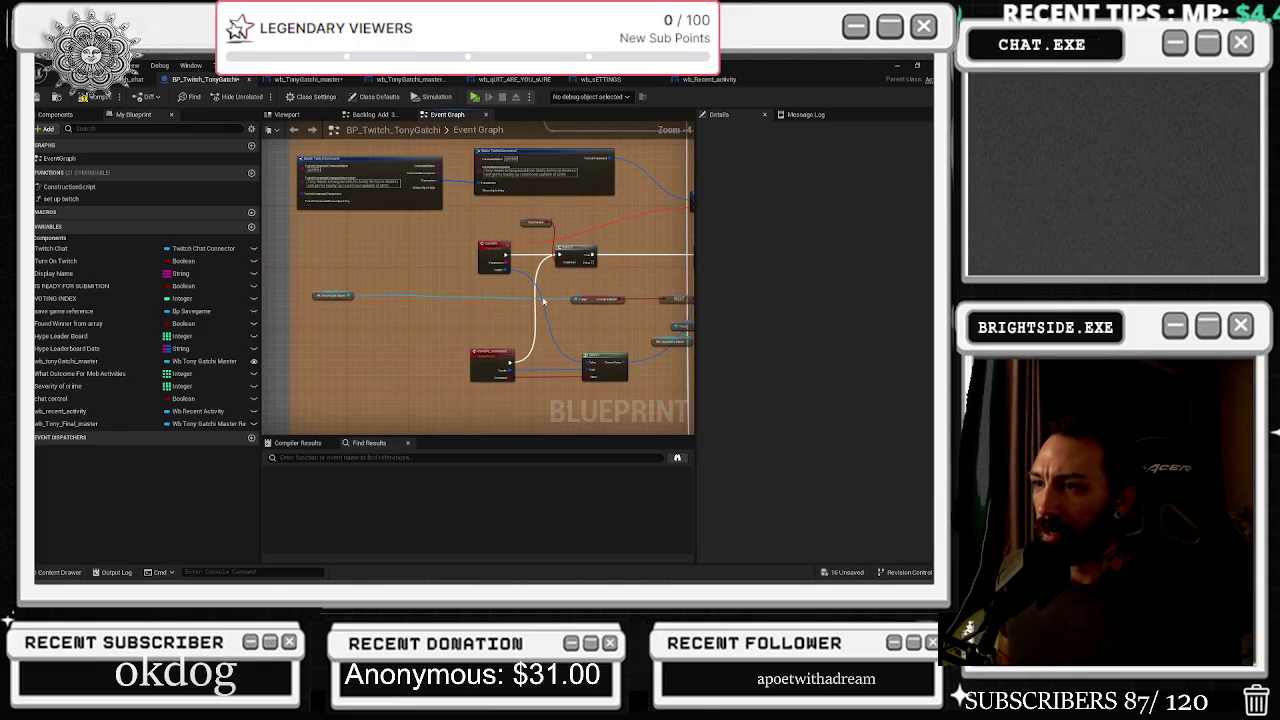
pyautogui.moveTo(318, 297); pyautogui.dragTo(395, 303)
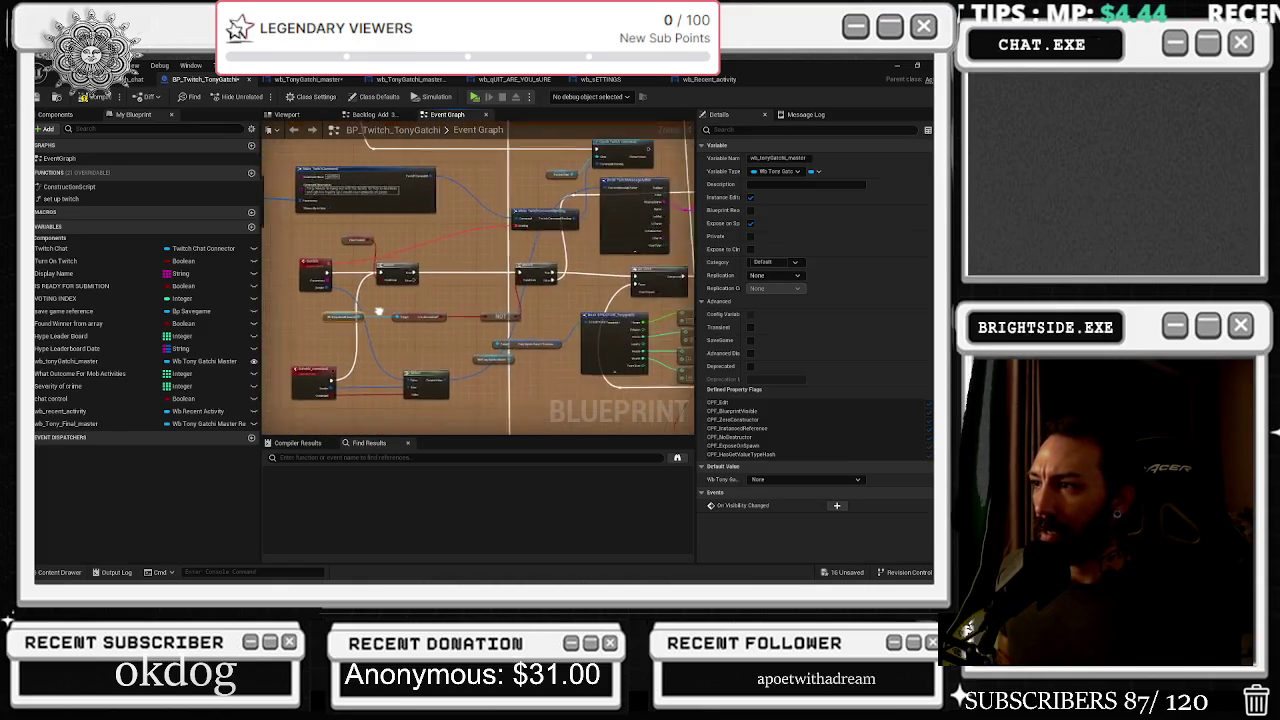
pyautogui.scroll(3, 505, 306)
pyautogui.scroll(-4, 560, 310)
pyautogui.scroll(2, 644, 328)
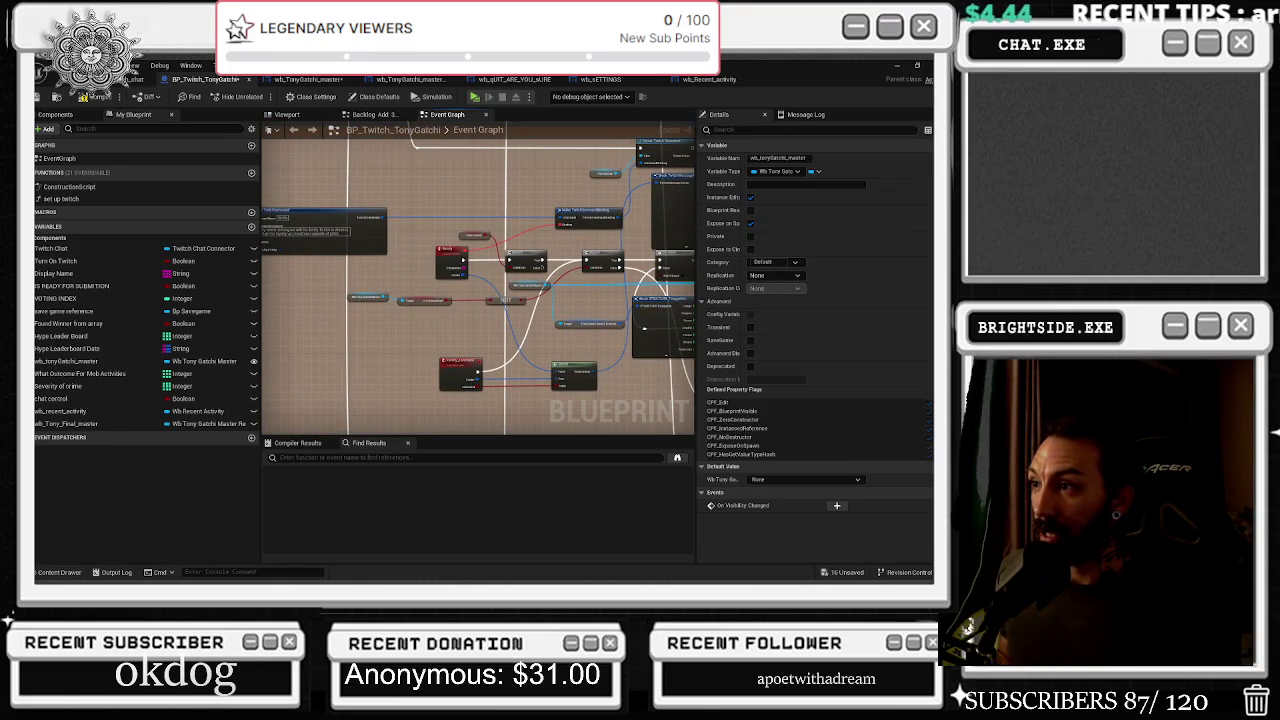
pyautogui.scroll(3, 644, 328)
pyautogui.scroll(-4, 520, 318)
pyautogui.scroll(1, 417, 311)
pyautogui.scroll(1, 428, 307)
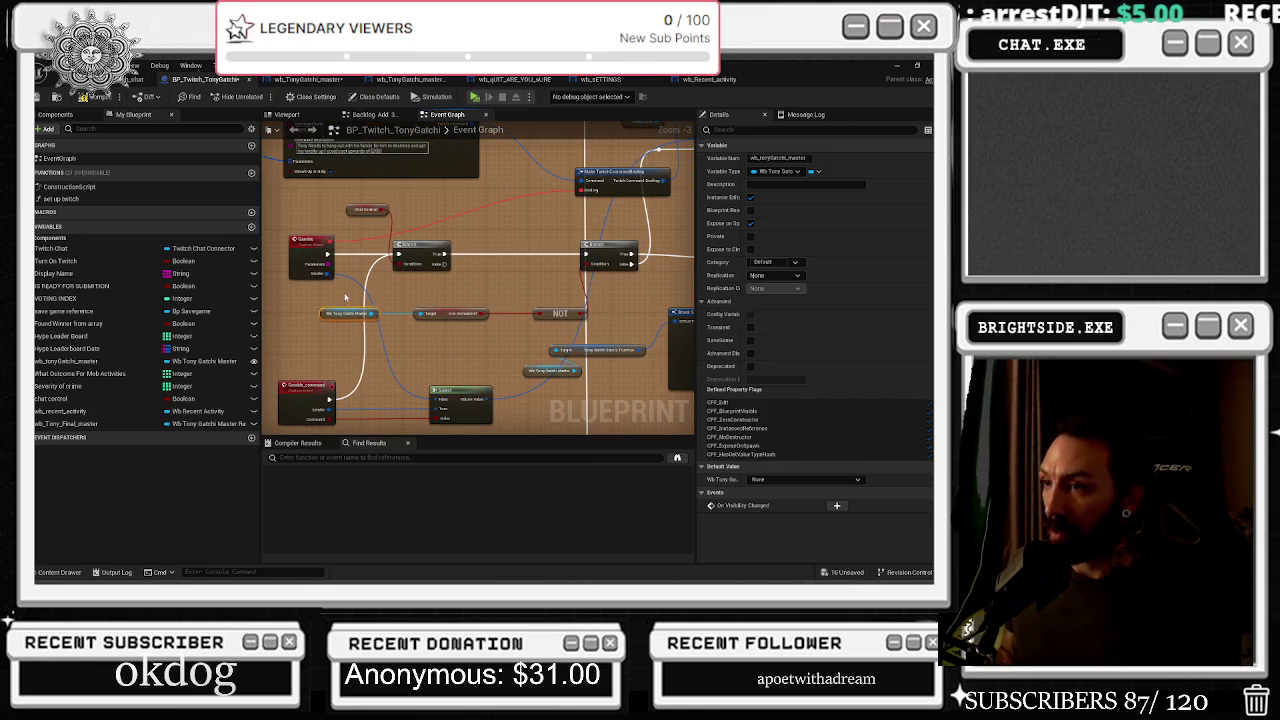
pyautogui.click(617, 281)
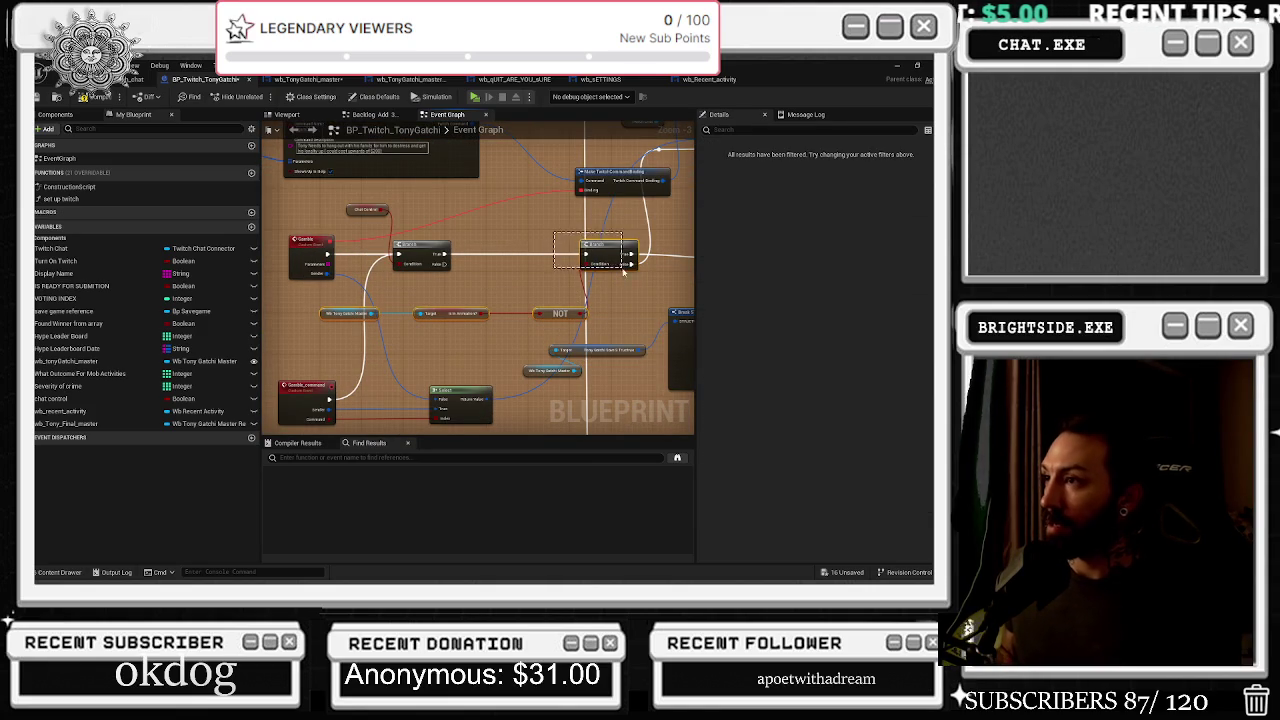
pyautogui.moveTo(664, 236)
pyautogui.mouseDown()
pyautogui.moveTo(443, 286)
pyautogui.moveTo(431, 301)
pyautogui.mouseUp()
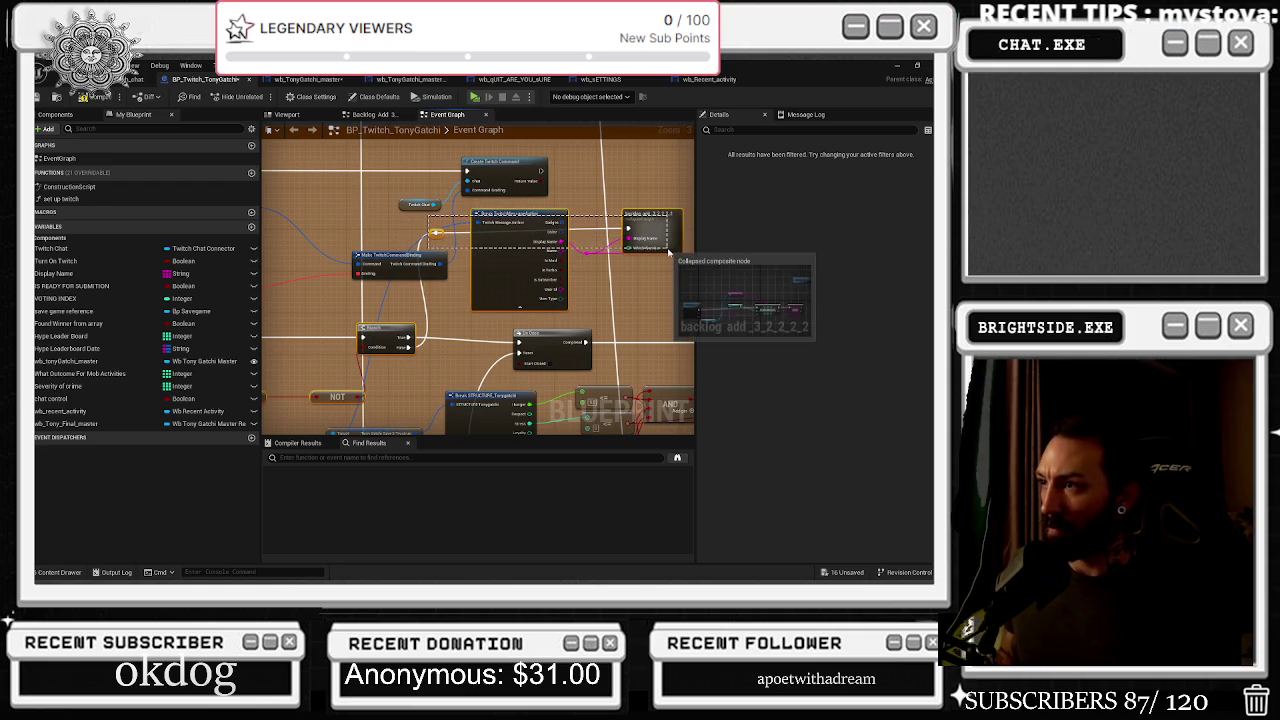
pyautogui.click(485, 268)
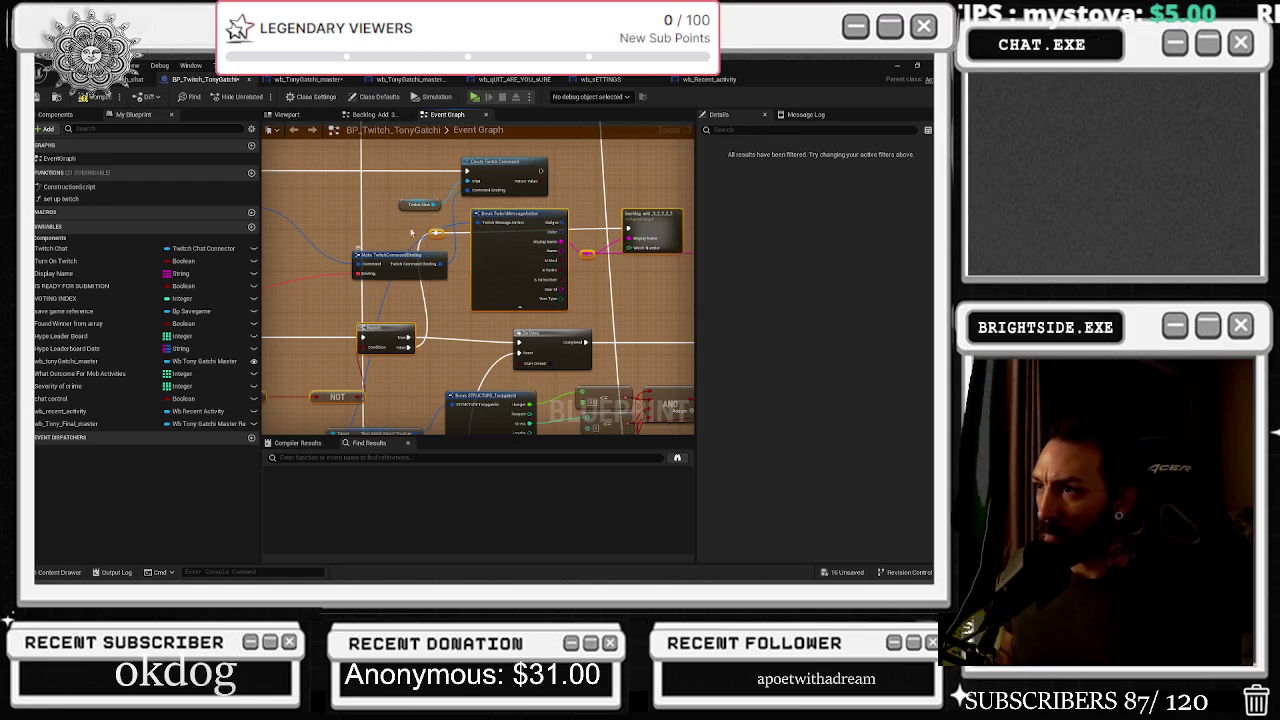
pyautogui.scroll(-2, 399, 218)
pyautogui.scroll(2, 401, 217)
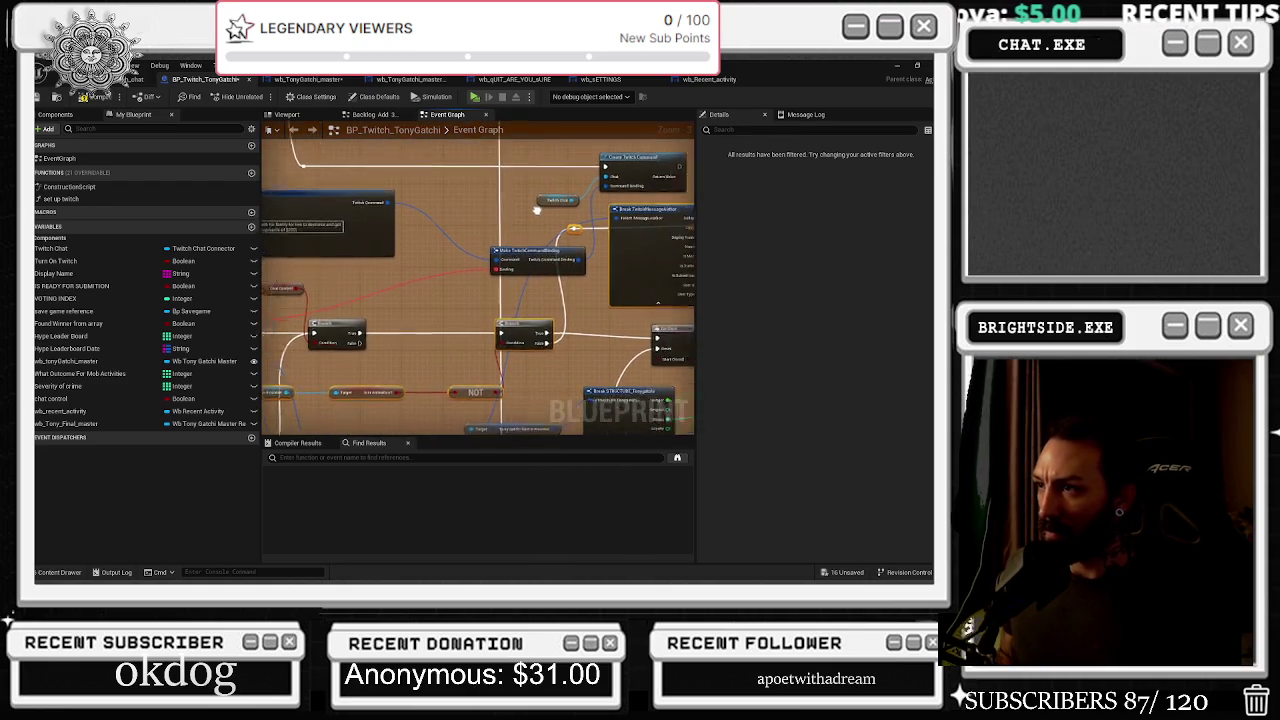
pyautogui.moveTo(402, 216)
pyautogui.mouseDown()
pyautogui.moveTo(365, 220)
pyautogui.moveTo(655, 88)
pyautogui.moveTo(669, 93)
pyautogui.moveTo(389, 197)
pyautogui.moveTo(635, 265)
pyautogui.mouseUp()
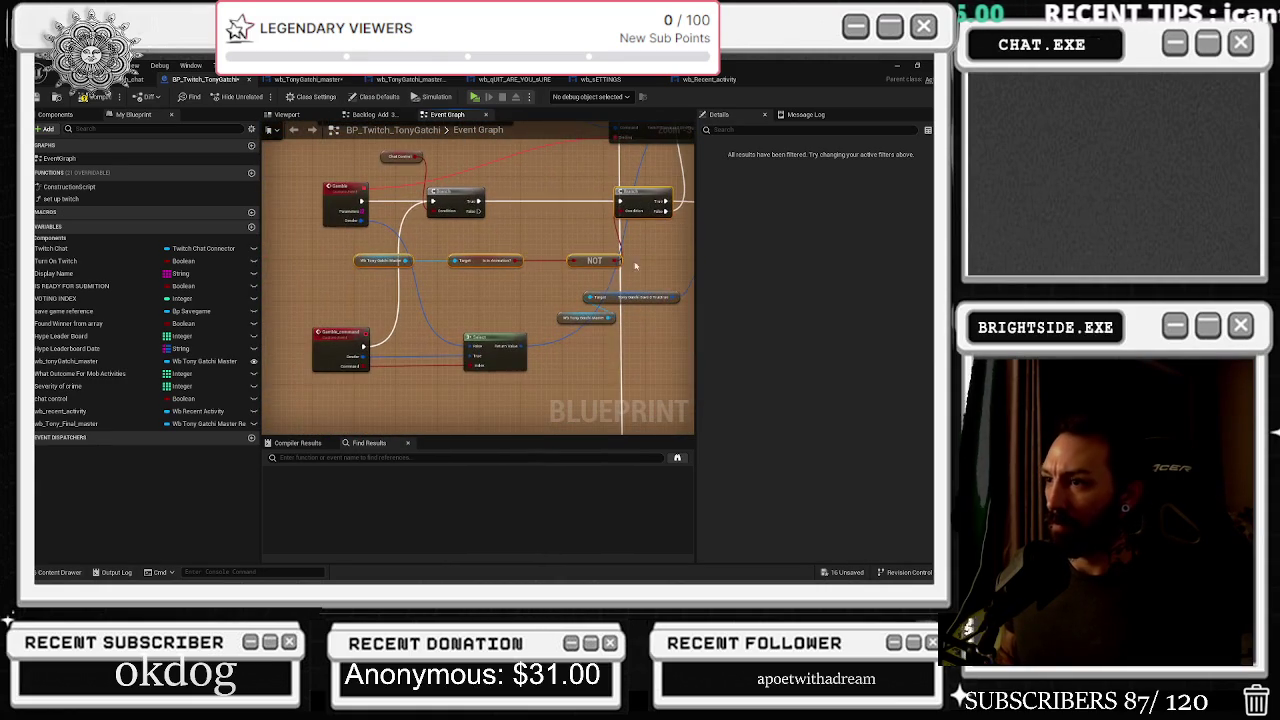
pyautogui.click(490, 337)
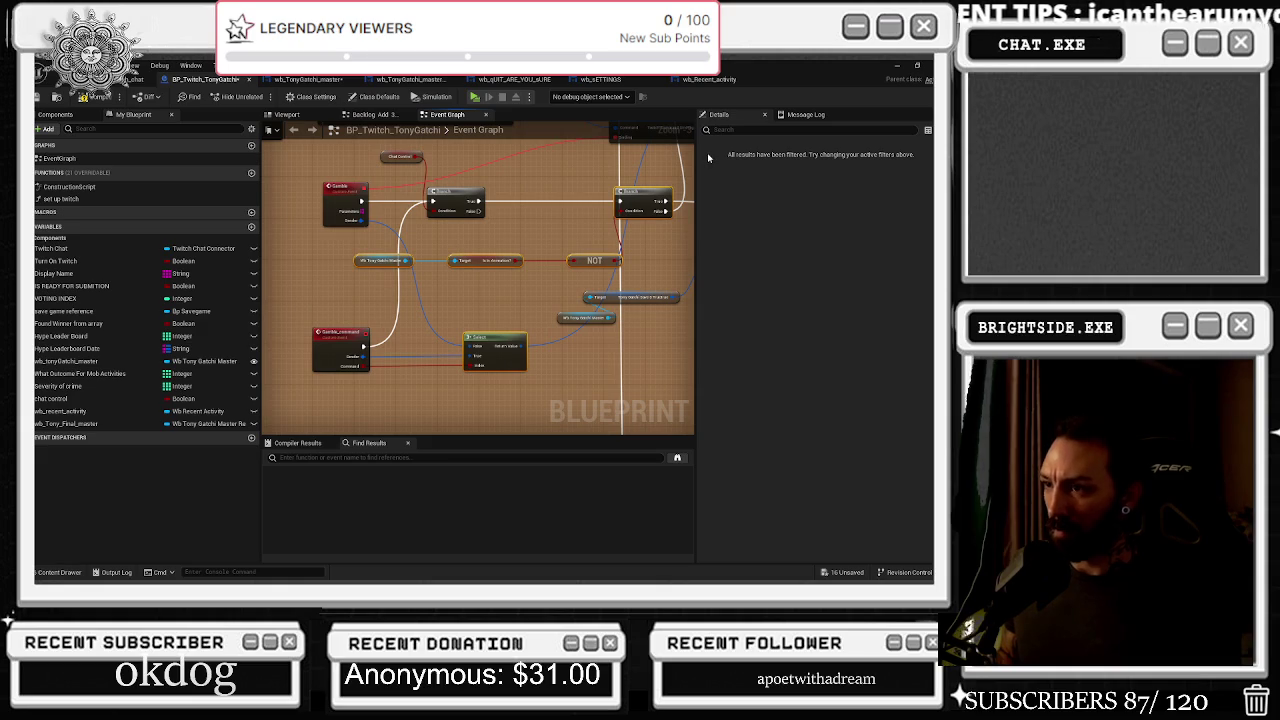
# Rearrange the two Branch nodes and CustomEvent_1 into a tidier layout
pyautogui.scroll(-10, 573, 277)
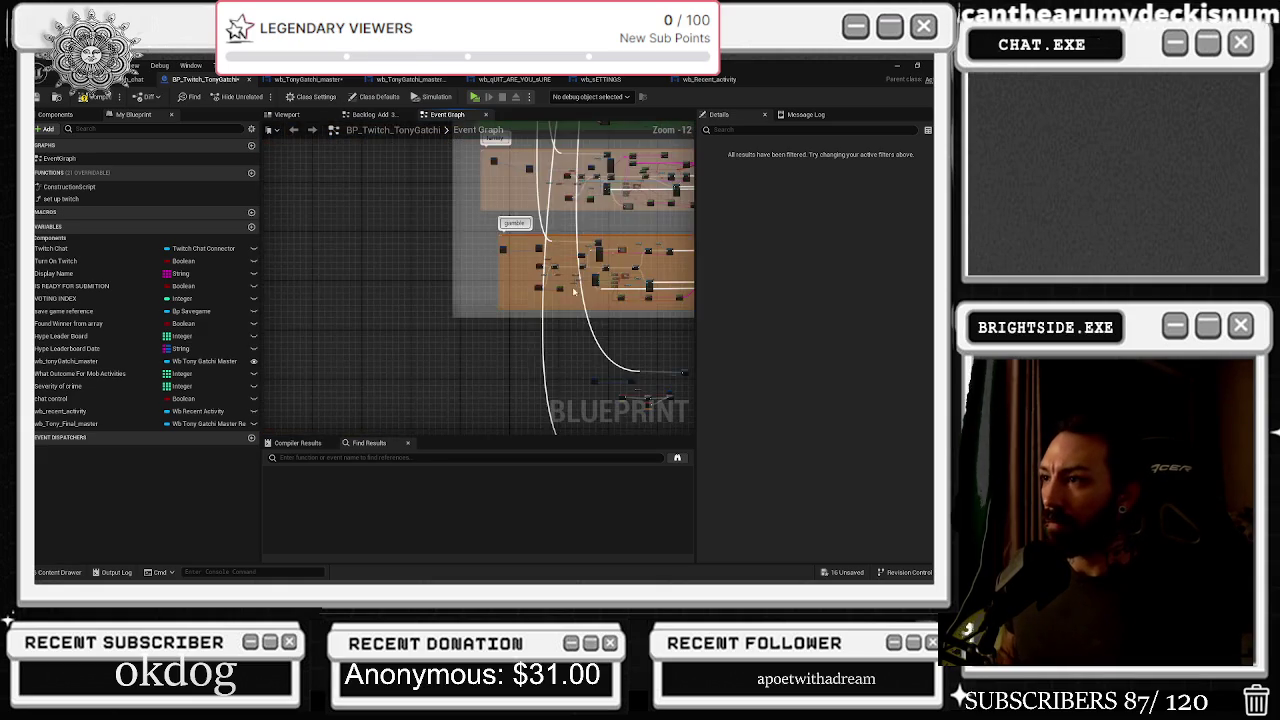
pyautogui.scroll(6, 562, 306)
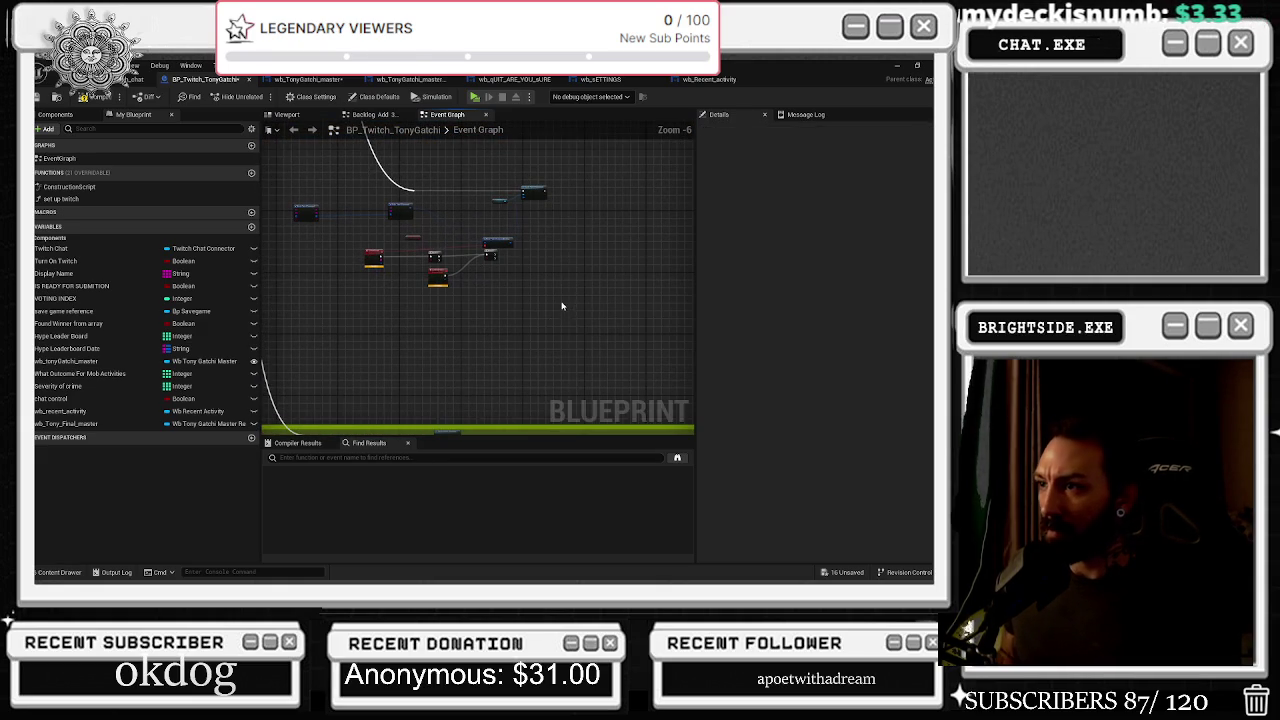
pyautogui.scroll(3, 557, 294)
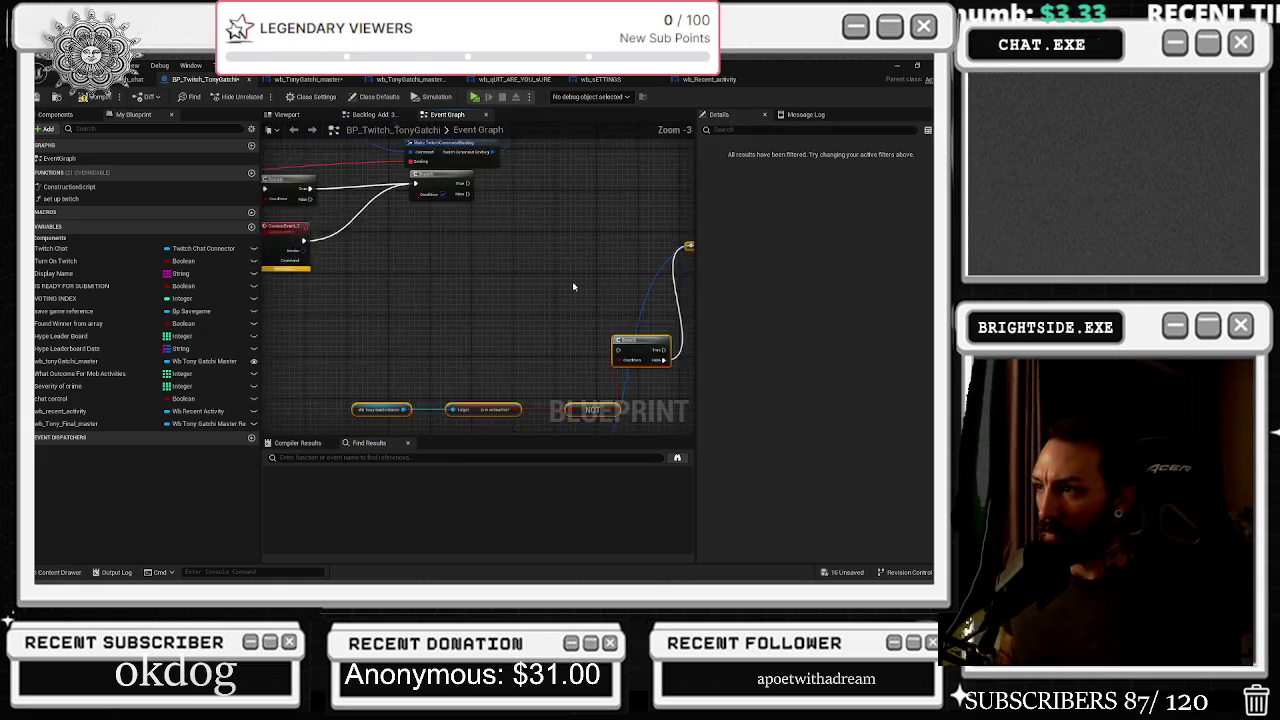
pyautogui.moveTo(651, 341)
pyautogui.mouseDown()
pyautogui.moveTo(540, 270)
pyautogui.moveTo(587, 340)
pyautogui.moveTo(688, 292)
pyautogui.mouseUp()
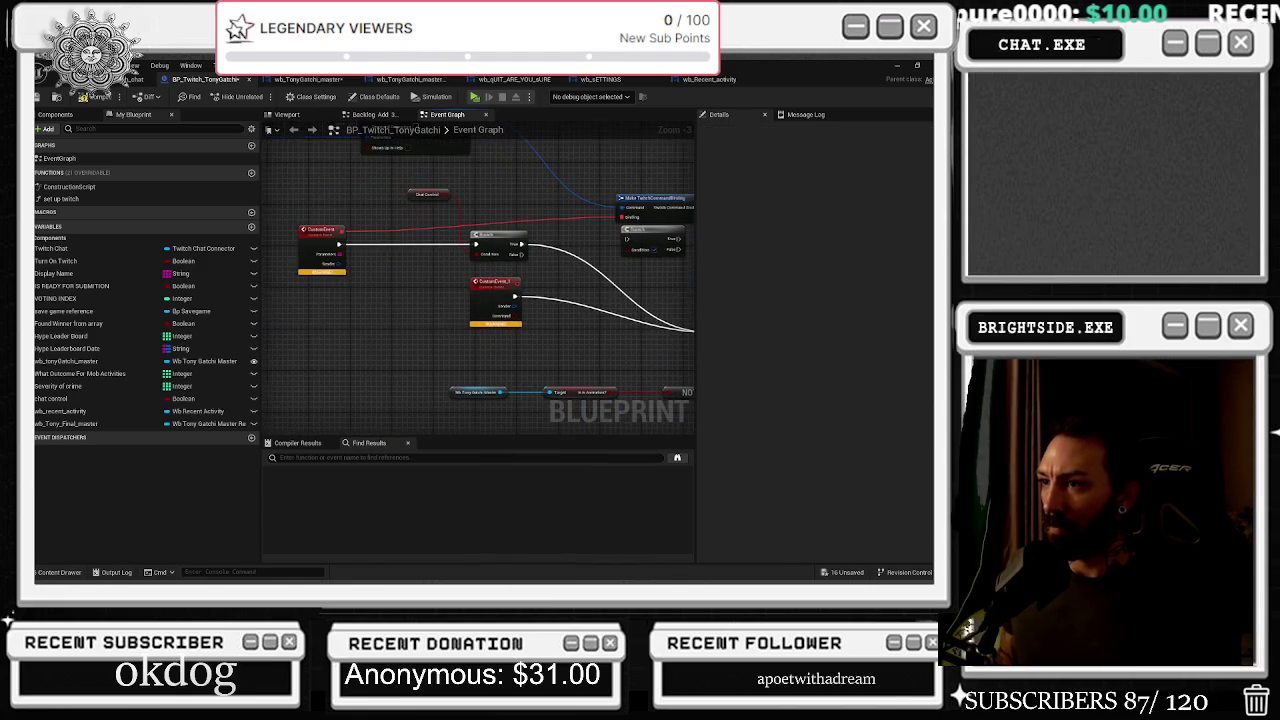
pyautogui.moveTo(500, 288)
pyautogui.mouseDown()
pyautogui.moveTo(335, 312)
pyautogui.moveTo(322, 300)
pyautogui.mouseUp()
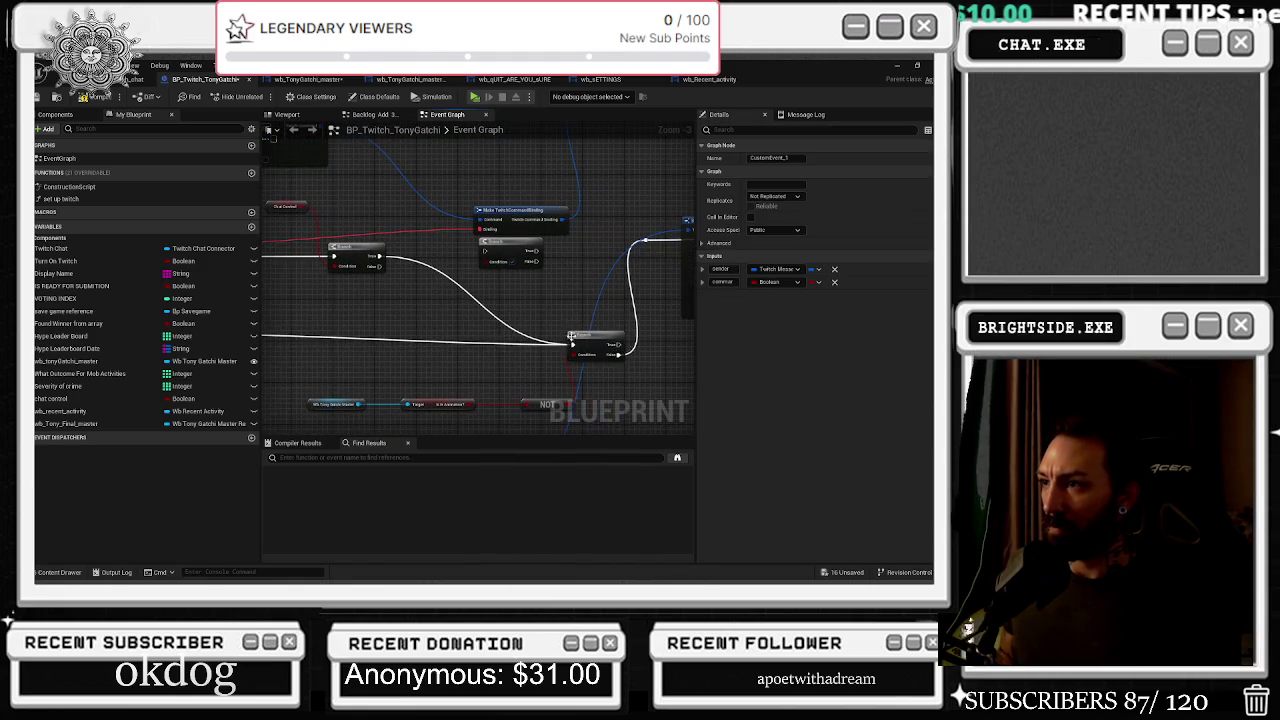
pyautogui.moveTo(571, 338); pyautogui.dragTo(545, 310)
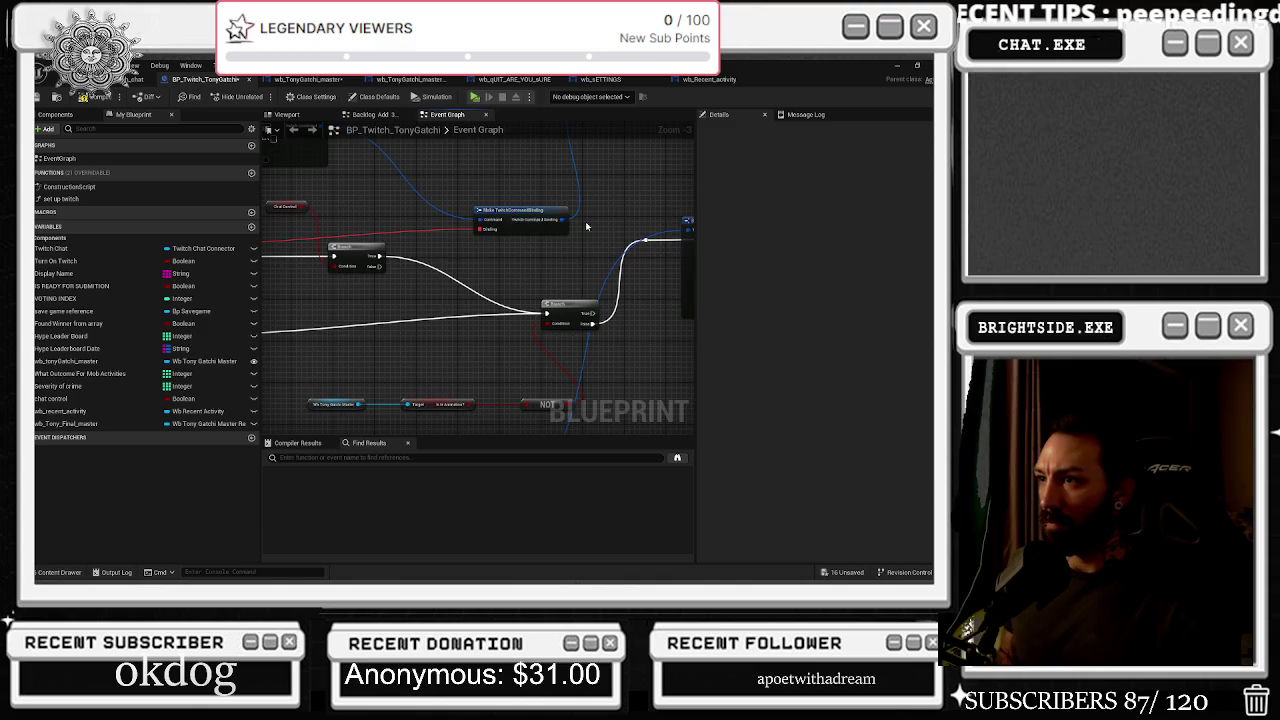
pyautogui.scroll(-1, 585, 221)
# Raise the Make TwitchCommandBinding node and add a reroute point on the red wire
pyautogui.click(465, 233)
pyautogui.moveTo(465, 233); pyautogui.dragTo(460, 213)
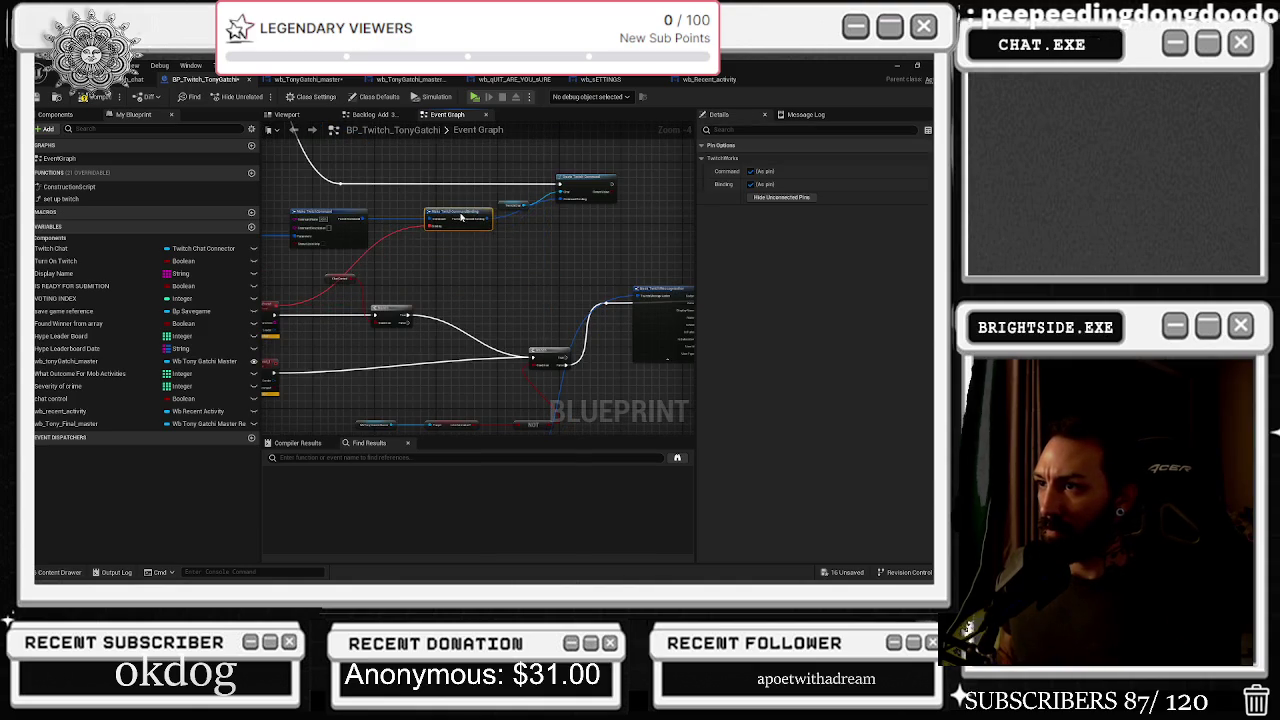
pyautogui.moveTo(336, 277); pyautogui.dragTo(433, 287)
pyautogui.doubleClick(455, 270)
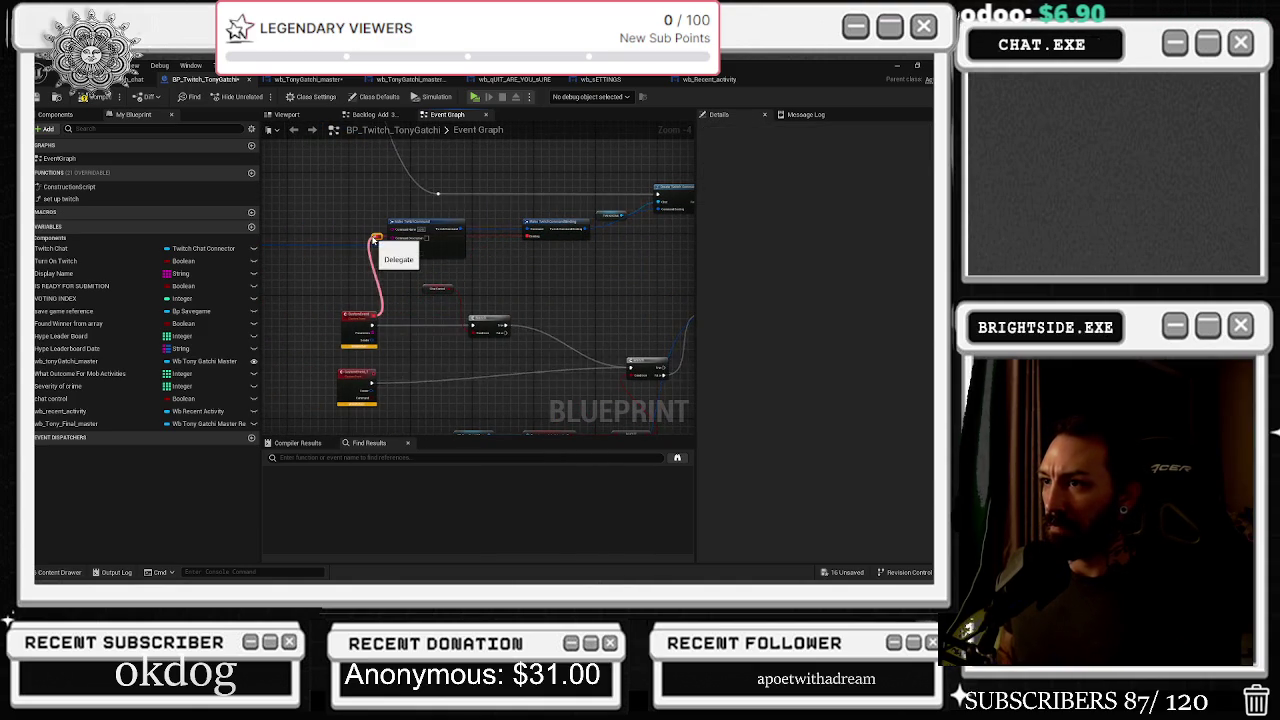
# Shift both custom events left, move the Get and NOT nodes up, and pull a wire from the event pin
pyautogui.moveTo(380, 243); pyautogui.dragTo(428, 237)
pyautogui.moveTo(350, 295)
pyautogui.mouseDown()
pyautogui.moveTo(430, 415)
pyautogui.moveTo(376, 385)
pyautogui.moveTo(268, 358)
pyautogui.mouseUp()
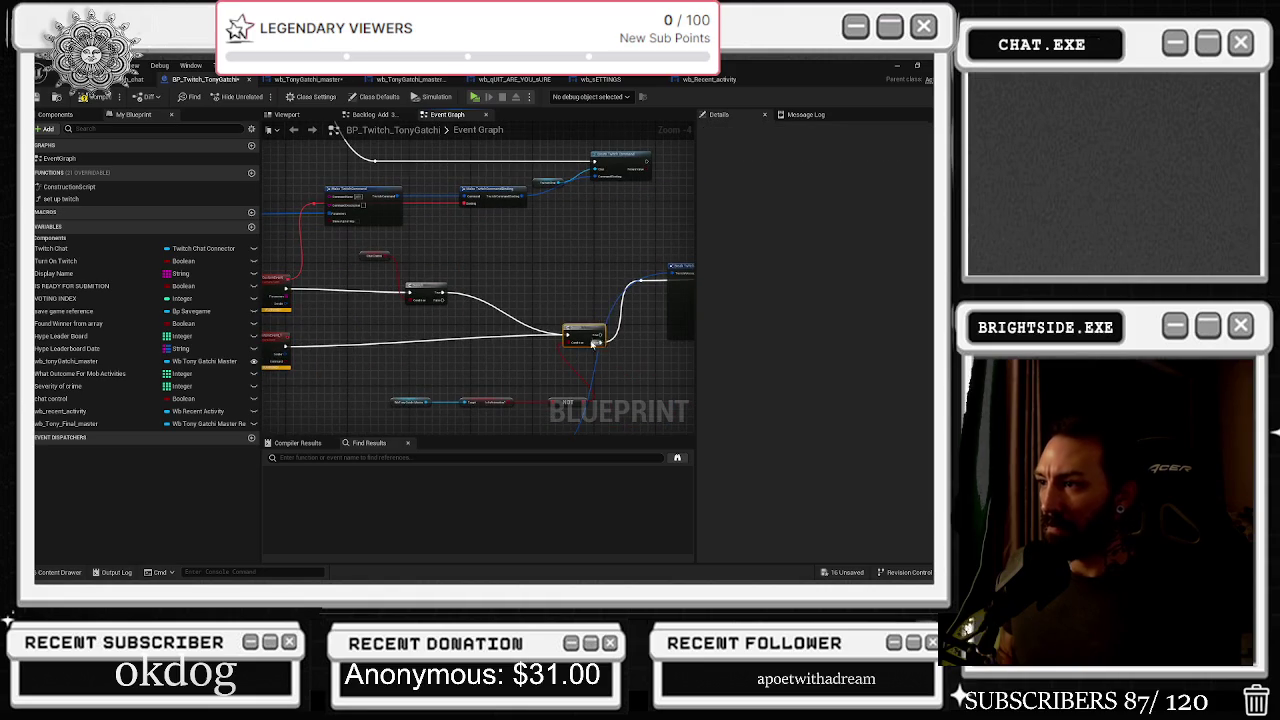
pyautogui.moveTo(504, 350); pyautogui.dragTo(514, 305)
pyautogui.moveTo(418, 343)
pyautogui.mouseDown()
pyautogui.moveTo(581, 359)
pyautogui.moveTo(491, 323)
pyautogui.mouseUp()
pyautogui.moveTo(530, 403)
pyautogui.mouseDown()
pyautogui.moveTo(543, 342)
pyautogui.moveTo(533, 317)
pyautogui.mouseUp()
pyautogui.moveTo(300, 190)
pyautogui.mouseDown()
pyautogui.moveTo(443, 301)
pyautogui.moveTo(690, 366)
pyautogui.moveTo(560, 371)
pyautogui.moveTo(262, 277)
pyautogui.moveTo(366, 263)
pyautogui.moveTo(345, 253)
pyautogui.mouseUp()
pyautogui.scroll(2, 480, 325)
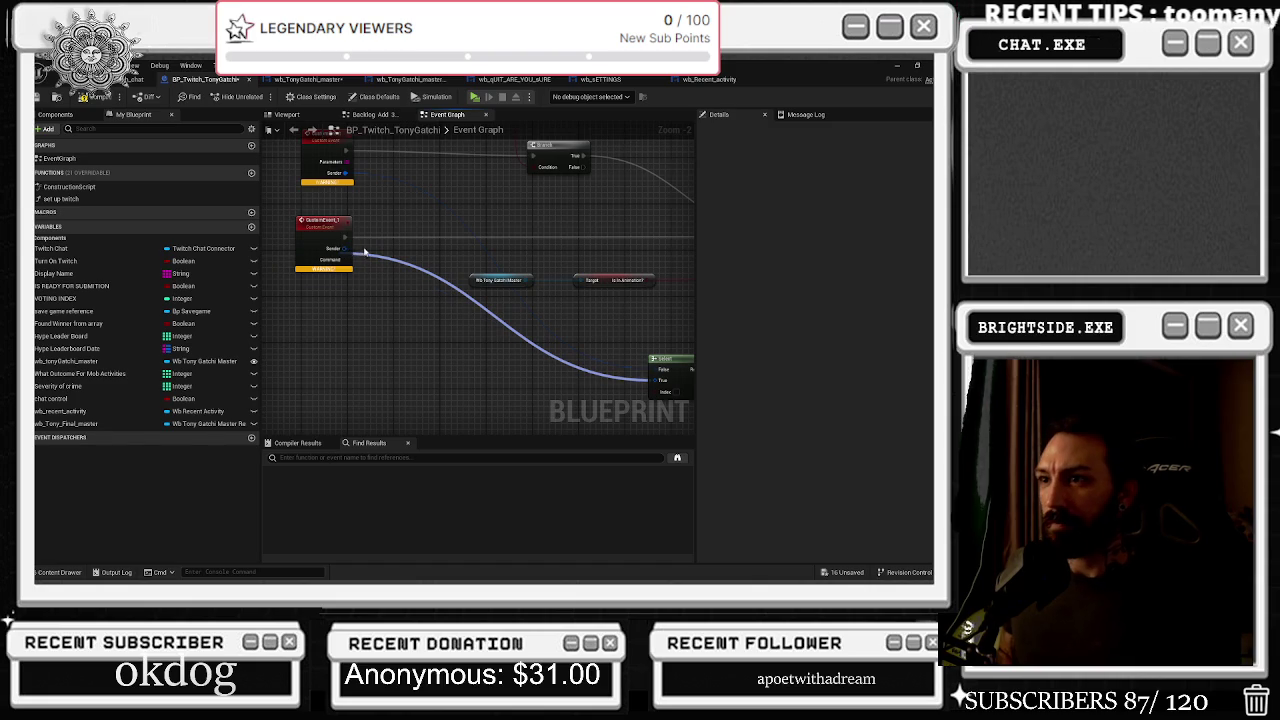
# Undo the extra True output pin and connect the Command pin to the Select node
pyautogui.moveTo(365, 252); pyautogui.dragTo(347, 249)
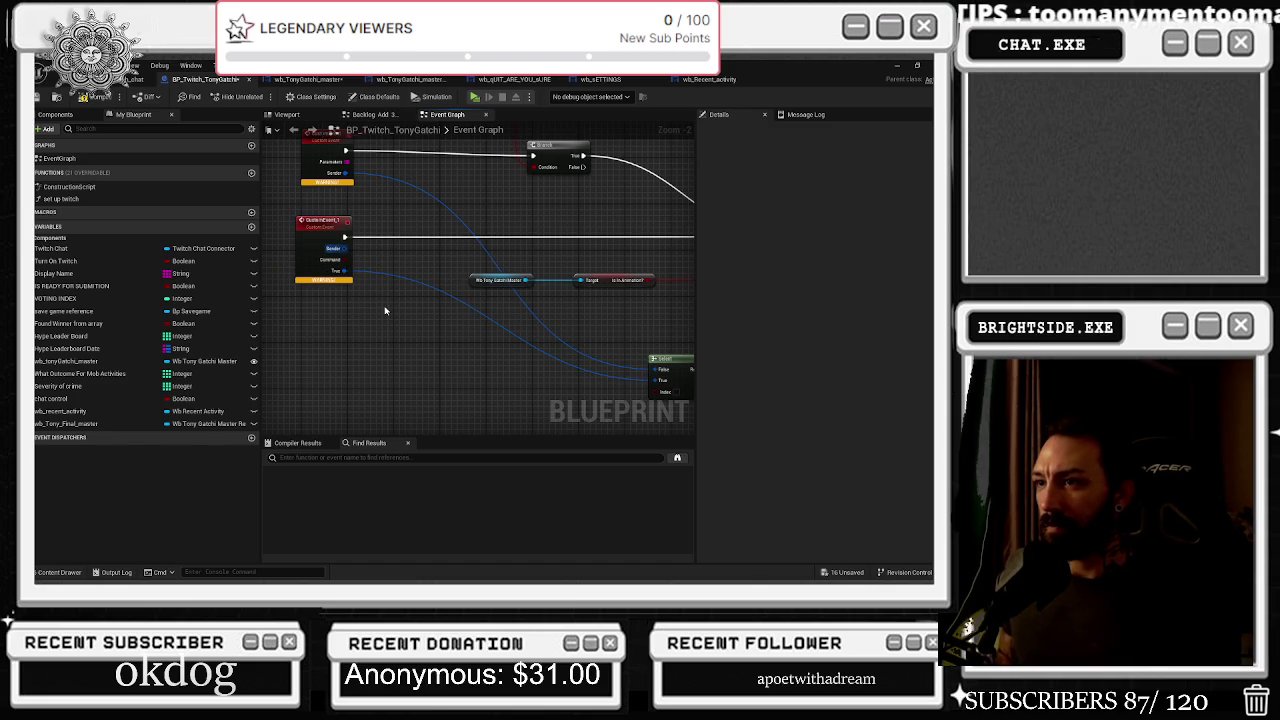
pyautogui.hotkey('ctrl', 'z')
pyautogui.moveTo(662, 388)
pyautogui.mouseDown()
pyautogui.moveTo(400, 266)
pyautogui.moveTo(346, 260)
pyautogui.moveTo(357, 278)
pyautogui.moveTo(627, 397)
pyautogui.moveTo(660, 390)
pyautogui.mouseUp()
# Move the Select node up beside the Branch nodes near the custom events
pyautogui.scroll(-1, 478, 290)
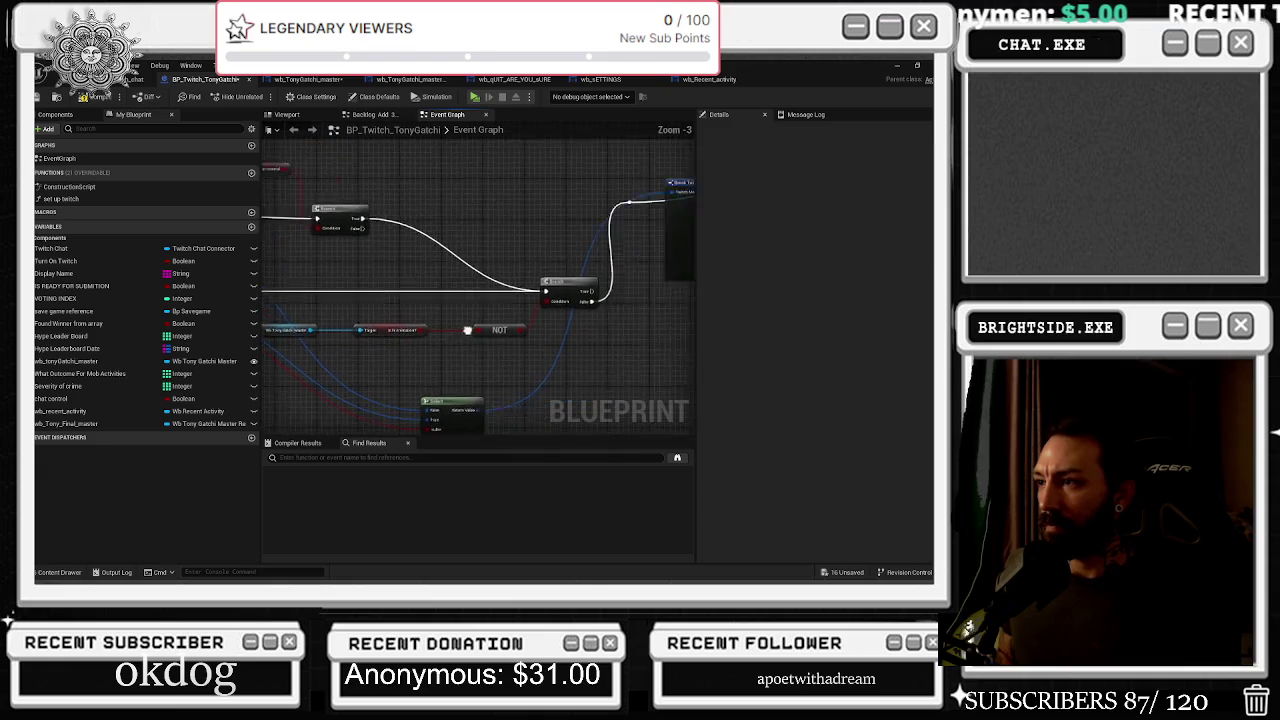
pyautogui.scroll(-1, 467, 330)
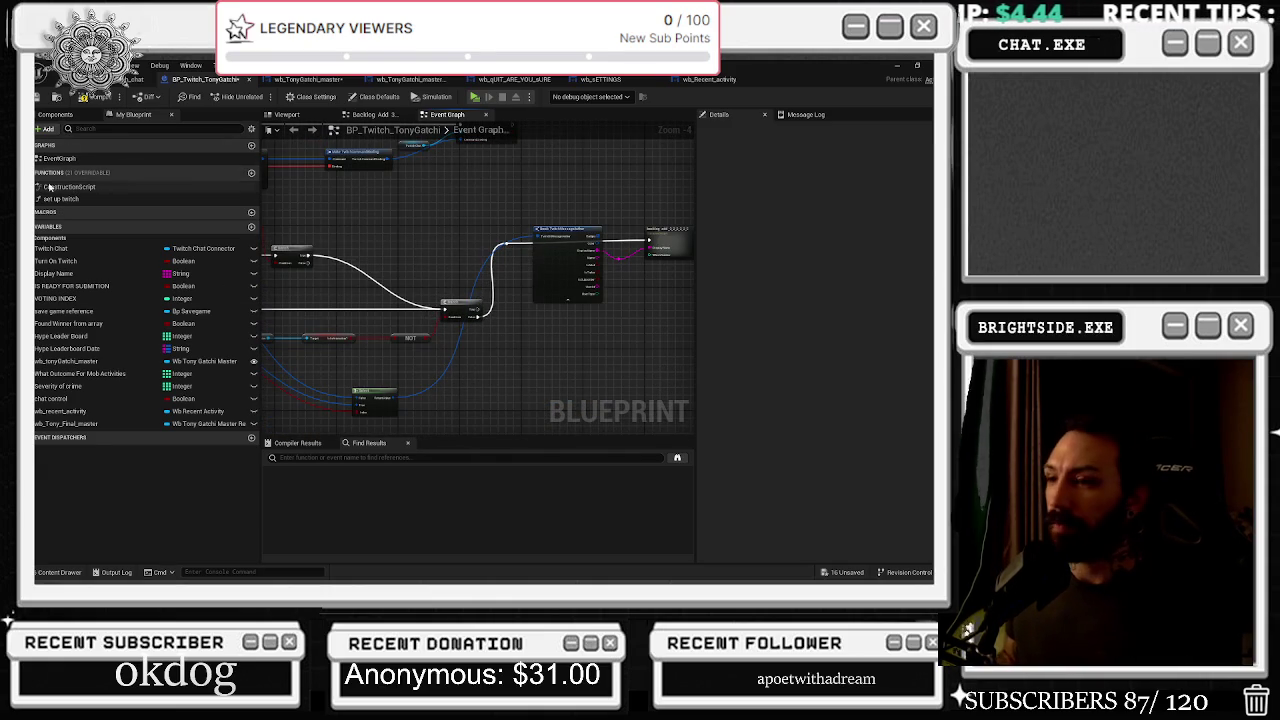
pyautogui.moveTo(413, 187); pyautogui.dragTo(563, 152)
pyautogui.moveTo(520, 360)
pyautogui.mouseDown()
pyautogui.moveTo(505, 225)
pyautogui.moveTo(522, 197)
pyautogui.moveTo(586, 230)
pyautogui.mouseUp()
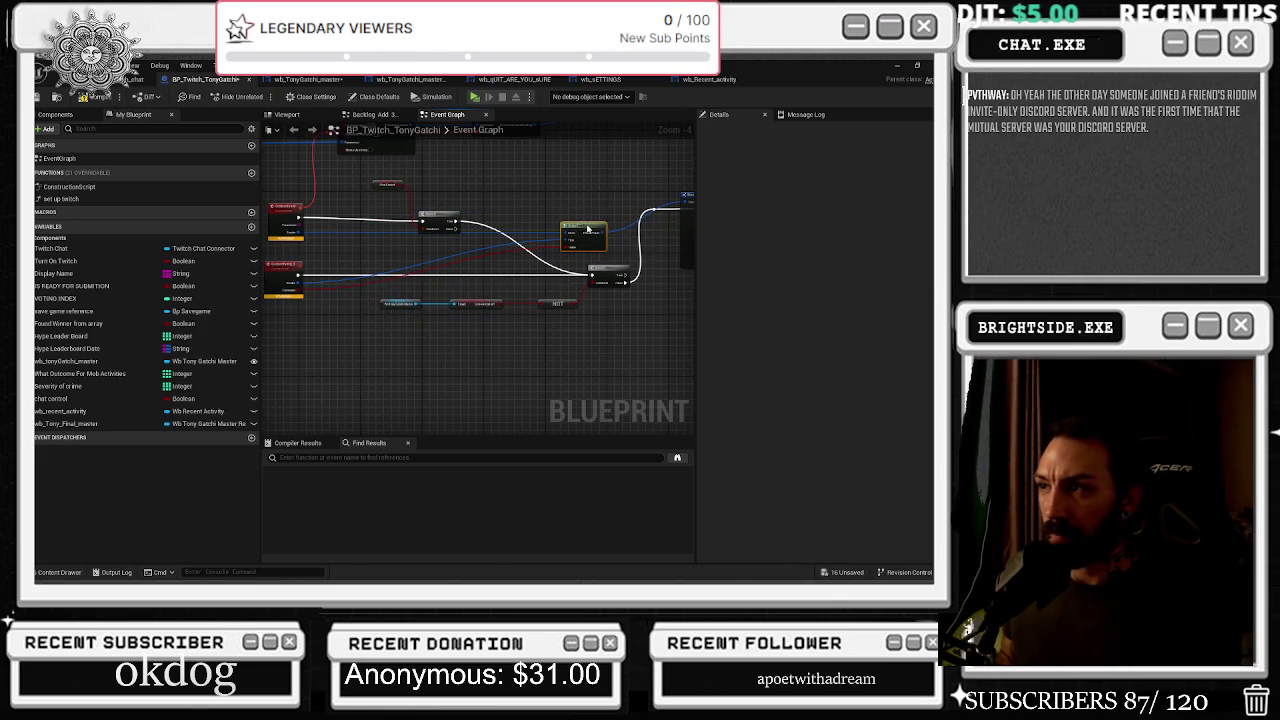
pyautogui.moveTo(273, 226)
pyautogui.mouseDown()
pyautogui.moveTo(363, 240)
pyautogui.moveTo(355, 247)
pyautogui.mouseUp()
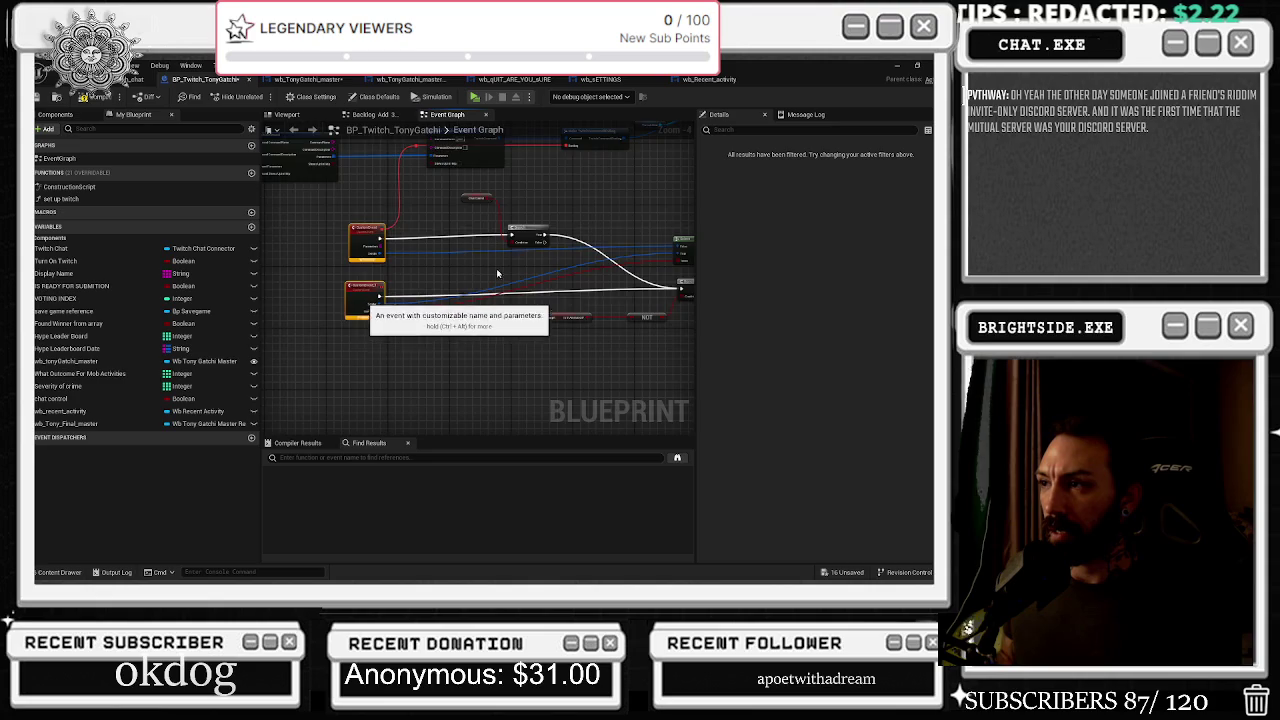
# Lower the Break TwitchMessageAuthor node beside the collapsed backlog node and check the wider graph
pyautogui.scroll(2, 483, 257)
pyautogui.moveTo(394, 221); pyautogui.dragTo(387, 267)
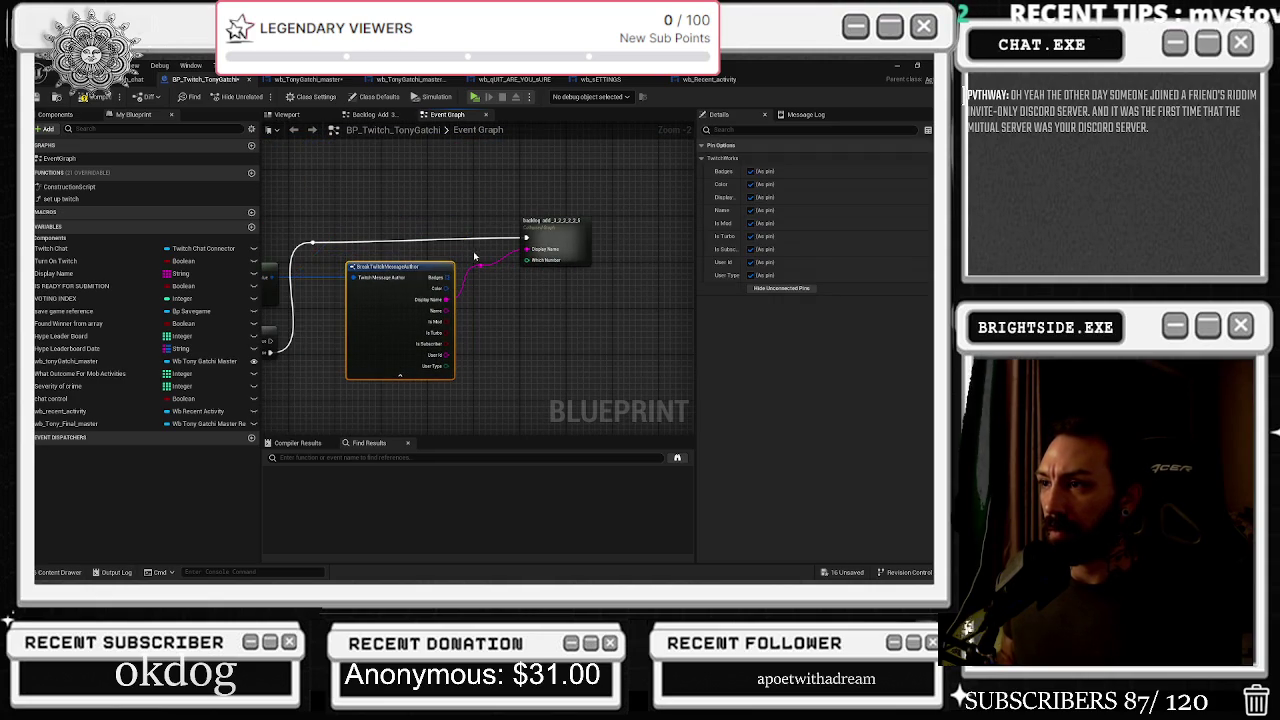
pyautogui.moveTo(548, 222); pyautogui.dragTo(651, 165)
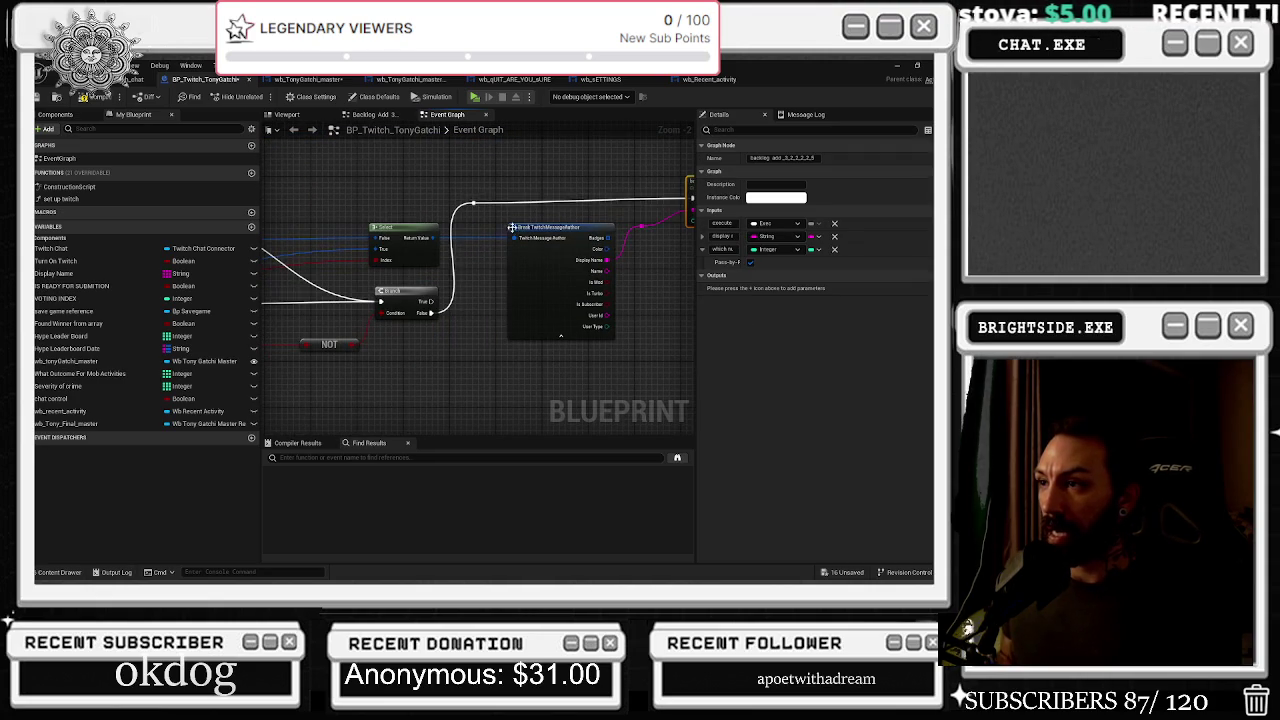
pyautogui.moveTo(512, 228); pyautogui.dragTo(320, 258)
pyautogui.scroll(-2, 399, 274)
pyautogui.scroll(-1, 501, 280)
pyautogui.scroll(-5, 414, 309)
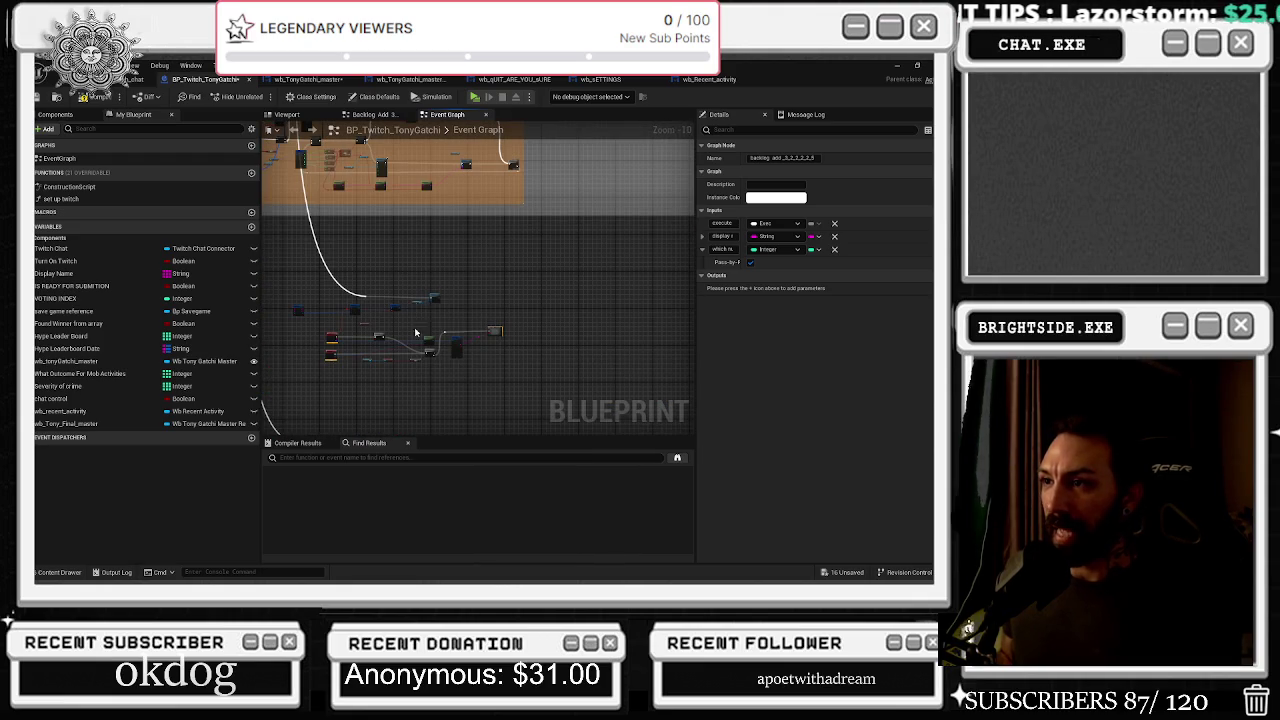
pyautogui.scroll(7, 416, 332)
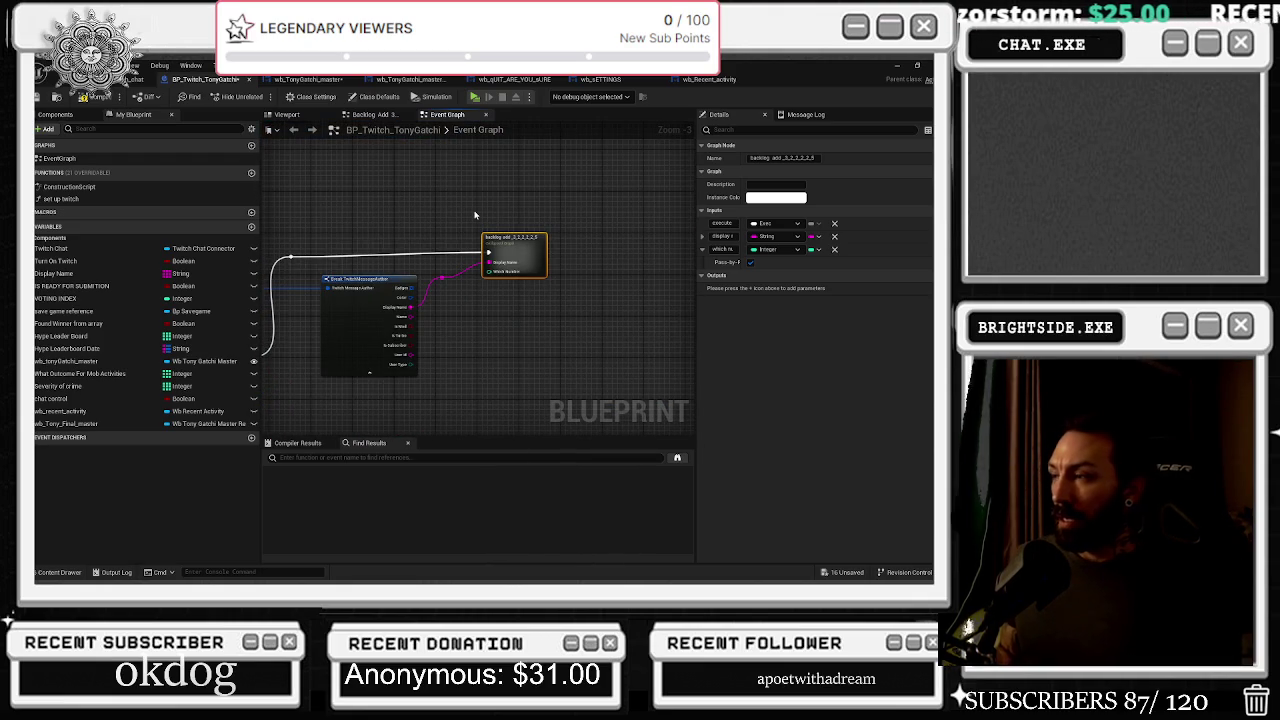
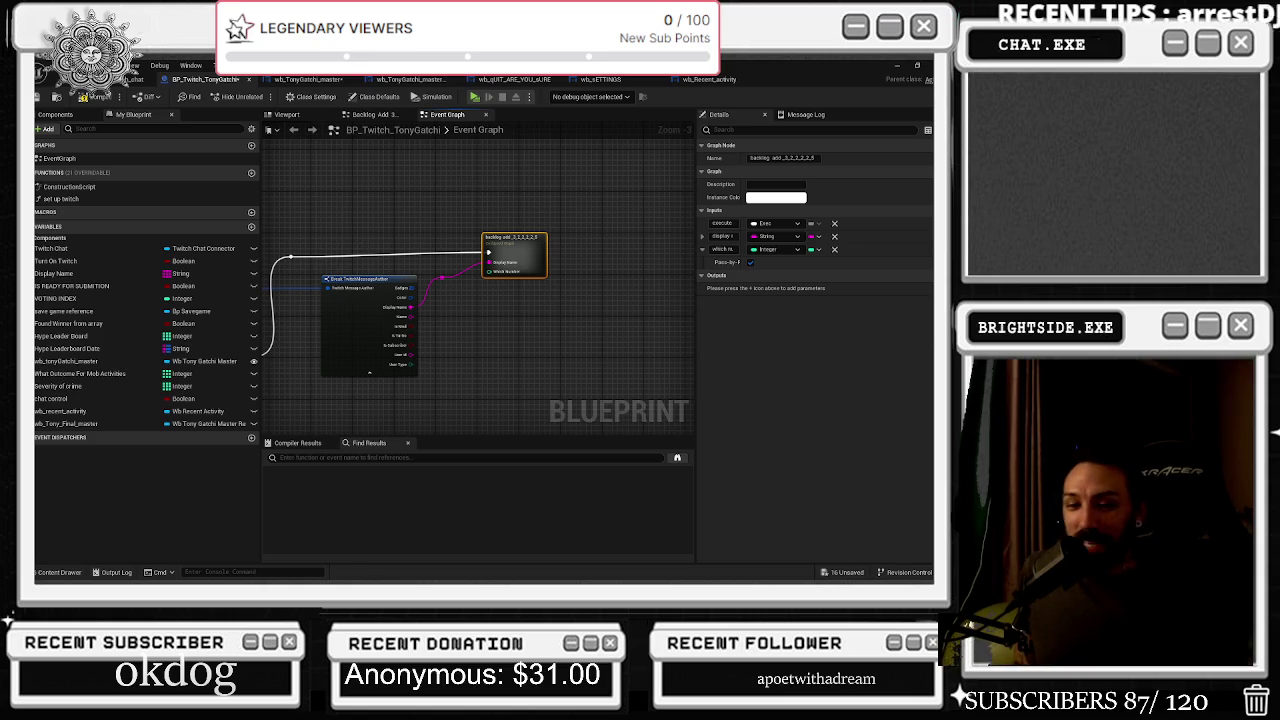
# Move the Select node left off the wires and nudge Break TwitchMessageAuthor slightly down
pyautogui.moveTo(318, 378)
pyautogui.mouseDown()
pyautogui.moveTo(516, 254)
pyautogui.moveTo(555, 297)
pyautogui.mouseUp()
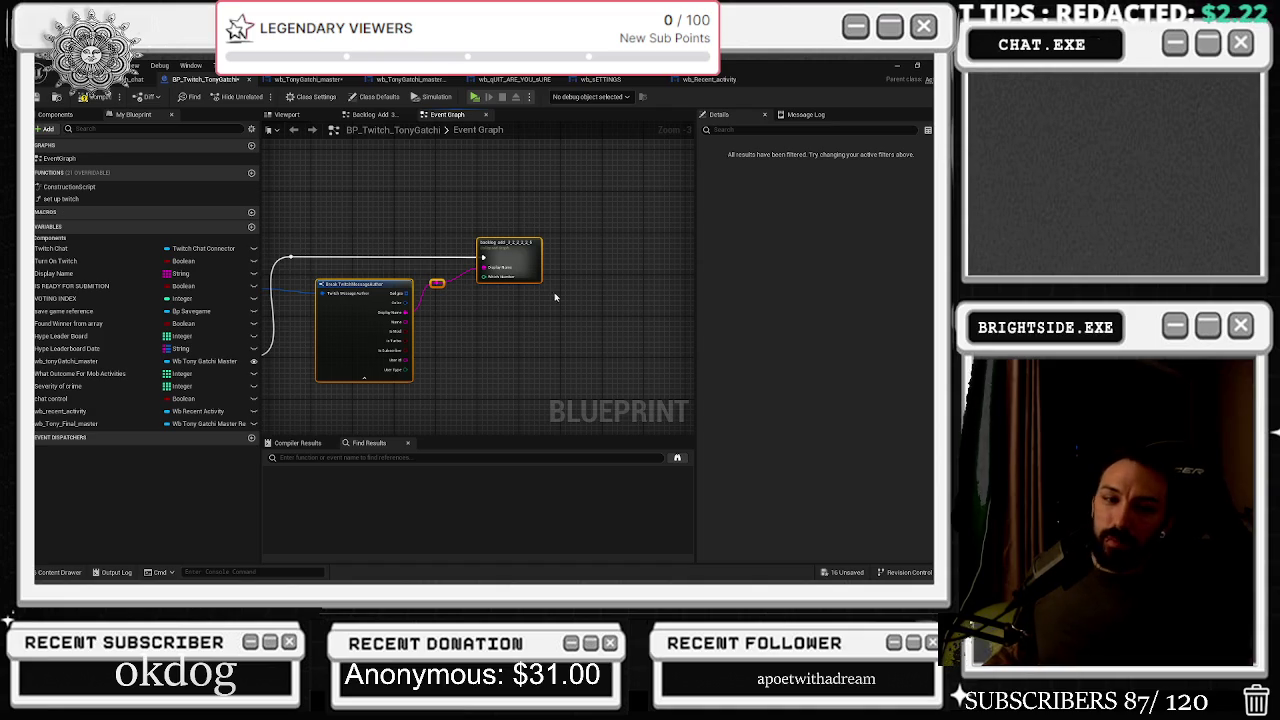
pyautogui.moveTo(457, 240); pyautogui.dragTo(640, 254)
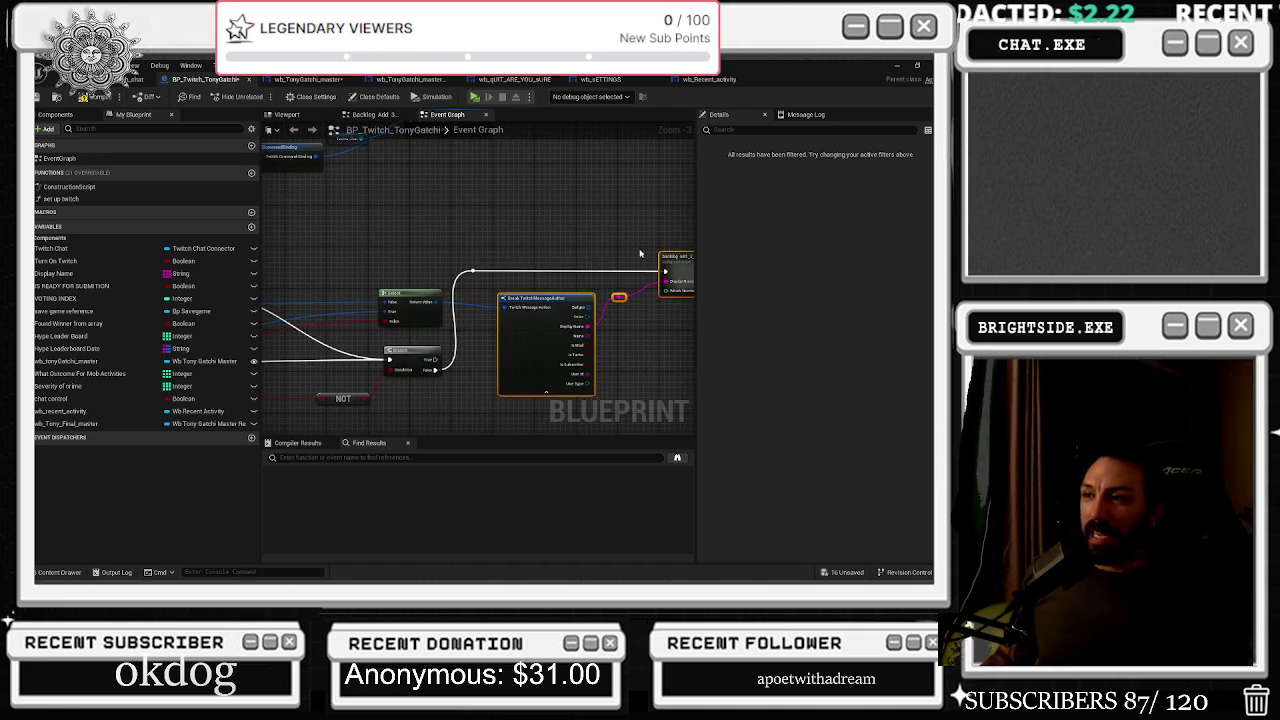
pyautogui.moveTo(368, 235); pyautogui.dragTo(530, 200)
pyautogui.moveTo(555, 256)
pyautogui.mouseDown()
pyautogui.moveTo(486, 290)
pyautogui.moveTo(338, 282)
pyautogui.mouseUp()
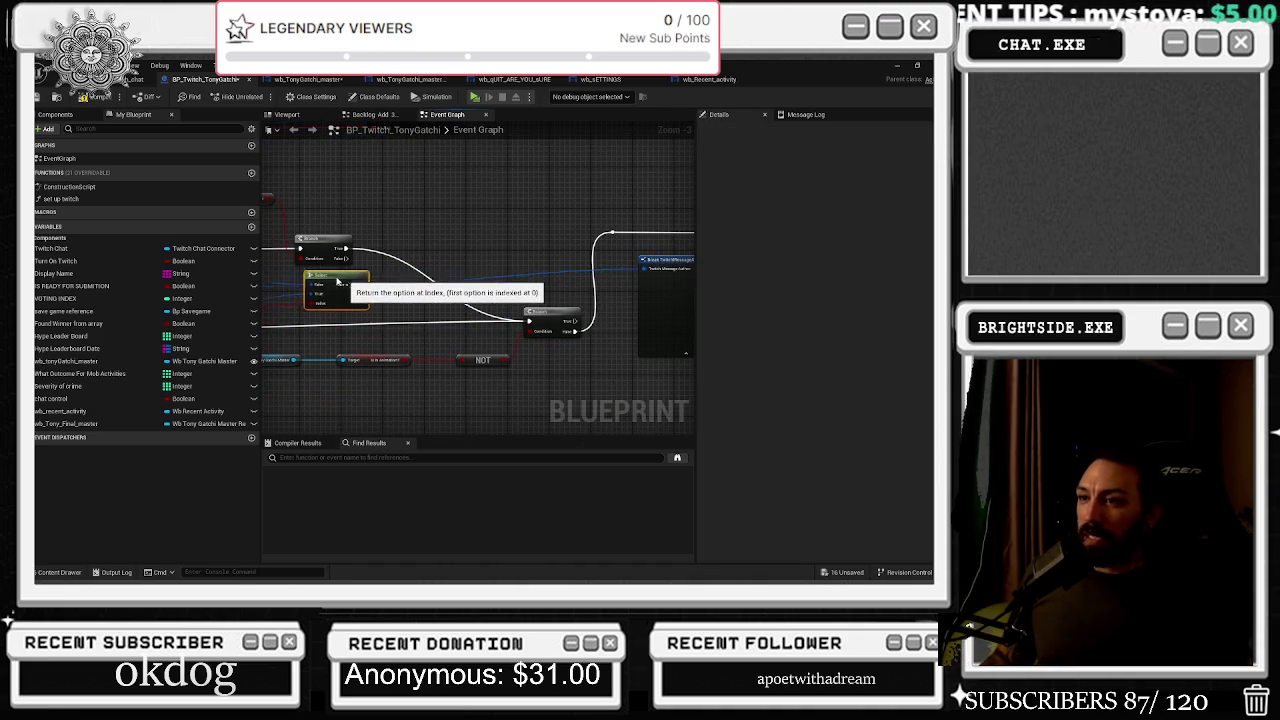
pyautogui.moveTo(602, 217); pyautogui.dragTo(327, 212)
pyautogui.moveTo(425, 257); pyautogui.dragTo(428, 277)
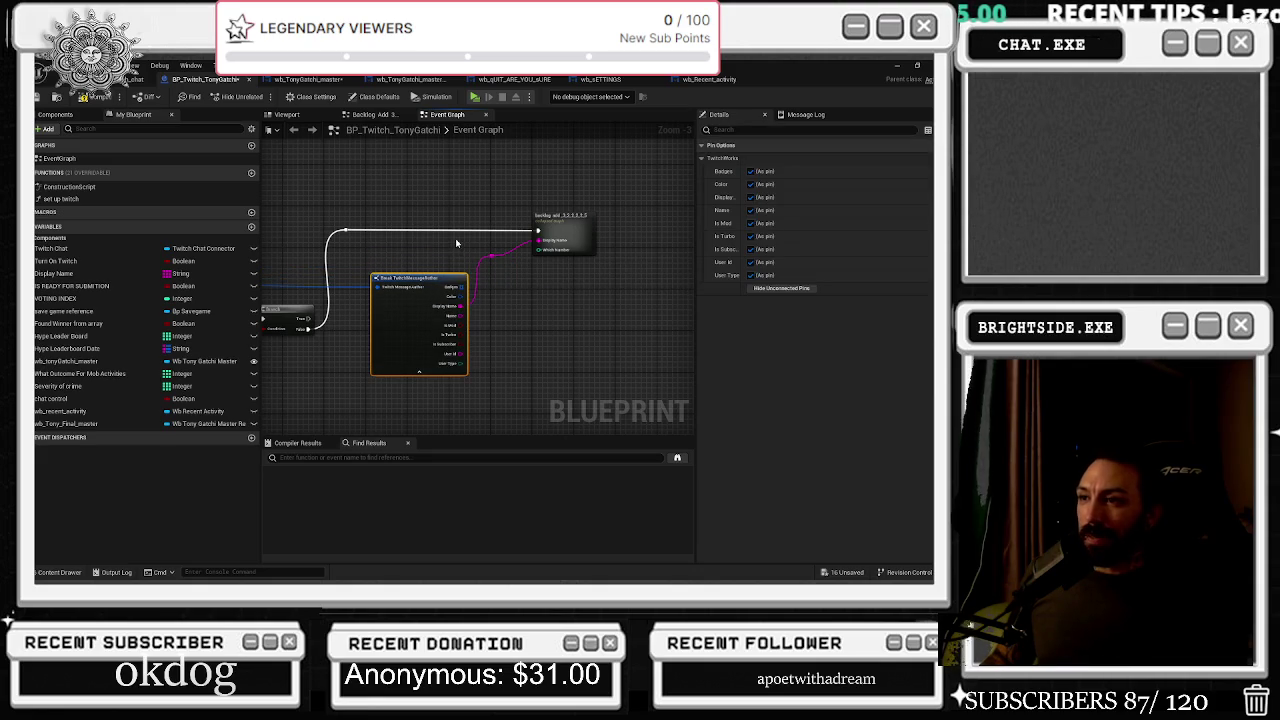
pyautogui.moveTo(456, 196)
pyautogui.mouseDown()
pyautogui.moveTo(548, 270)
pyautogui.moveTo(483, 244)
pyautogui.moveTo(357, 266)
pyautogui.moveTo(428, 286)
pyautogui.mouseUp()
pyautogui.moveTo(290, 305)
pyautogui.mouseDown()
pyautogui.moveTo(560, 251)
pyautogui.moveTo(541, 254)
pyautogui.mouseUp()
# Rename the second custom event by typing 'BhannPots' into its Name field
pyautogui.click(462, 268)
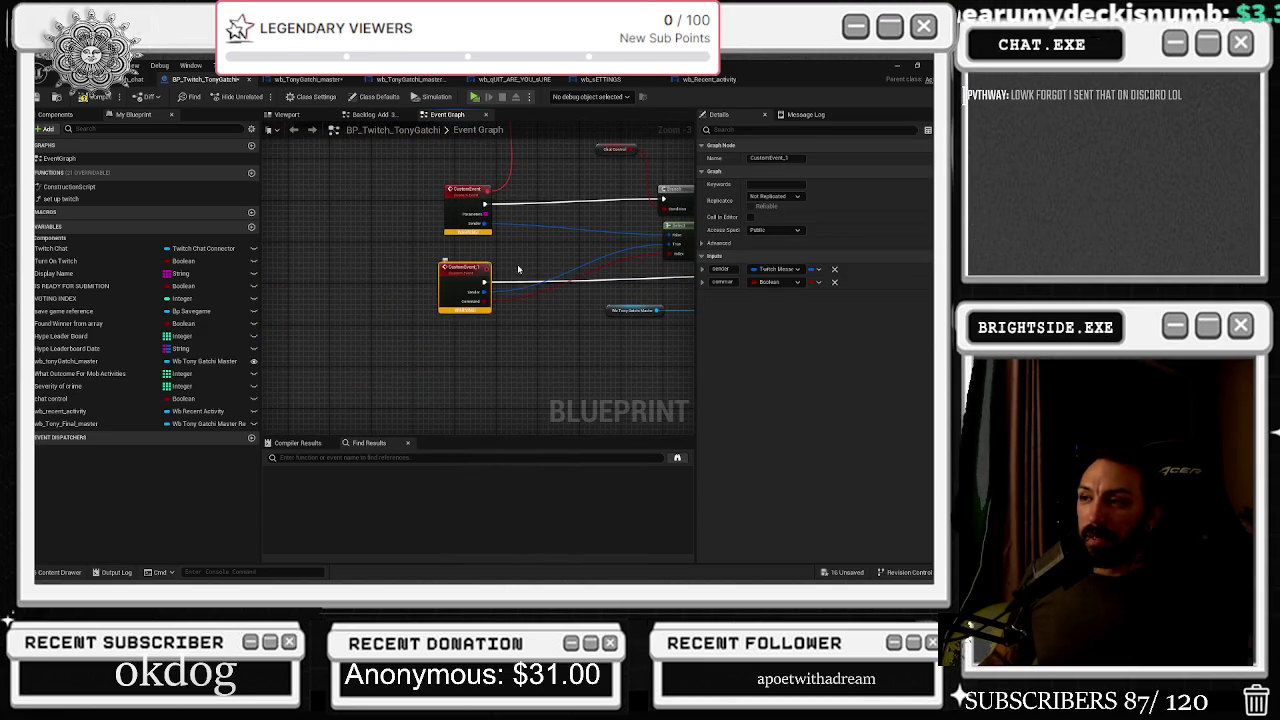
pyautogui.click(766, 158)
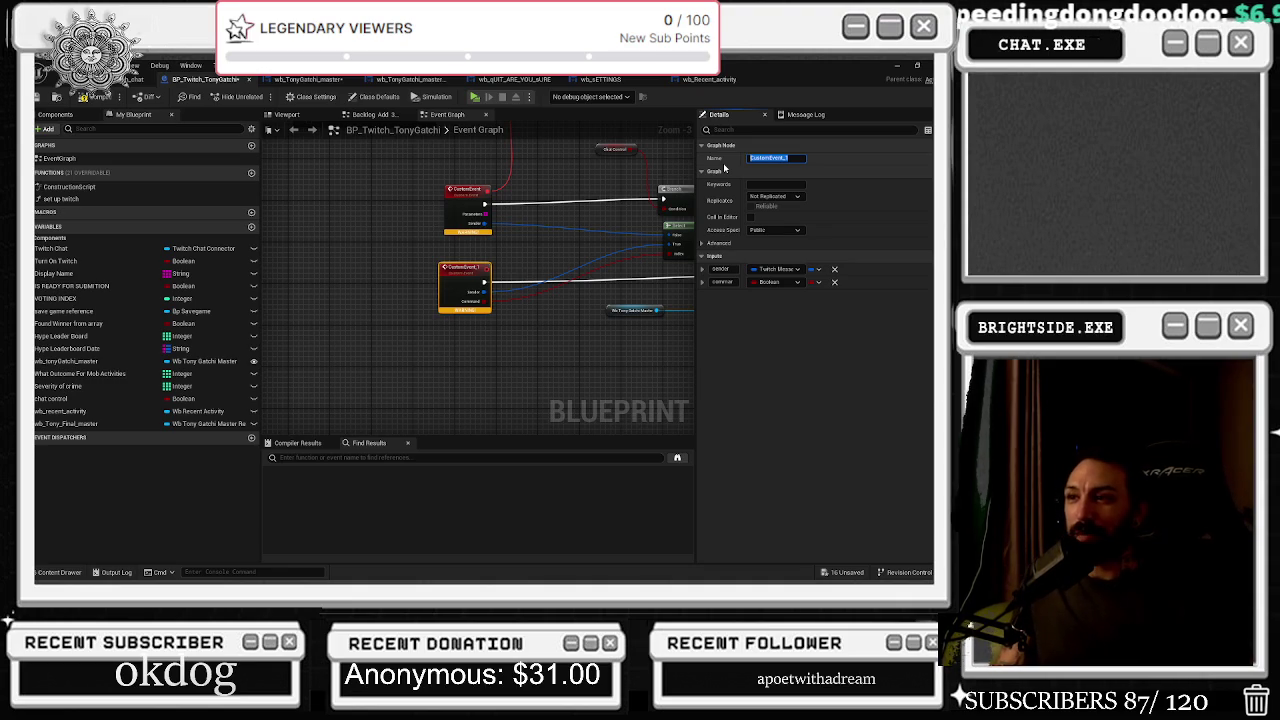
pyautogui.write('Boss_j')
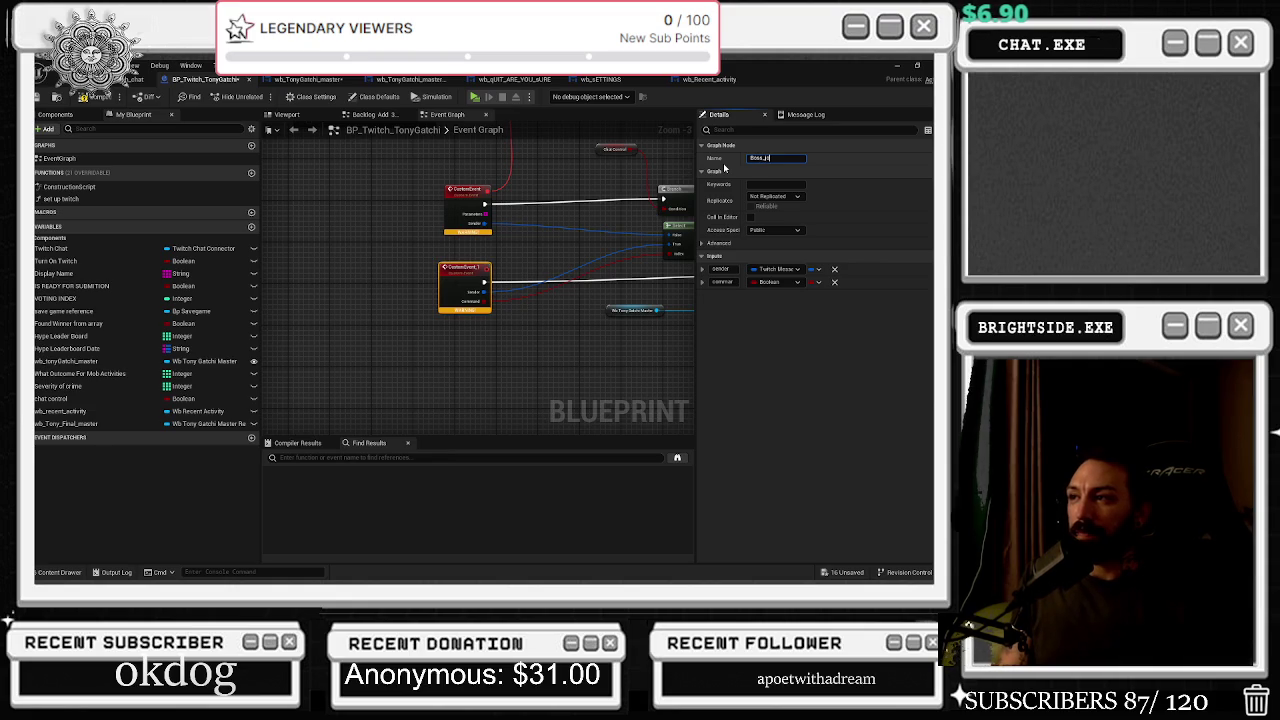
pyautogui.write('hannel_Po')
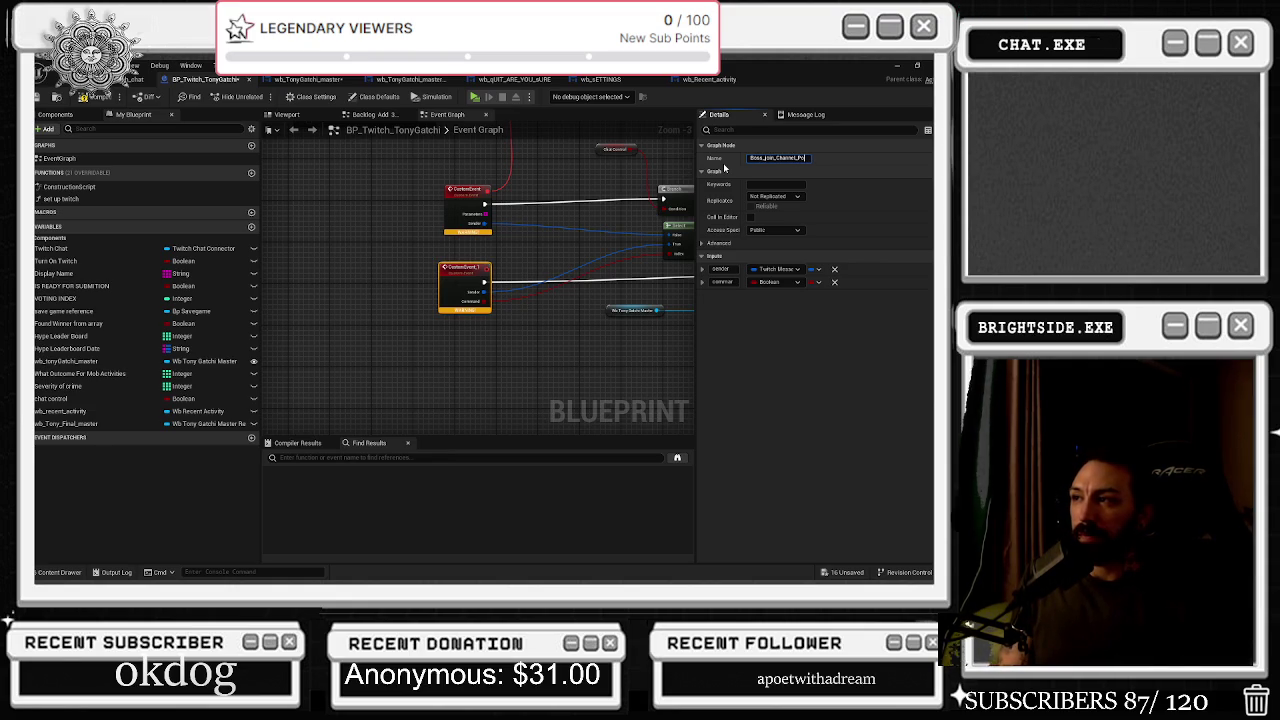
pyautogui.write('ints')
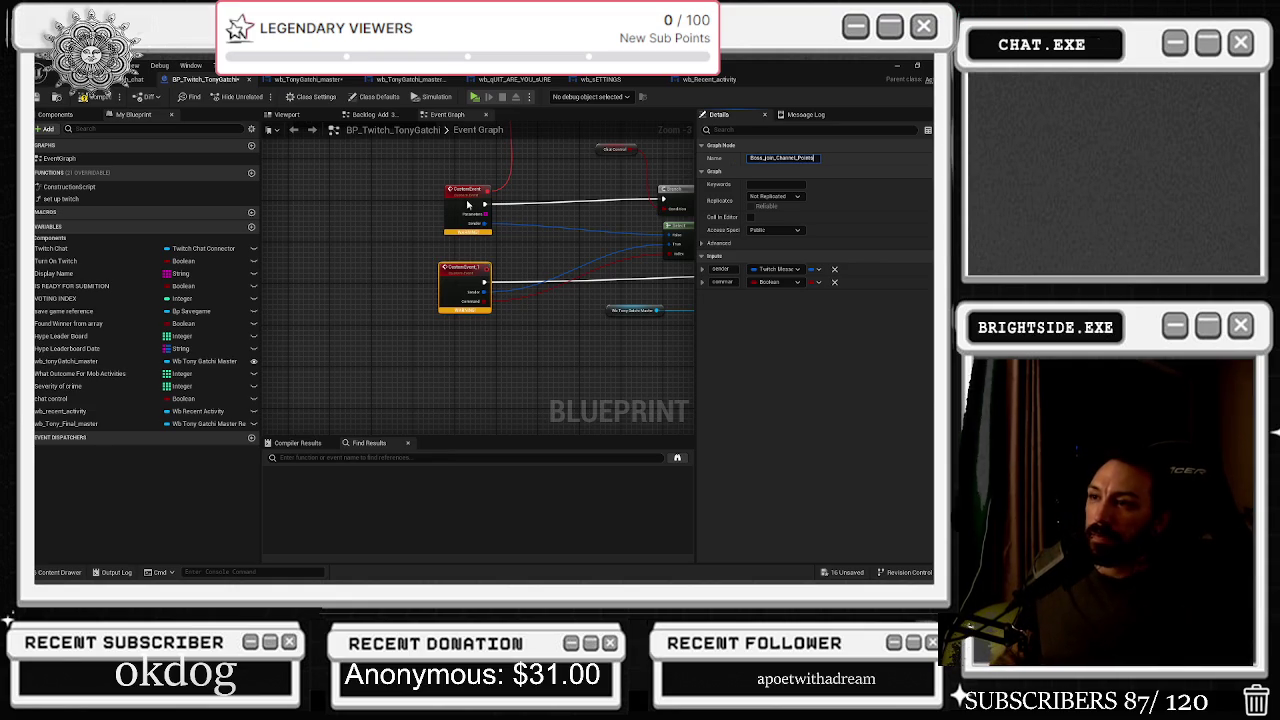
# Rename the other custom event to Boss_join_chat
pyautogui.click(463, 203)
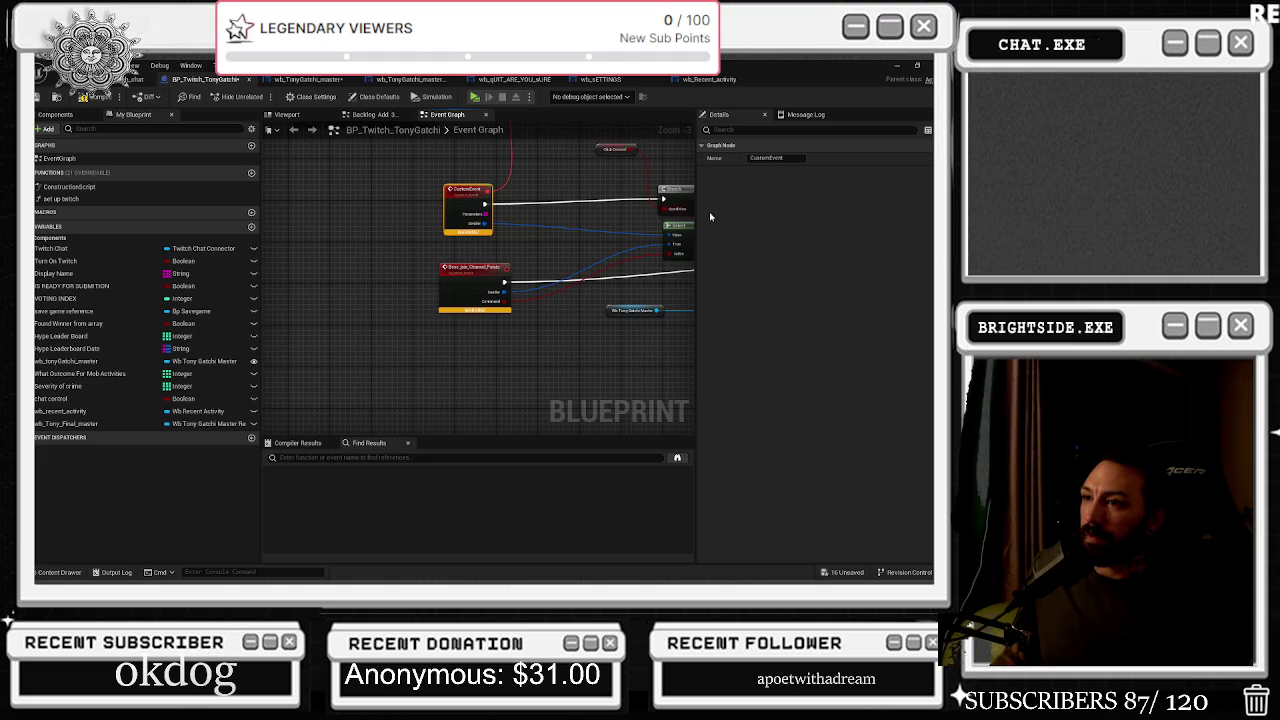
pyautogui.click(776, 158)
pyautogui.click(776, 158)
pyautogui.write('Boss_join')
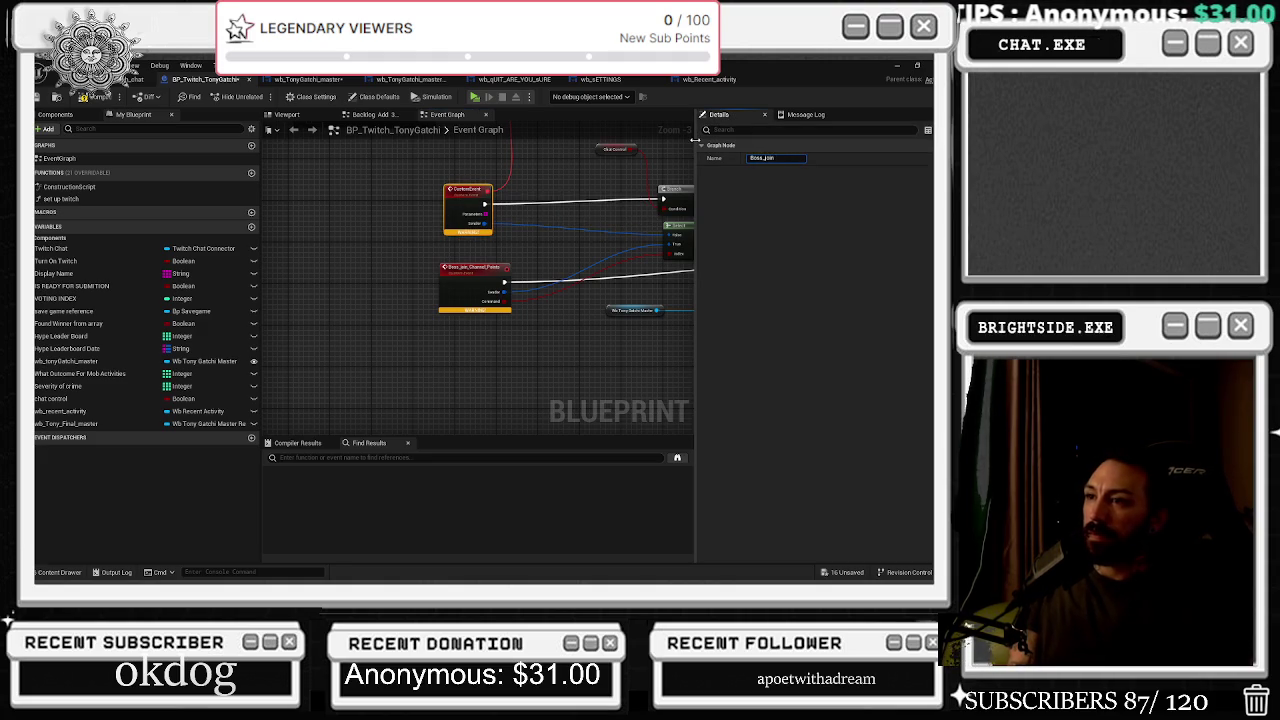
pyautogui.write('_chat')
pyautogui.press('Return')
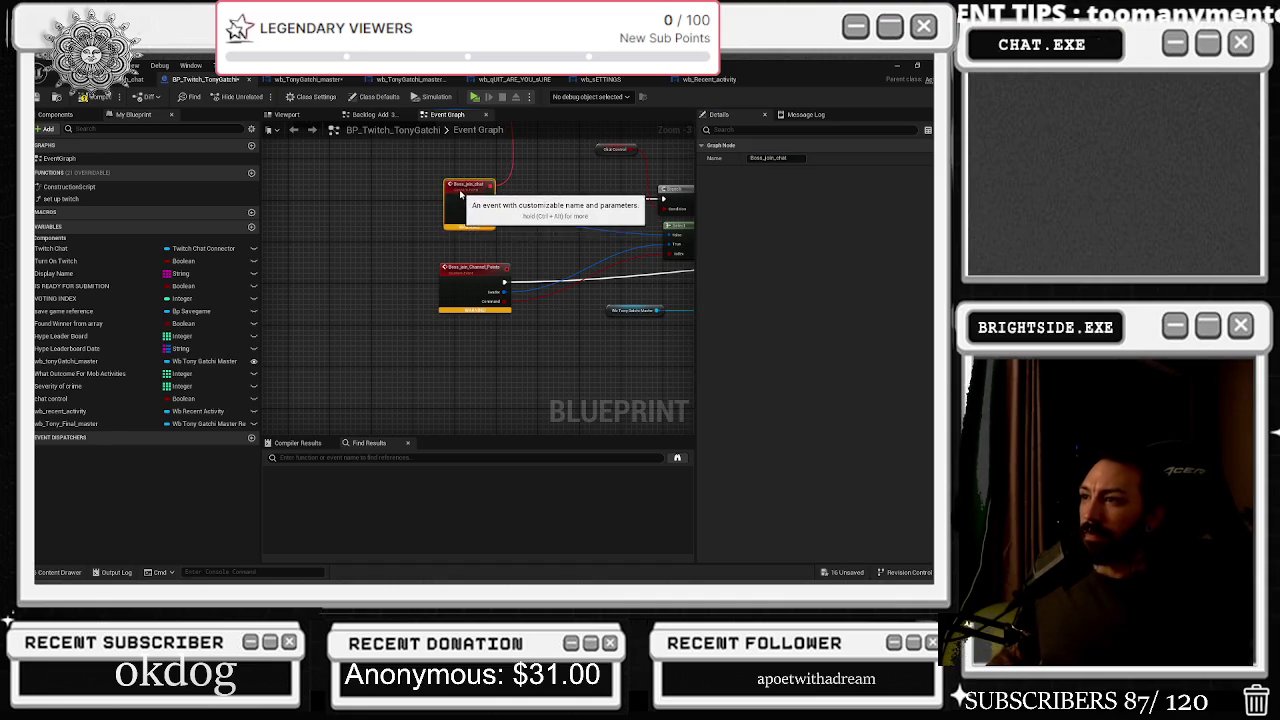
pyautogui.hotkey('alt', 'Tab')
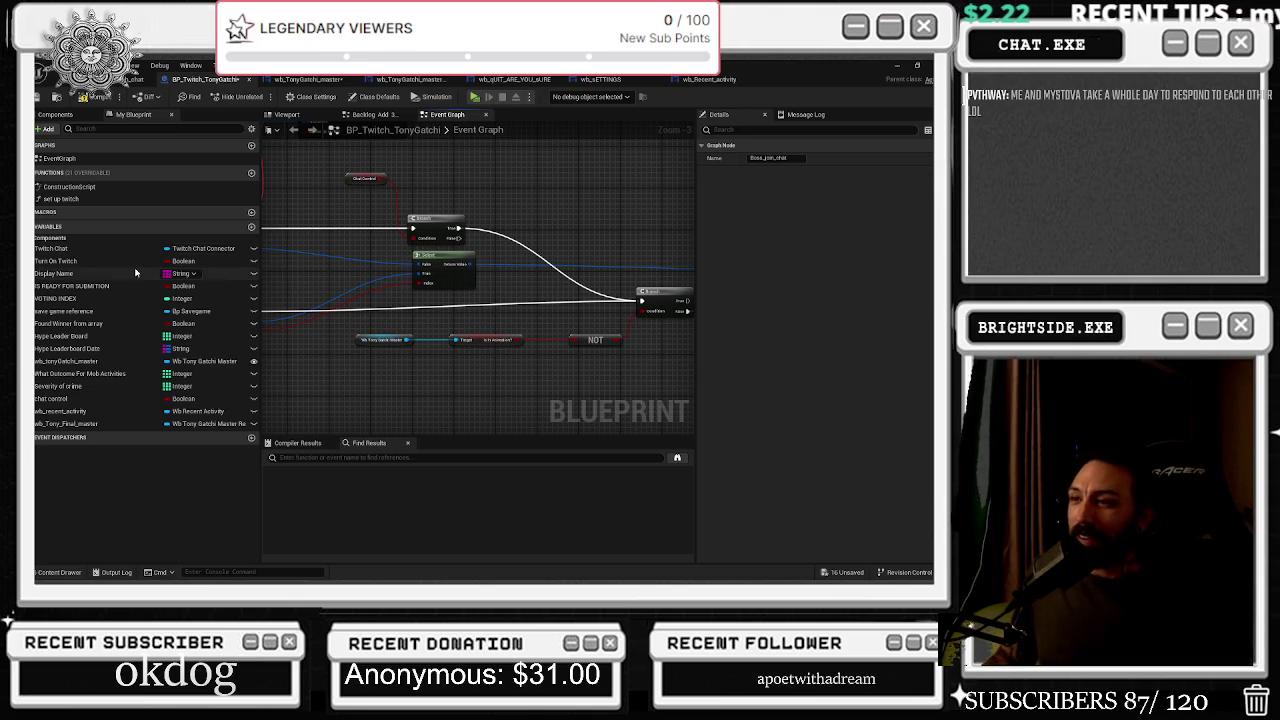
# Shift the Branch node right and place the Chat Control getter beside its condition
pyautogui.moveTo(338, 158); pyautogui.dragTo(471, 318)
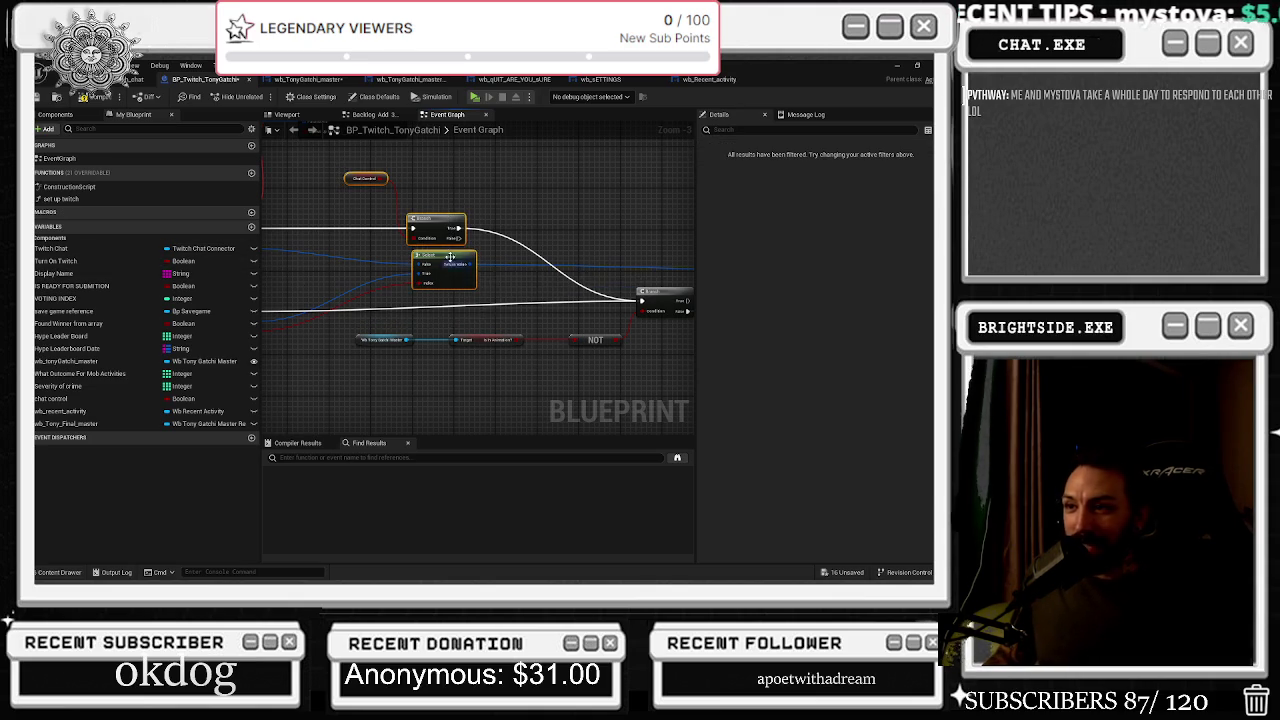
pyautogui.moveTo(441, 218); pyautogui.dragTo(528, 218)
pyautogui.moveTo(365, 184); pyautogui.dragTo(468, 200)
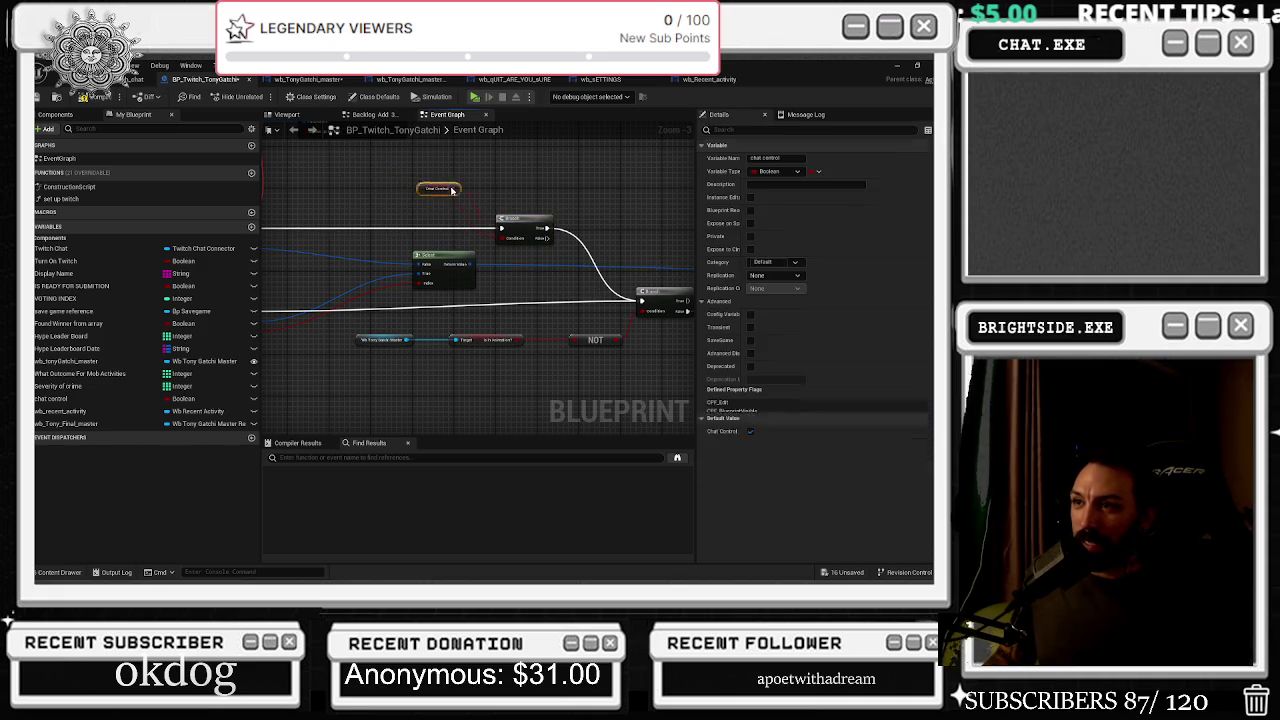
pyautogui.moveTo(650, 276)
pyautogui.mouseDown()
pyautogui.moveTo(520, 320)
pyautogui.moveTo(434, 286)
pyautogui.moveTo(406, 248)
pyautogui.moveTo(471, 220)
pyautogui.moveTo(530, 262)
pyautogui.mouseUp()
# Select the Break and Backlog nodes and pan over to the command binding nodes
pyautogui.moveTo(440, 150)
pyautogui.mouseDown()
pyautogui.moveTo(526, 213)
pyautogui.moveTo(606, 205)
pyautogui.mouseUp()
pyautogui.click(340, 269)
pyautogui.click(390, 267)
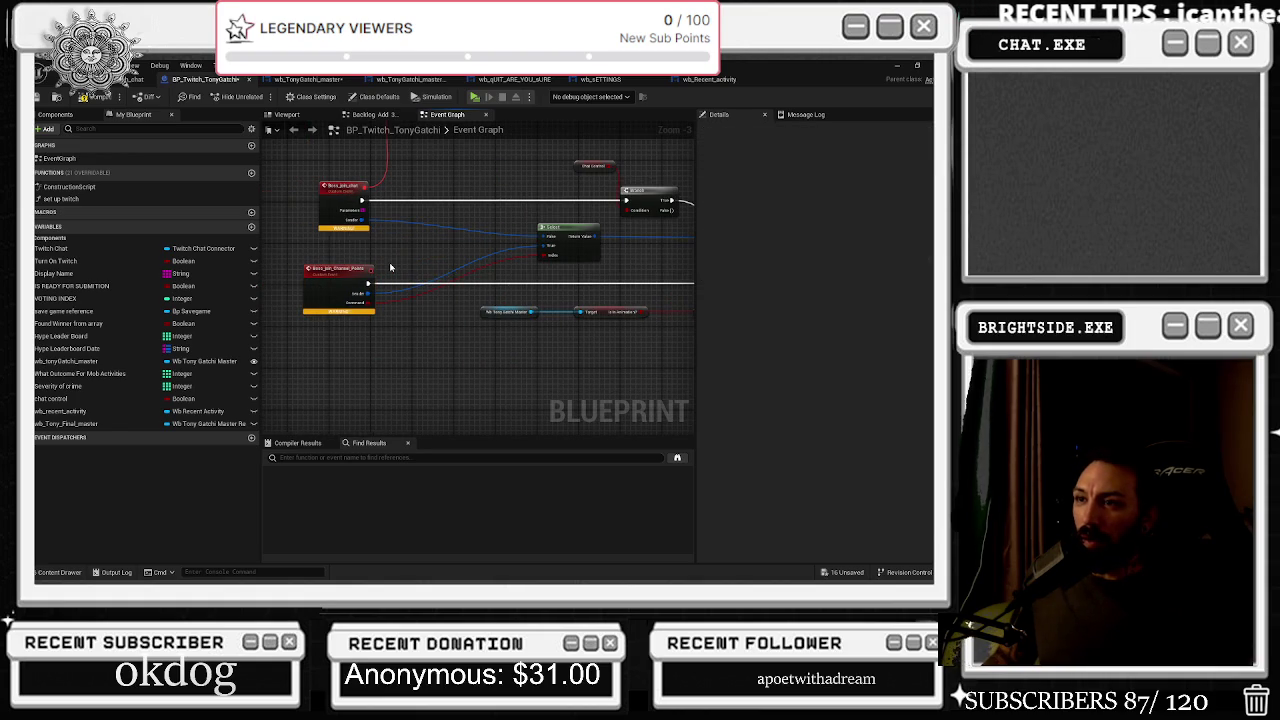
pyautogui.scroll(-2, 389, 262)
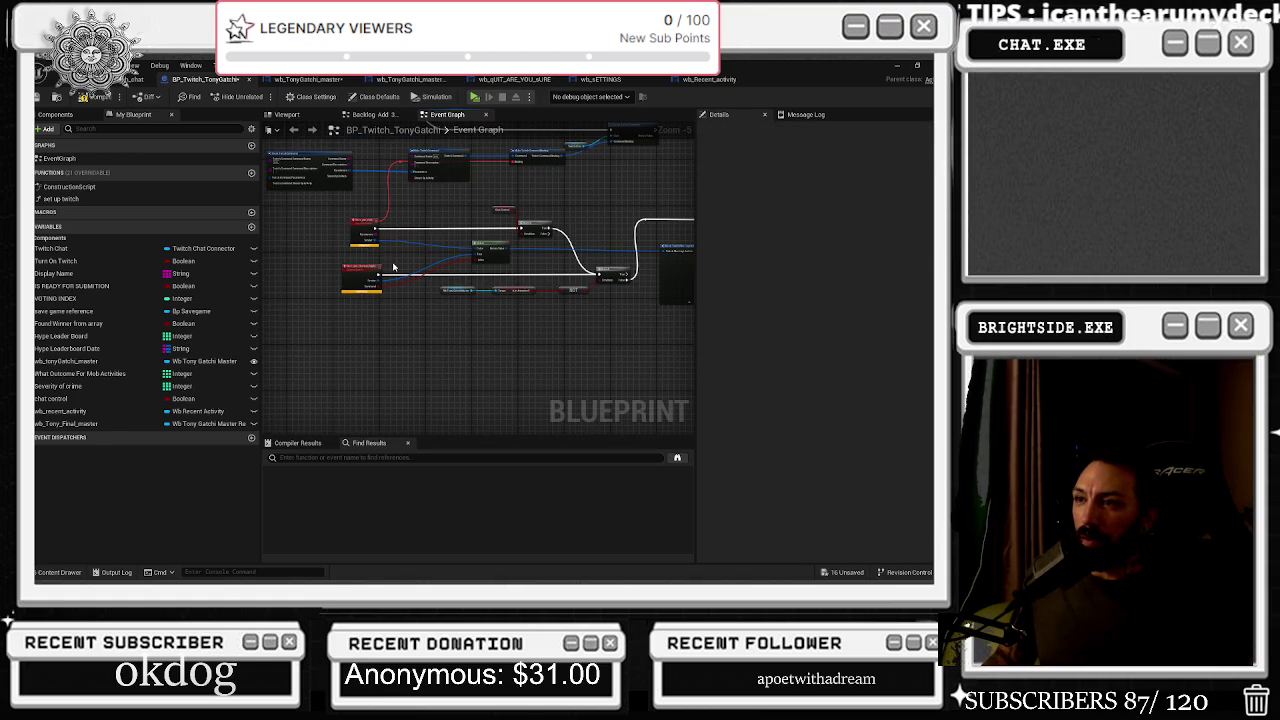
pyautogui.moveTo(626, 245); pyautogui.dragTo(425, 230)
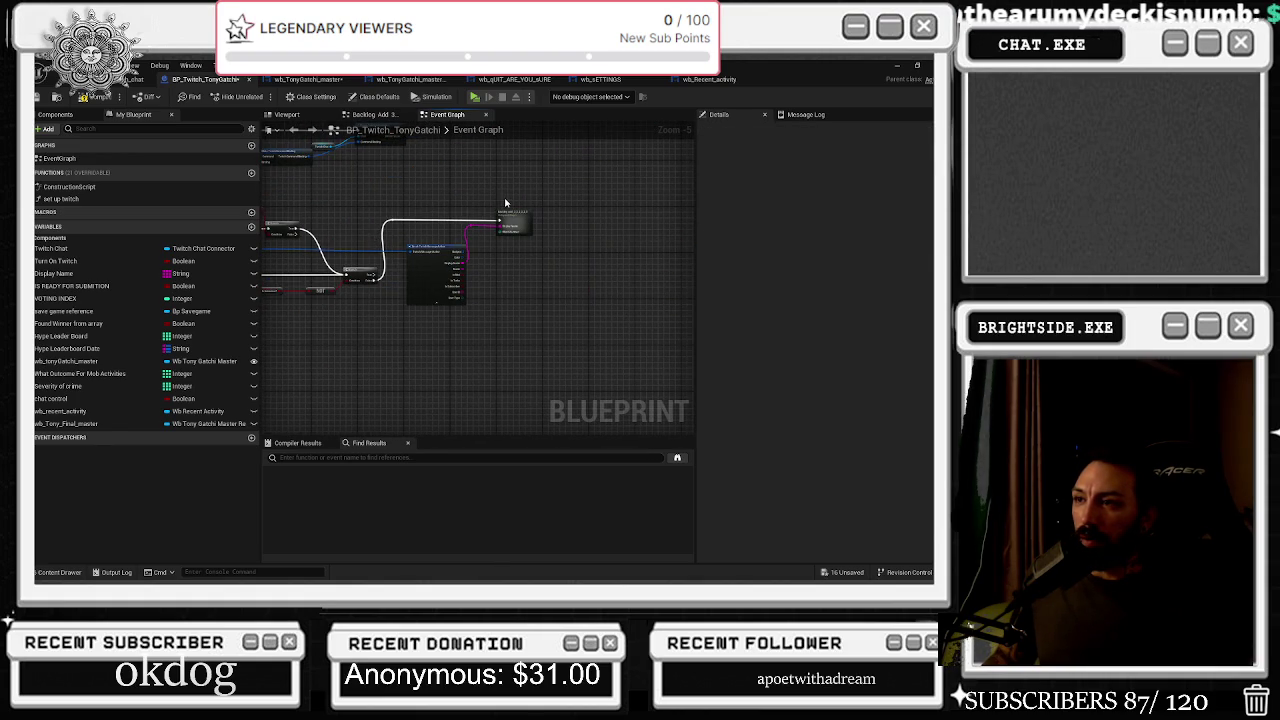
pyautogui.moveTo(329, 225)
pyautogui.mouseDown()
pyautogui.moveTo(383, 271)
pyautogui.moveTo(480, 283)
pyautogui.mouseUp()
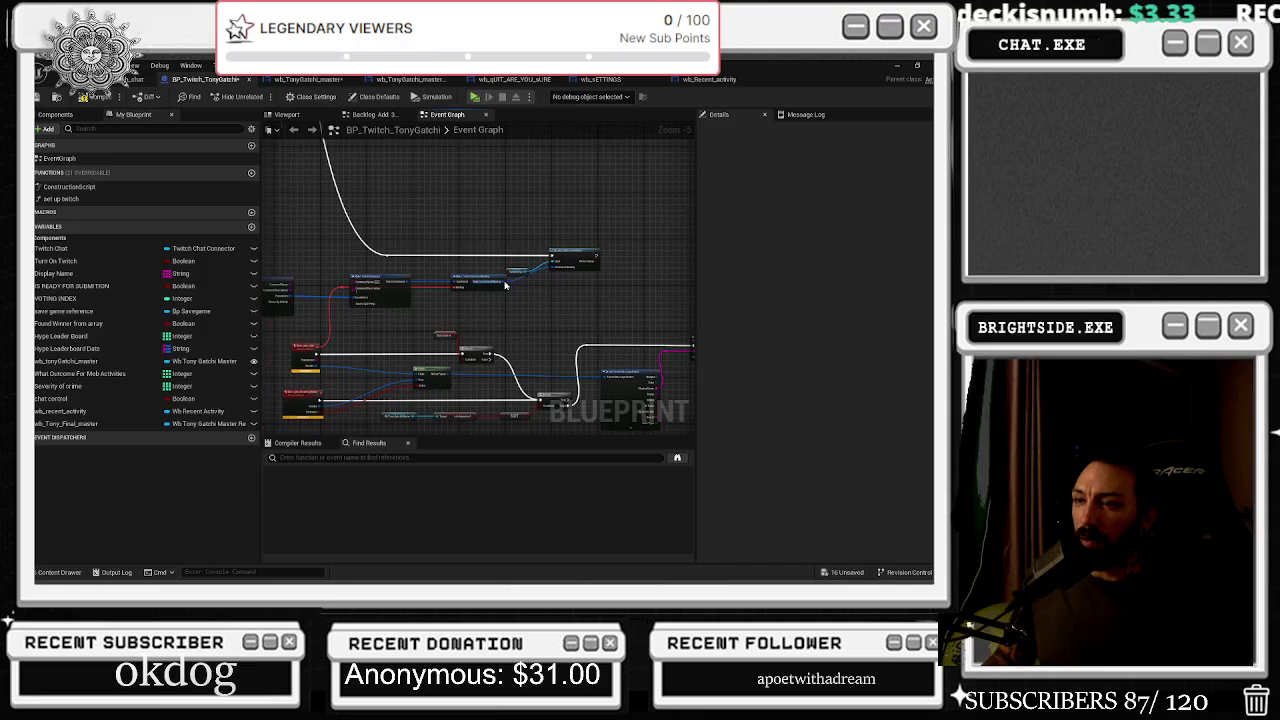
pyautogui.scroll(2, 505, 286)
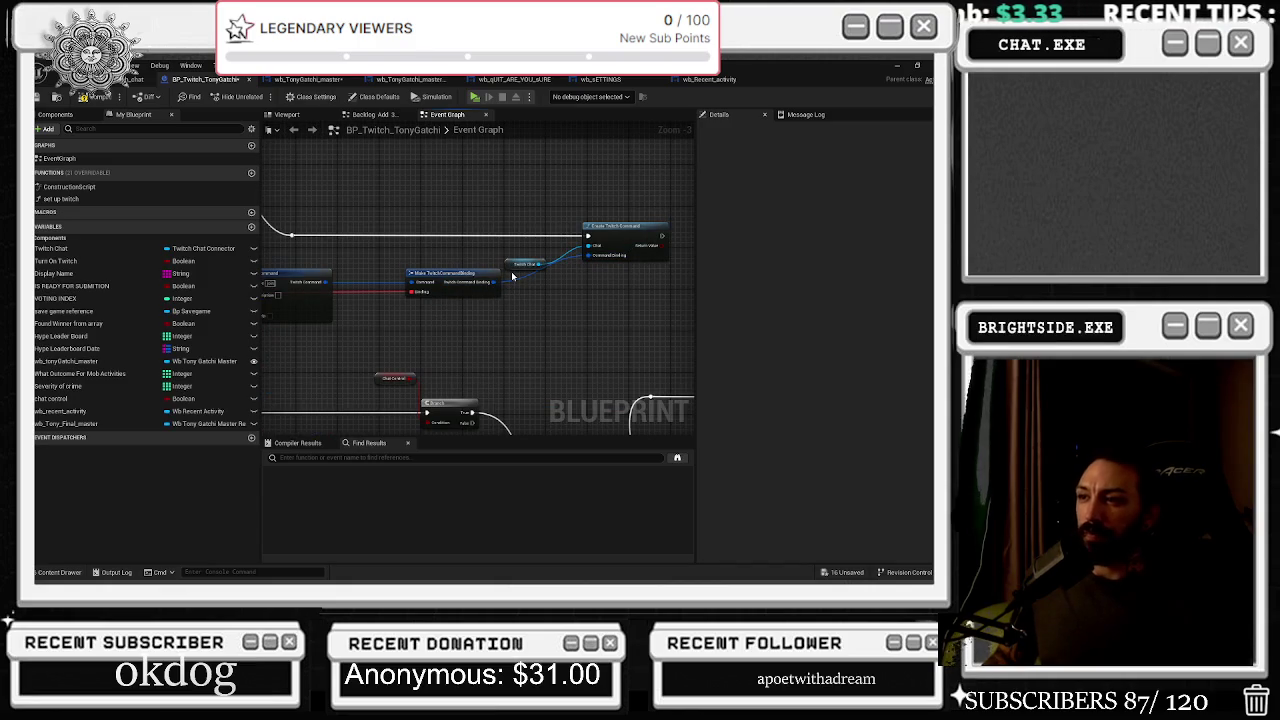
# Move the Twitch Chat variable next to Create Twitch Command, then return to the Backlog node
pyautogui.moveTo(511, 264); pyautogui.dragTo(433, 251)
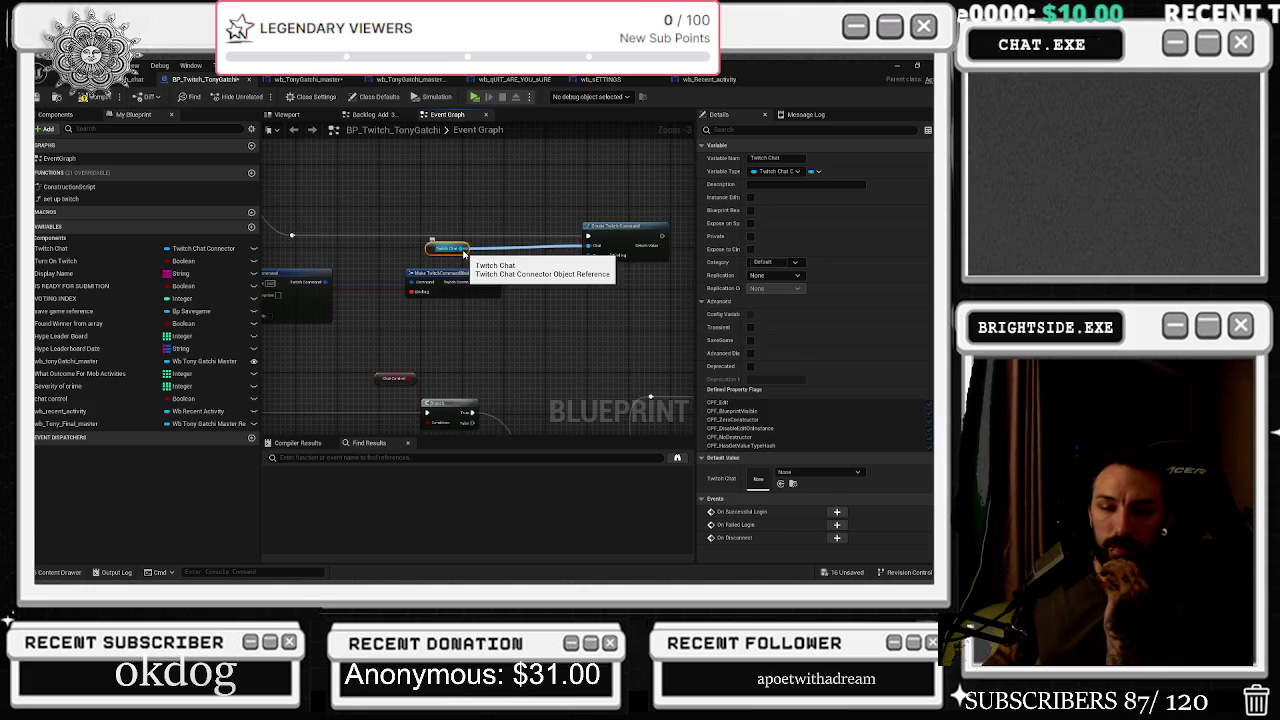
pyautogui.scroll(-2, 464, 255)
pyautogui.scroll(-1, 460, 354)
pyautogui.click(458, 352)
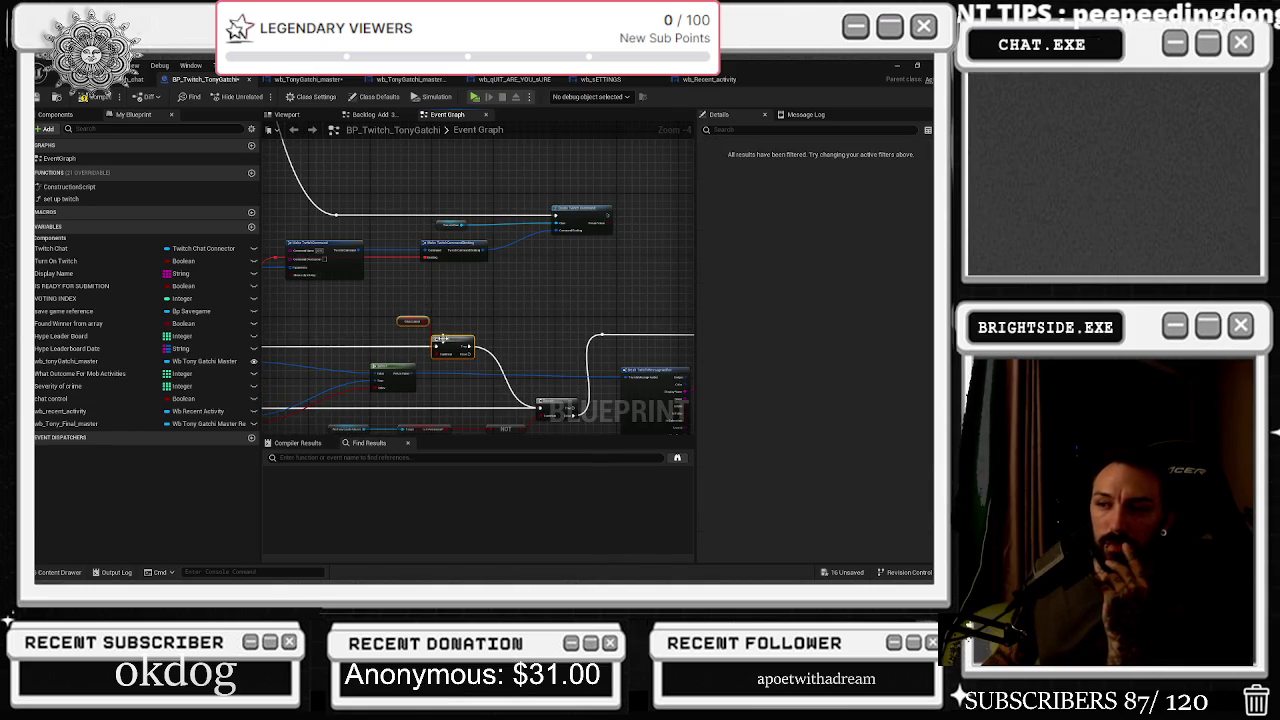
pyautogui.moveTo(568, 311); pyautogui.dragTo(773, 264)
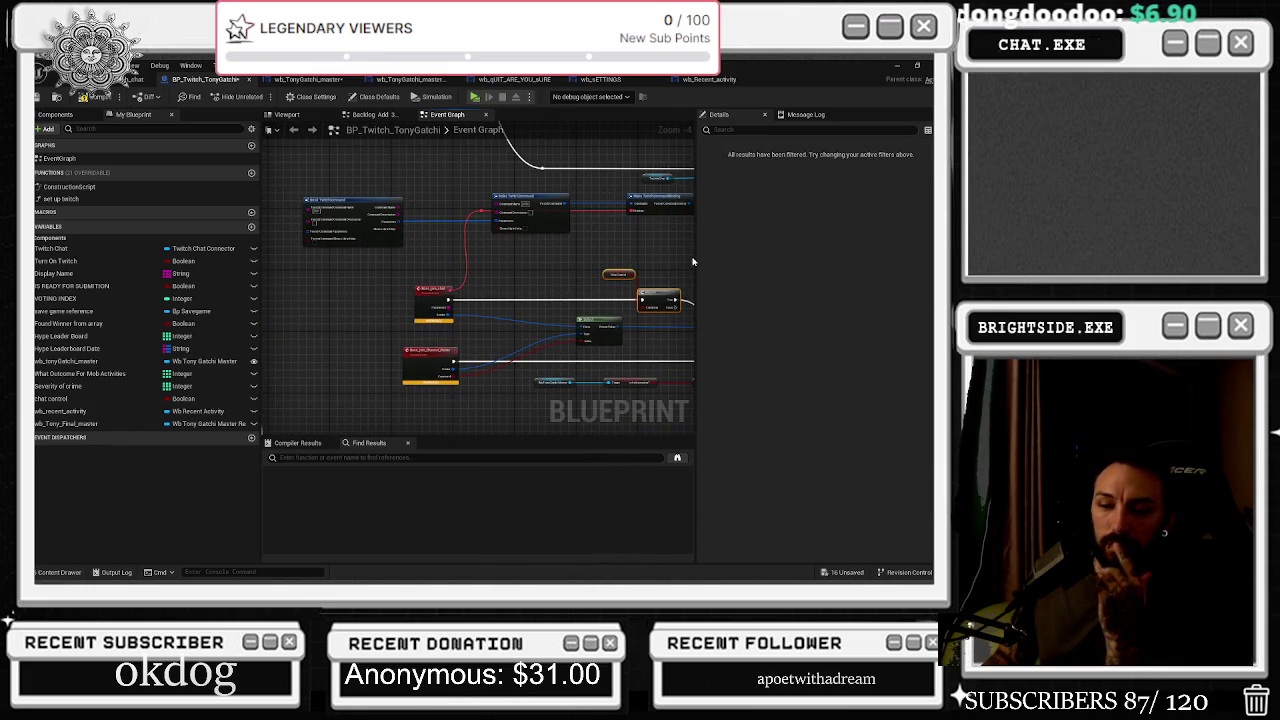
pyautogui.moveTo(685, 261)
pyautogui.mouseDown()
pyautogui.moveTo(285, 228)
pyautogui.moveTo(368, 234)
pyautogui.mouseUp()
pyautogui.scroll(2, 283, 340)
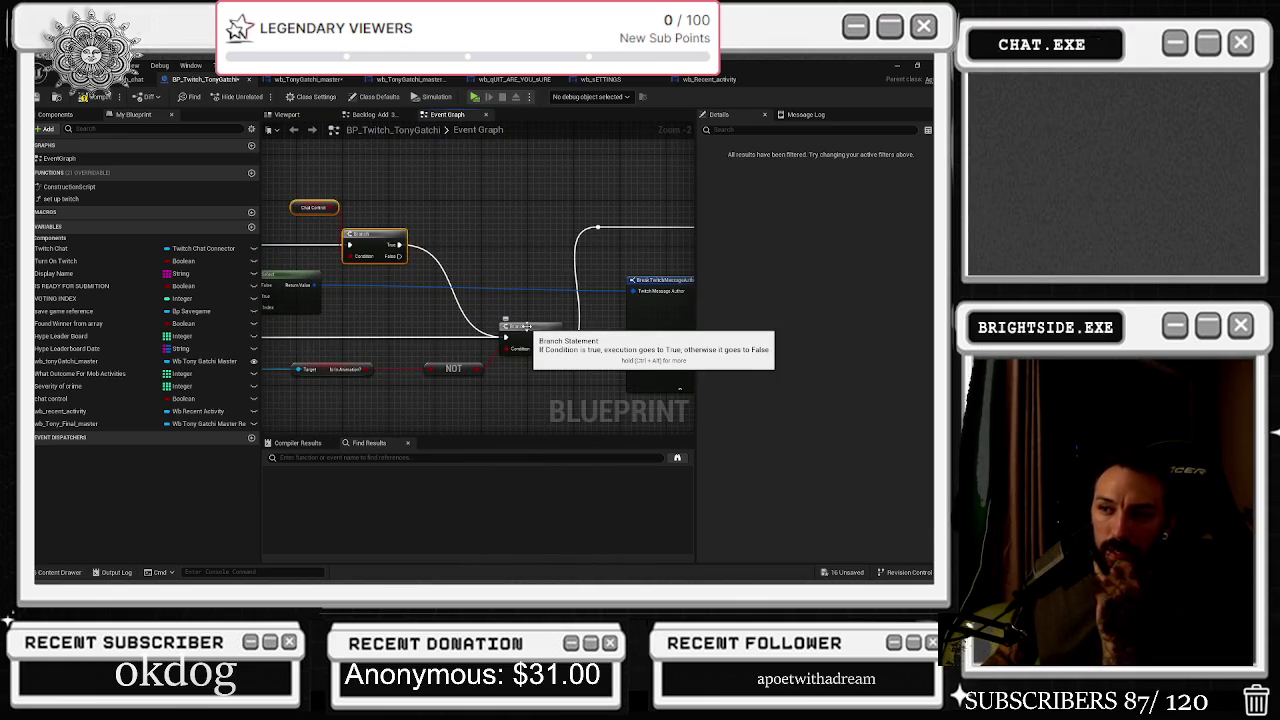
pyautogui.moveTo(560, 280)
pyautogui.mouseDown()
pyautogui.moveTo(590, 262)
pyautogui.moveTo(512, 247)
pyautogui.moveTo(352, 290)
pyautogui.mouseUp()
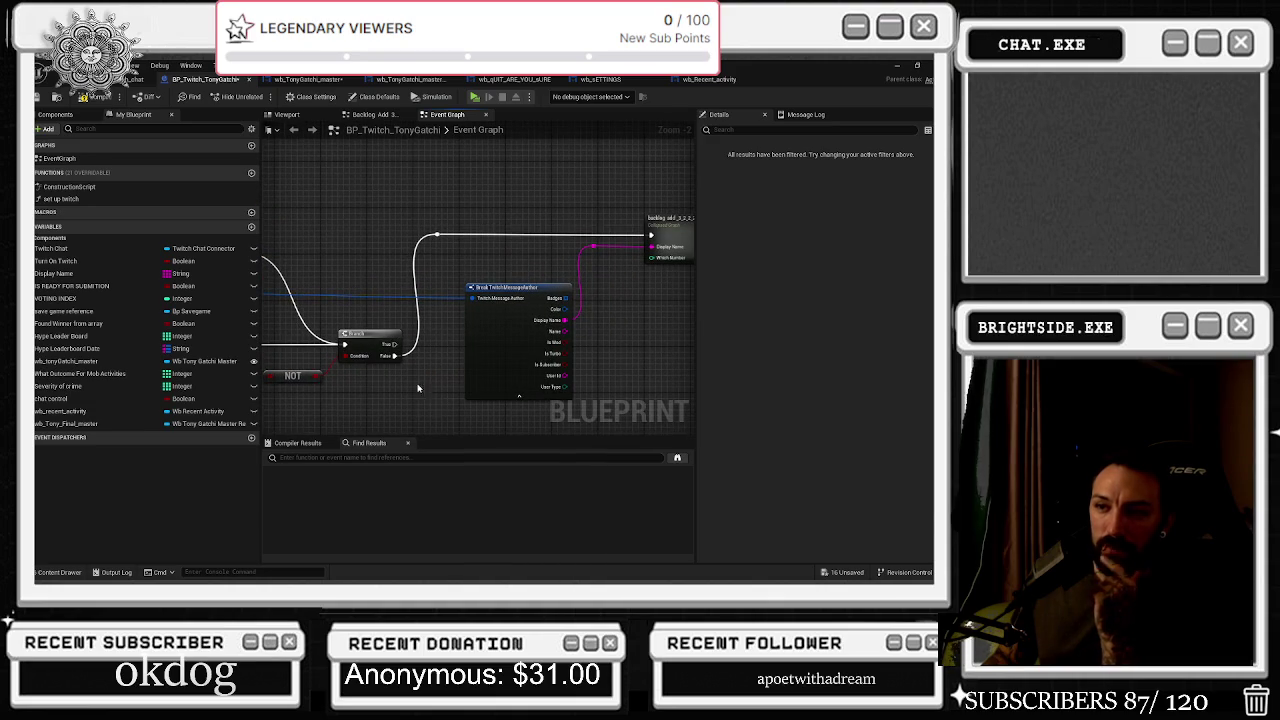
pyautogui.moveTo(489, 316)
pyautogui.mouseDown()
pyautogui.moveTo(716, 244)
pyautogui.moveTo(686, 241)
pyautogui.moveTo(620, 269)
pyautogui.moveTo(490, 277)
pyautogui.mouseUp()
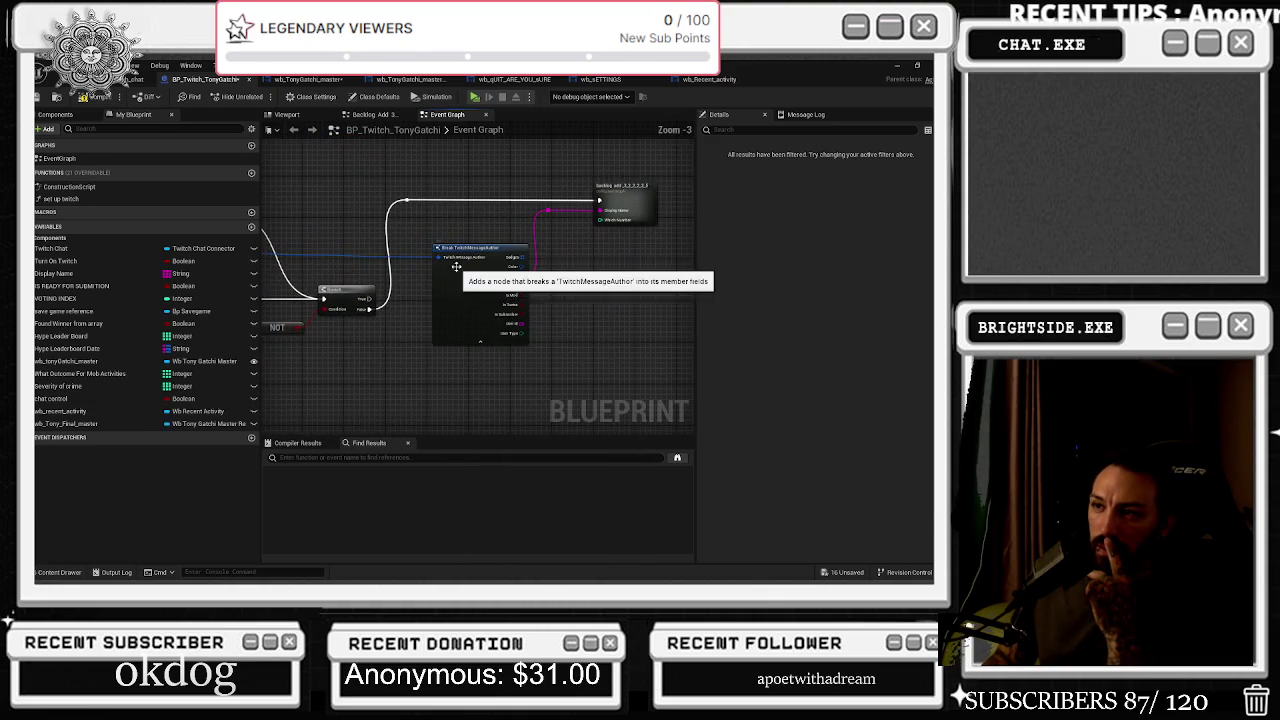
pyautogui.moveTo(400, 189); pyautogui.dragTo(539, 273)
pyautogui.keyDown('shift'); pyautogui.click(632, 205); pyautogui.keyUp('shift')
pyautogui.moveTo(632, 205)
pyautogui.mouseDown()
pyautogui.moveTo(657, 313)
pyautogui.moveTo(685, 313)
pyautogui.mouseUp()
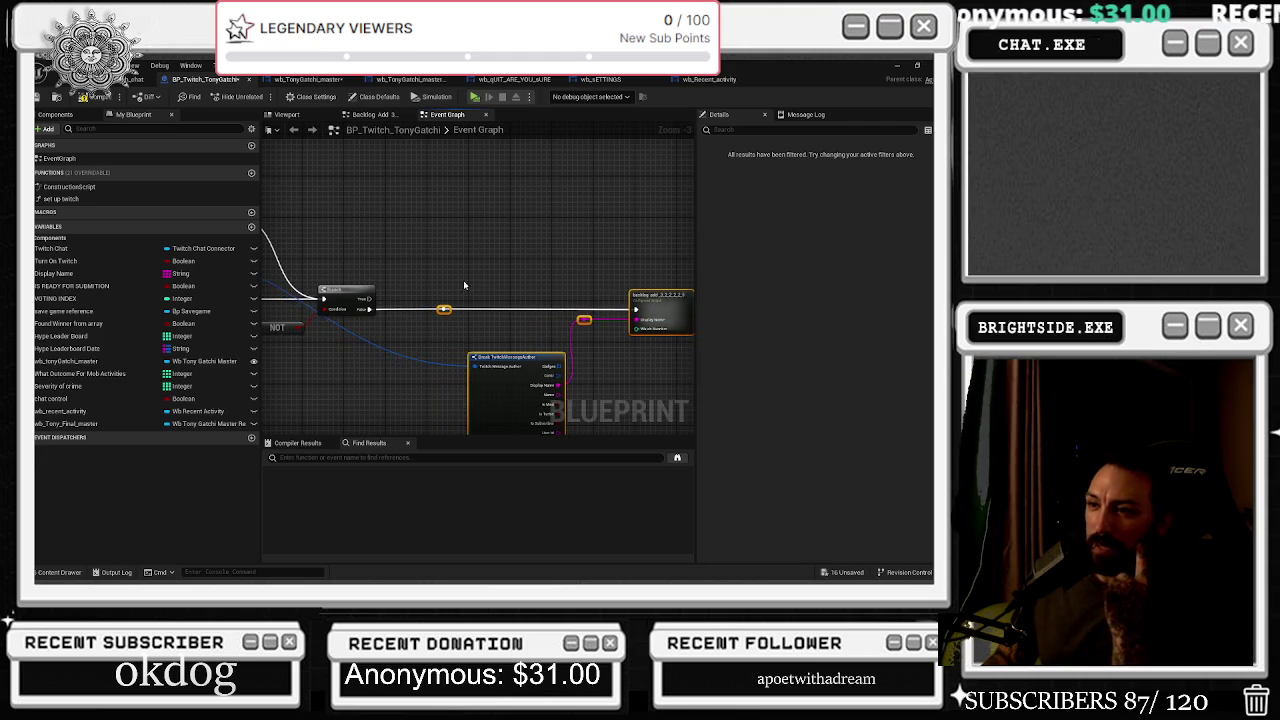
pyautogui.moveTo(290, 330); pyautogui.dragTo(457, 286)
pyautogui.moveTo(316, 271); pyautogui.dragTo(455, 298)
pyautogui.moveTo(318, 303); pyautogui.dragTo(508, 314)
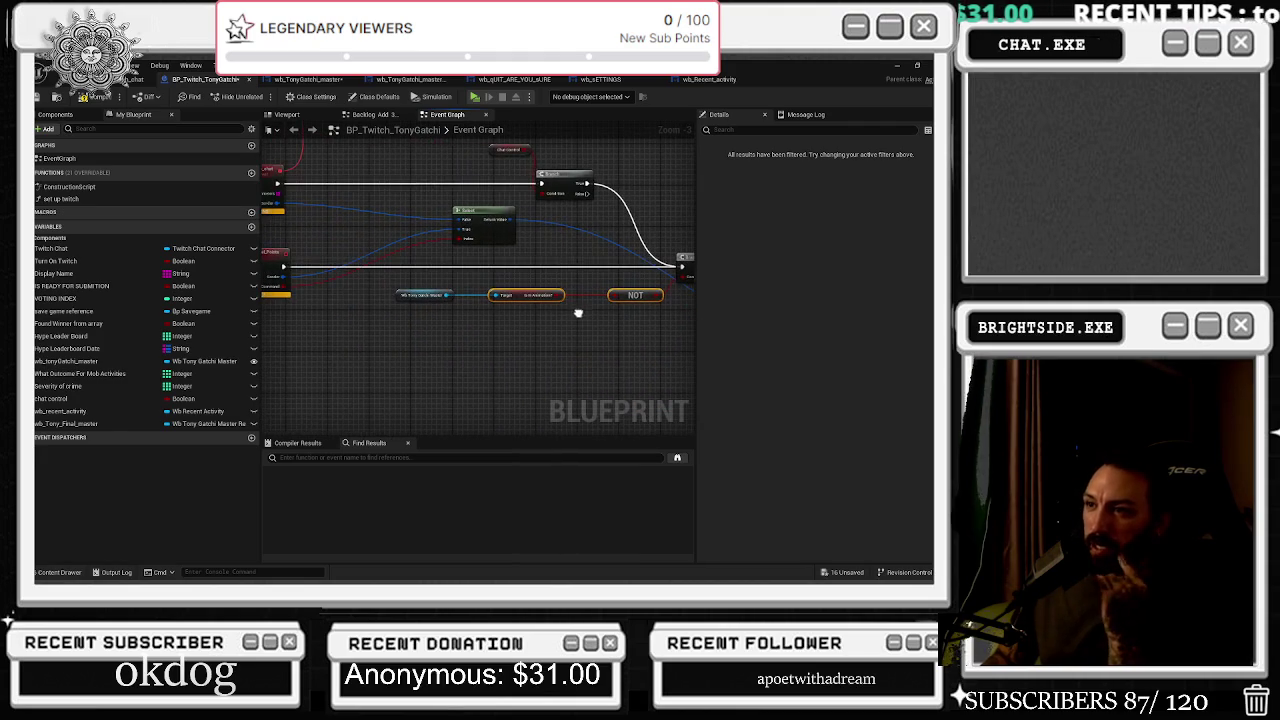
pyautogui.scroll(2, 508, 314)
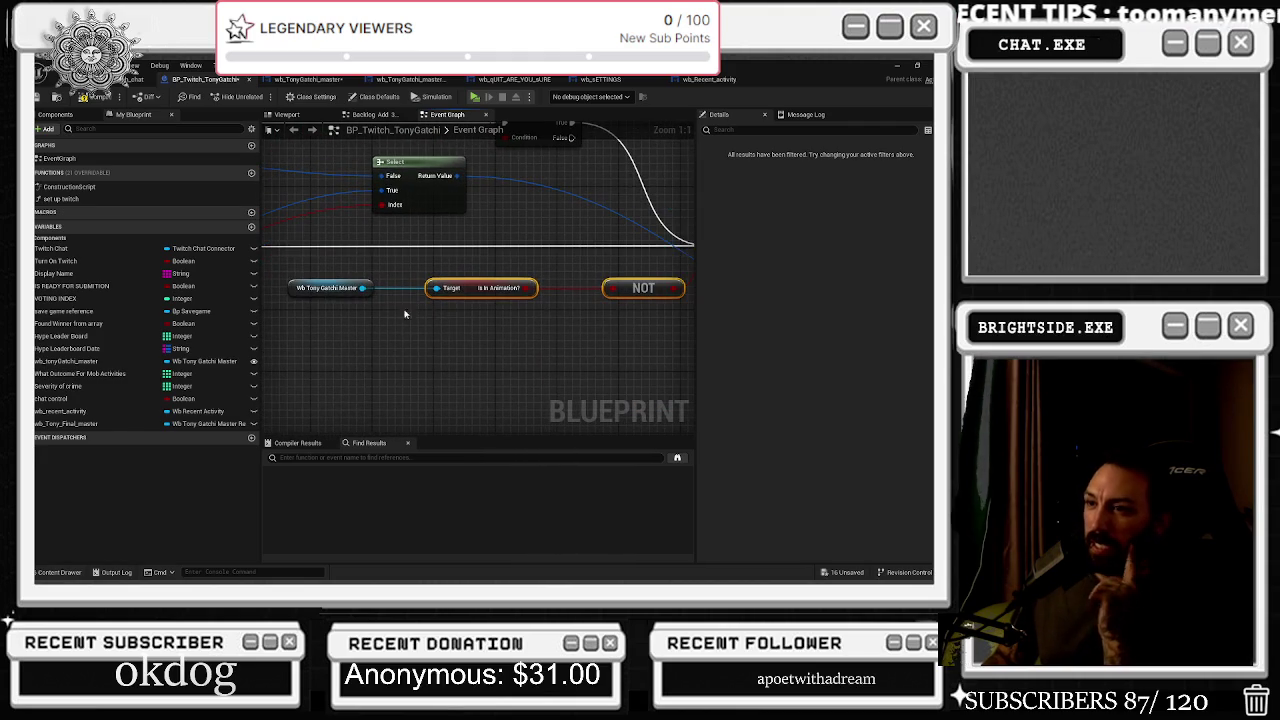
pyautogui.moveTo(364, 288); pyautogui.dragTo(417, 330)
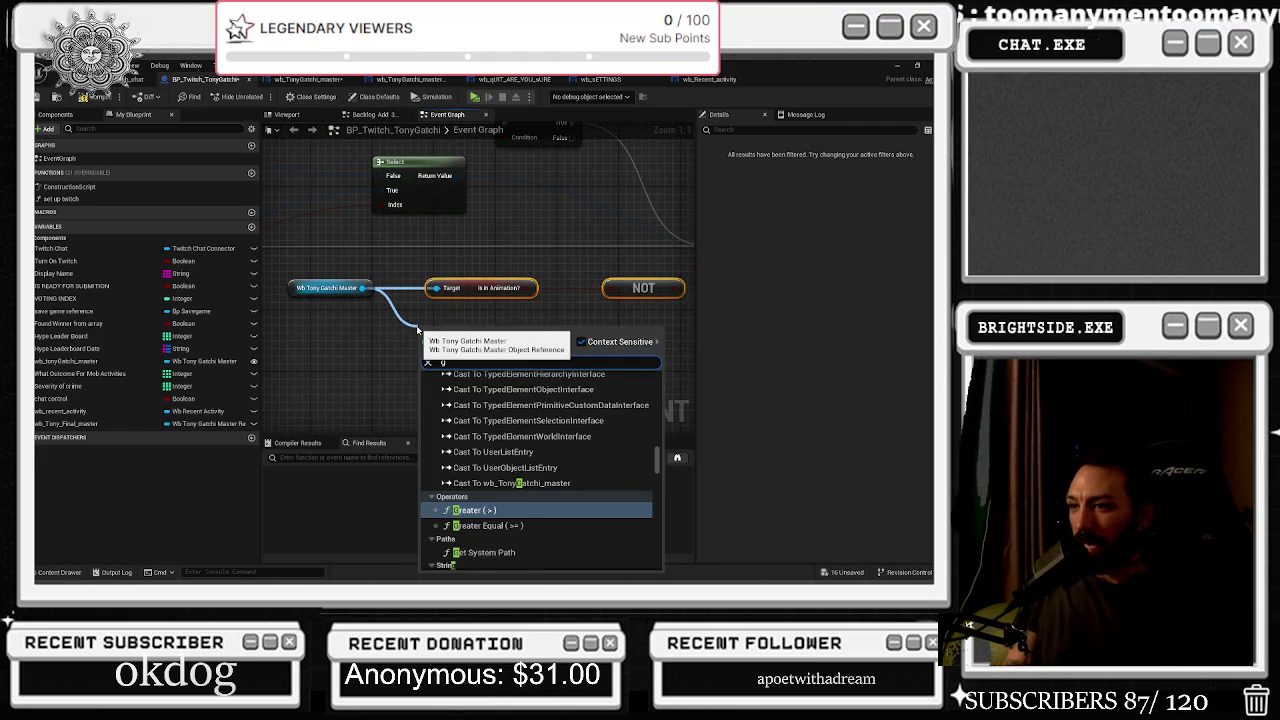
# Search 'boos' from the Wb Tony Gatchi Master pin and place the Get Boss Fight getter
pyautogui.write('boos')
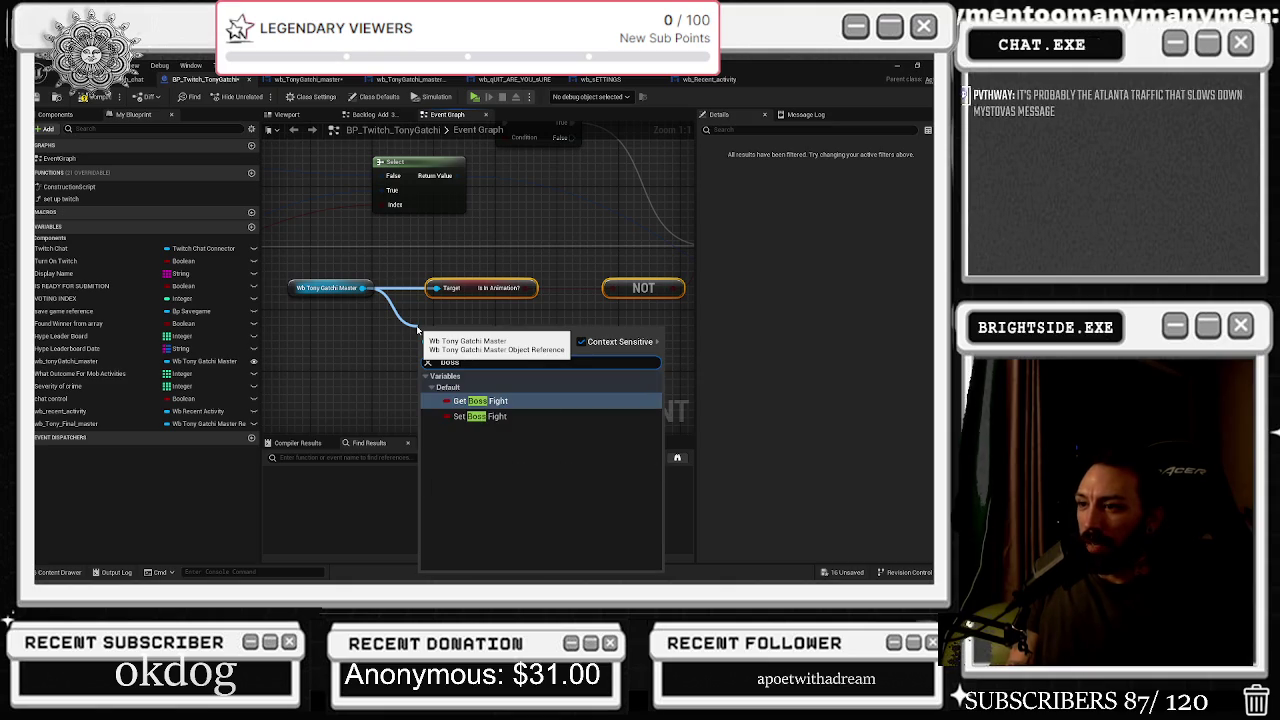
pyautogui.press('Return')
pyautogui.scroll(-2, 417, 330)
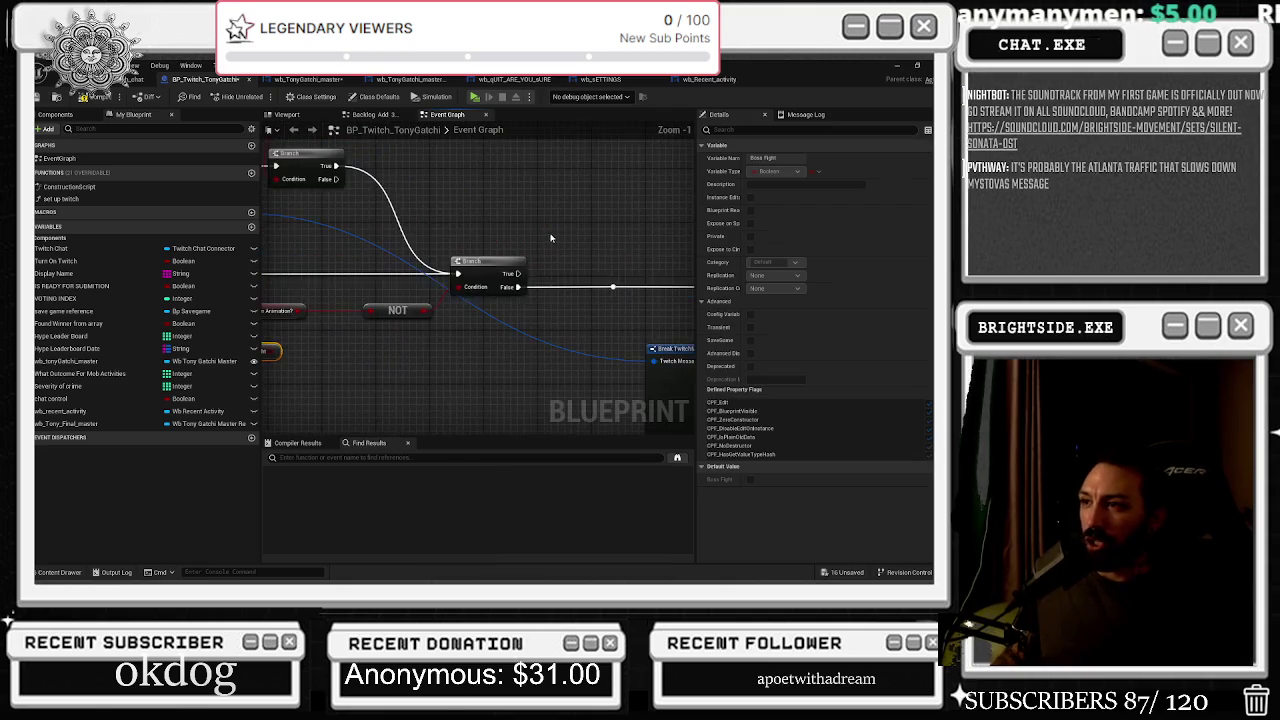
pyautogui.moveTo(332, 338); pyautogui.dragTo(459, 344)
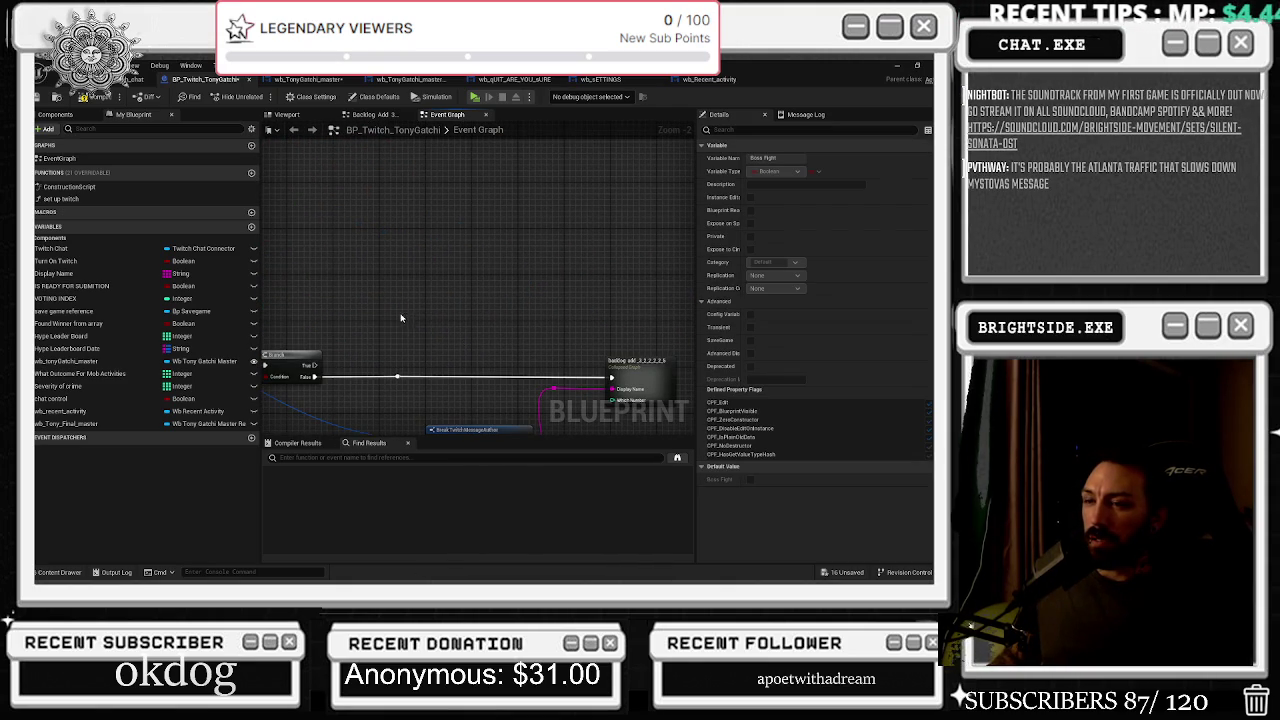
pyautogui.moveTo(392, 320); pyautogui.dragTo(590, 322)
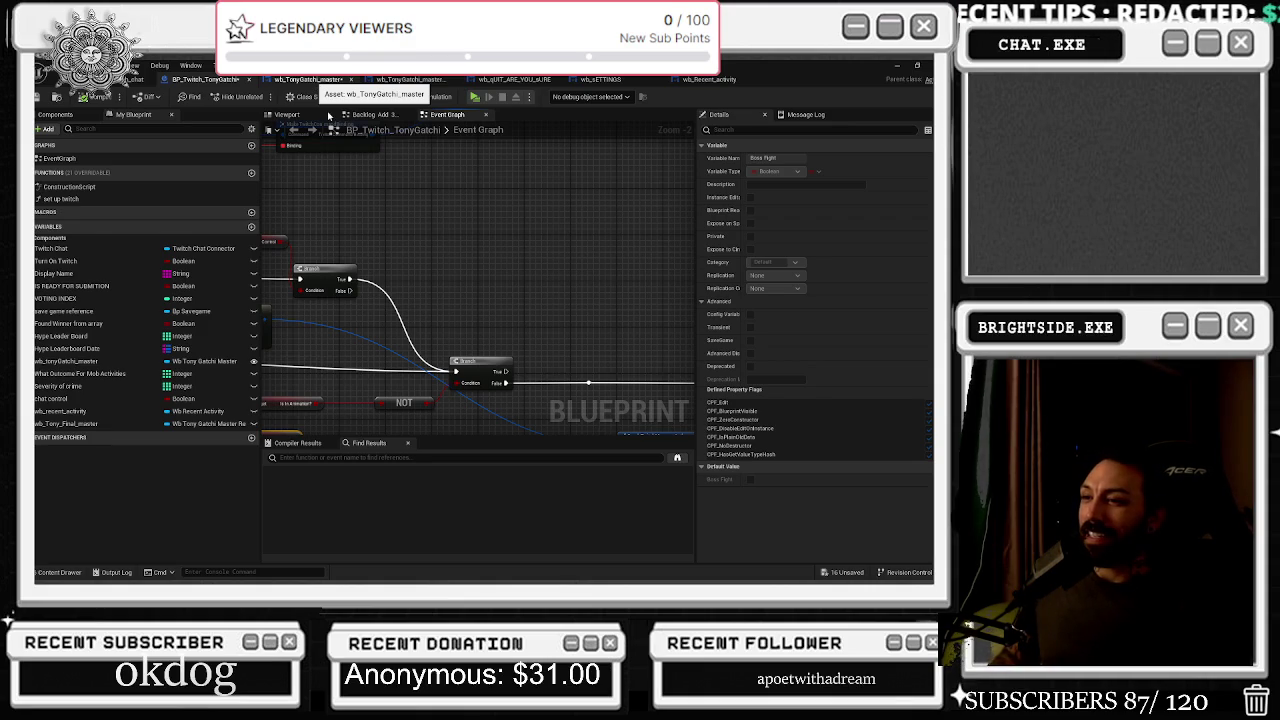
pyautogui.click(318, 80)
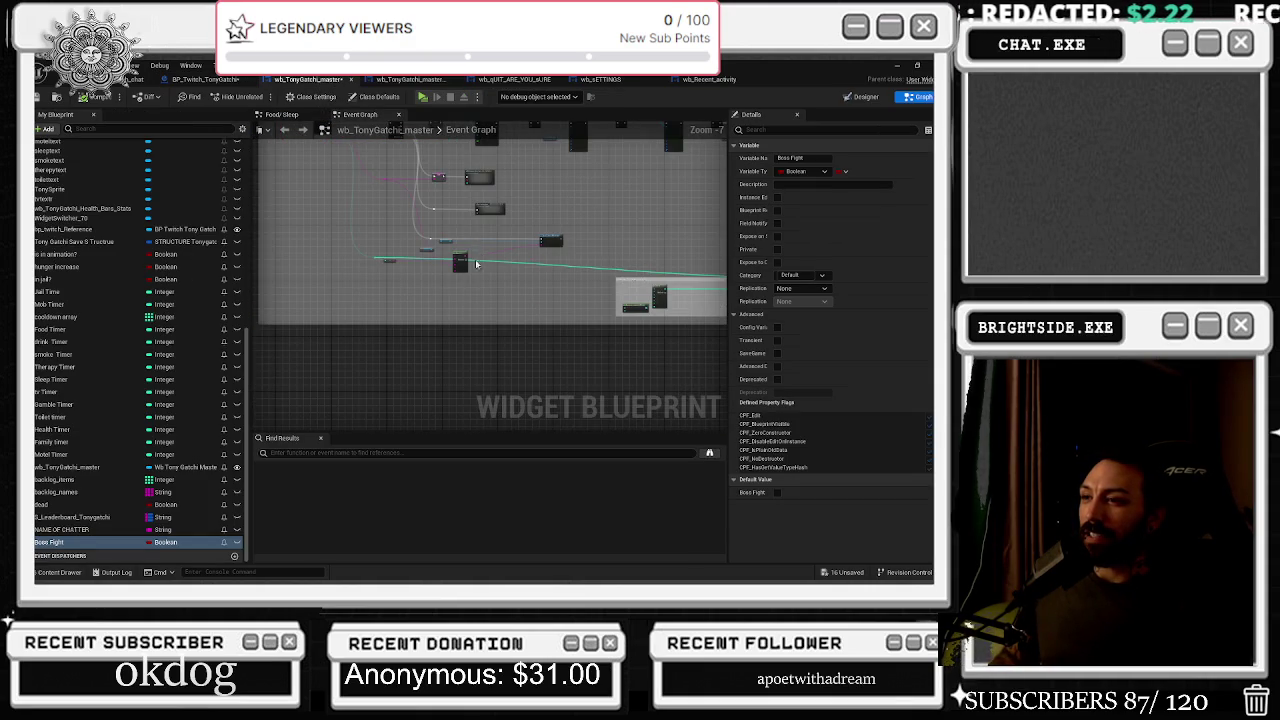
# Feed the integer into Append via To String (Integer), and shift Print String and Get Twitch Chat right
pyautogui.scroll(3, 476, 264)
pyautogui.moveTo(343, 236)
pyautogui.mouseDown()
pyautogui.moveTo(357, 243)
pyautogui.moveTo(351, 276)
pyautogui.mouseUp()
pyautogui.click(303, 217)
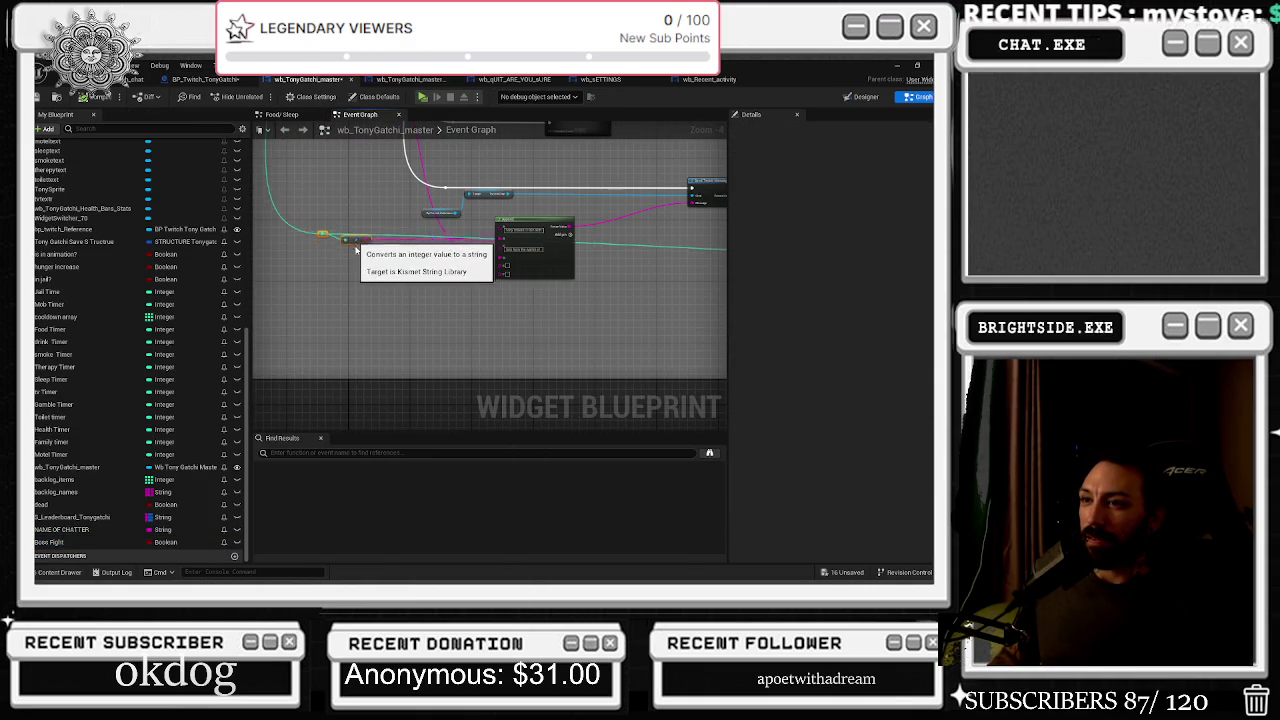
pyautogui.moveTo(552, 240)
pyautogui.mouseDown()
pyautogui.moveTo(430, 287)
pyautogui.moveTo(489, 318)
pyautogui.moveTo(549, 310)
pyautogui.mouseUp()
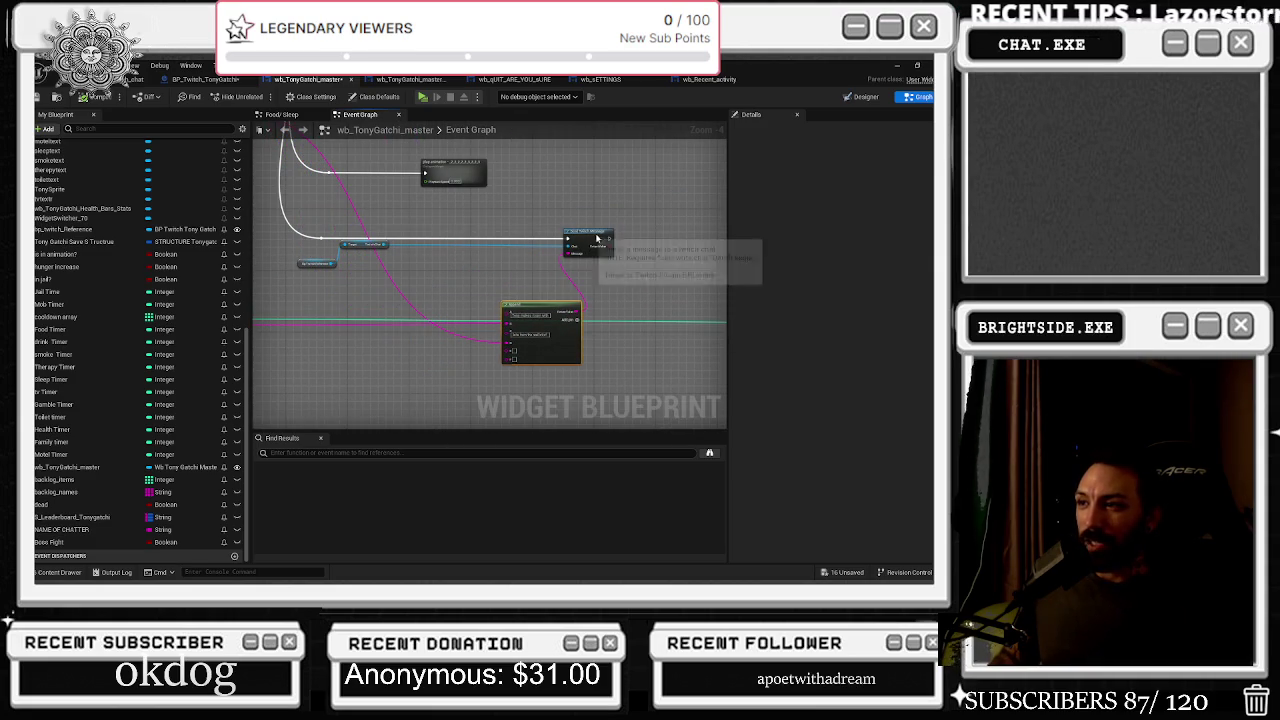
pyautogui.moveTo(589, 243); pyautogui.dragTo(627, 241)
pyautogui.moveTo(364, 246); pyautogui.dragTo(380, 247)
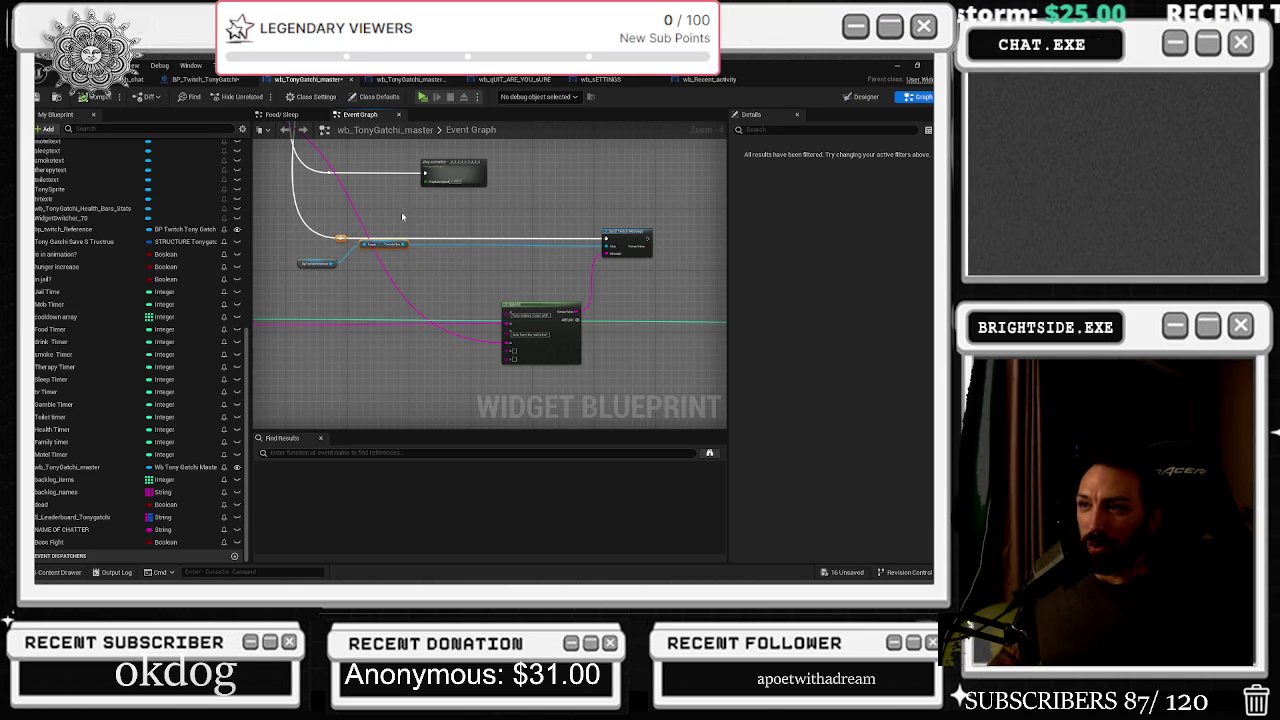
pyautogui.scroll(-3, 401, 211)
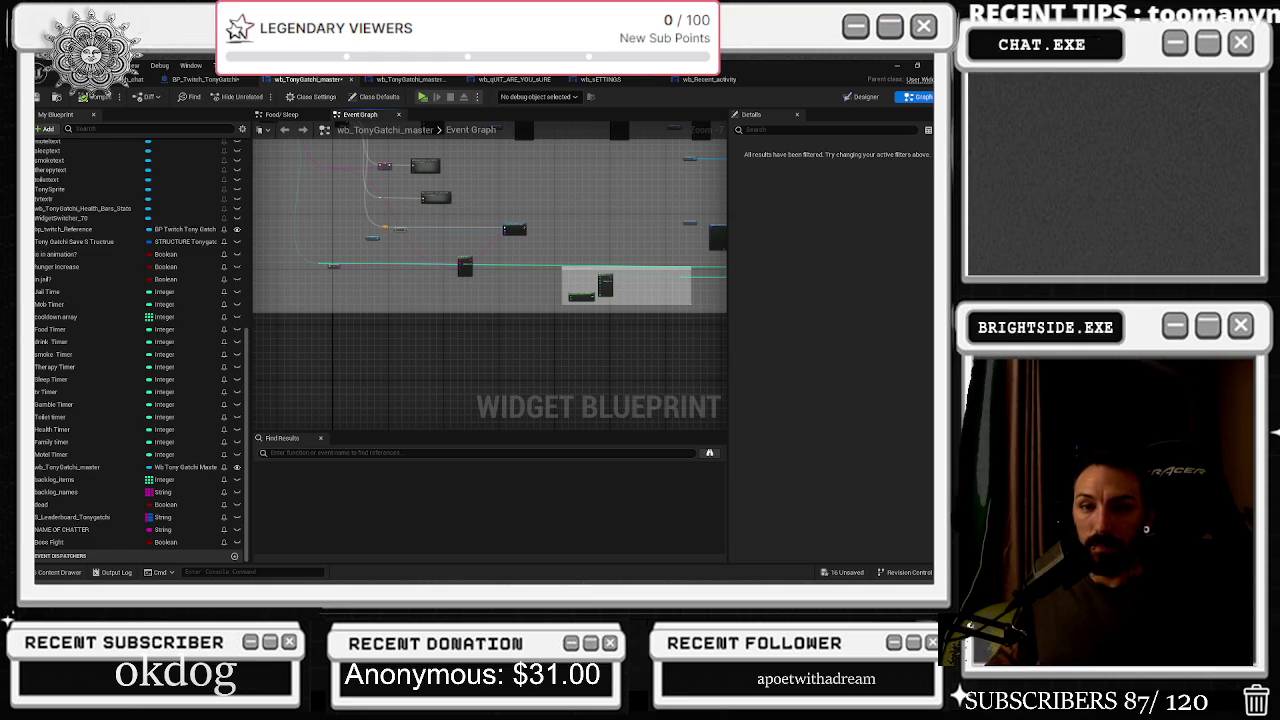
# Look over the commented node groups, then switch wb_TonyGatchi_master to its Designer layout
pyautogui.scroll(4, 400, 277)
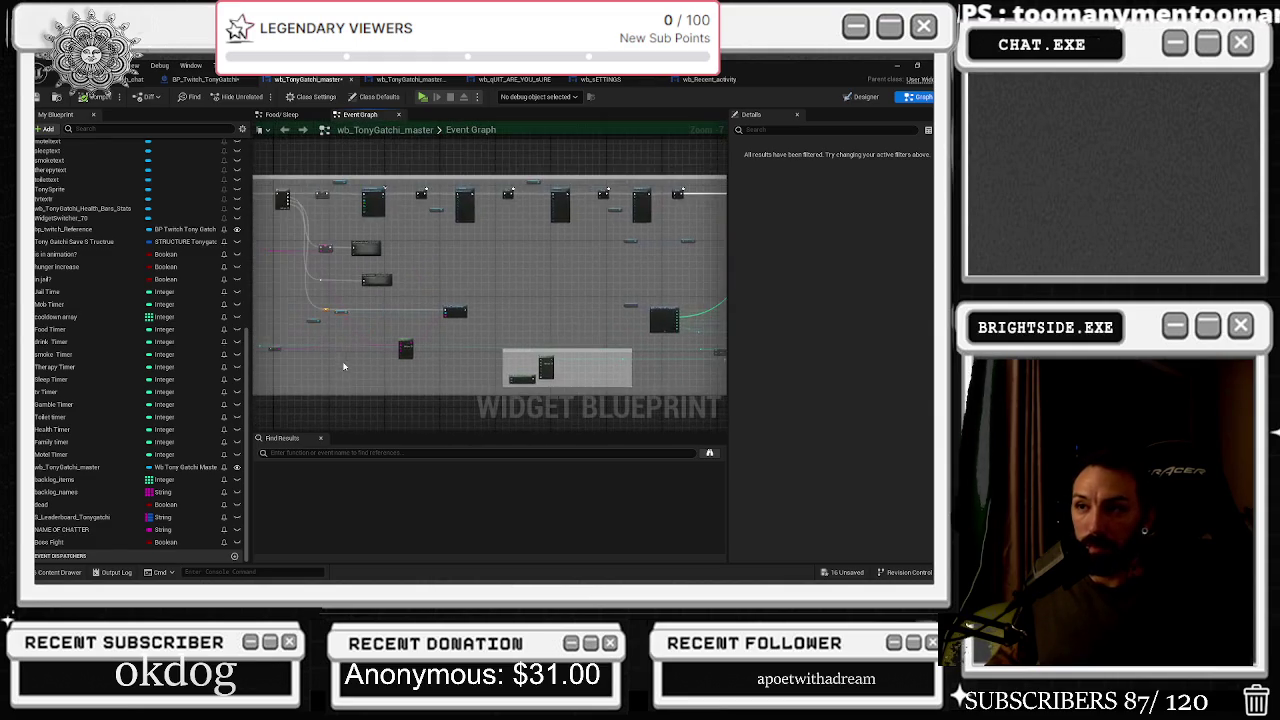
pyautogui.scroll(-4, 400, 335)
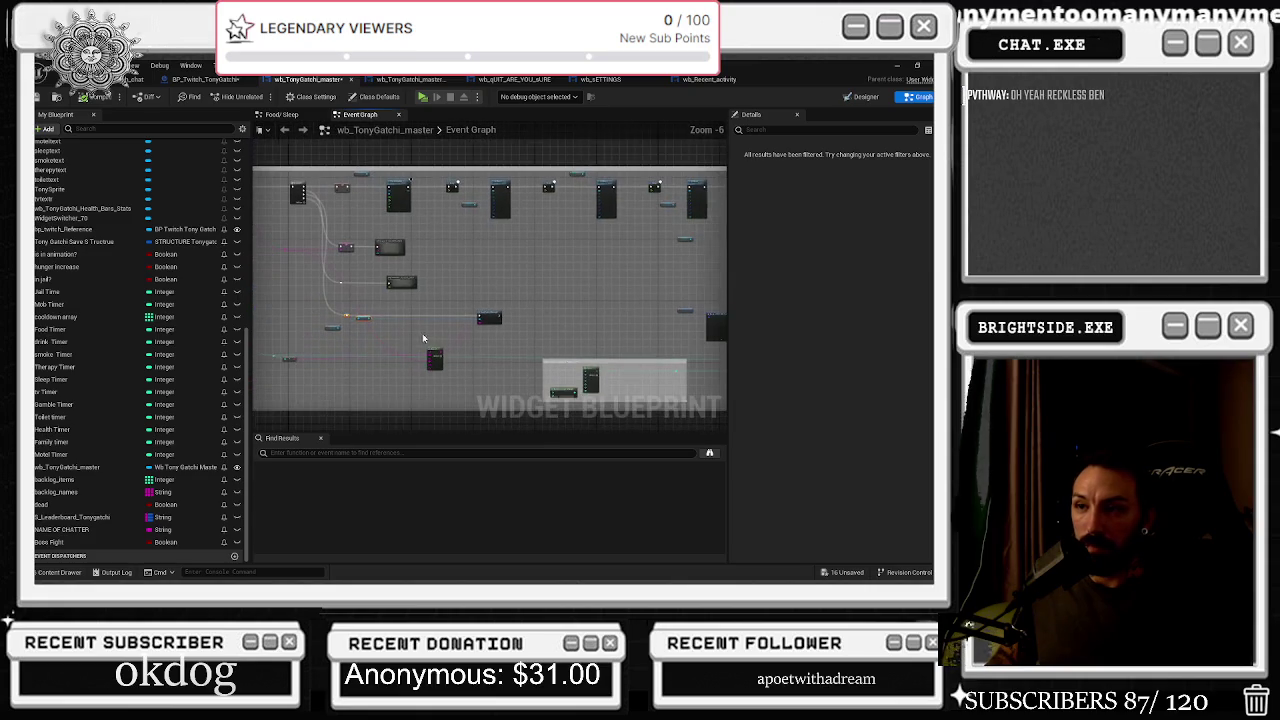
pyautogui.scroll(5, 410, 368)
pyautogui.scroll(-4, 577, 370)
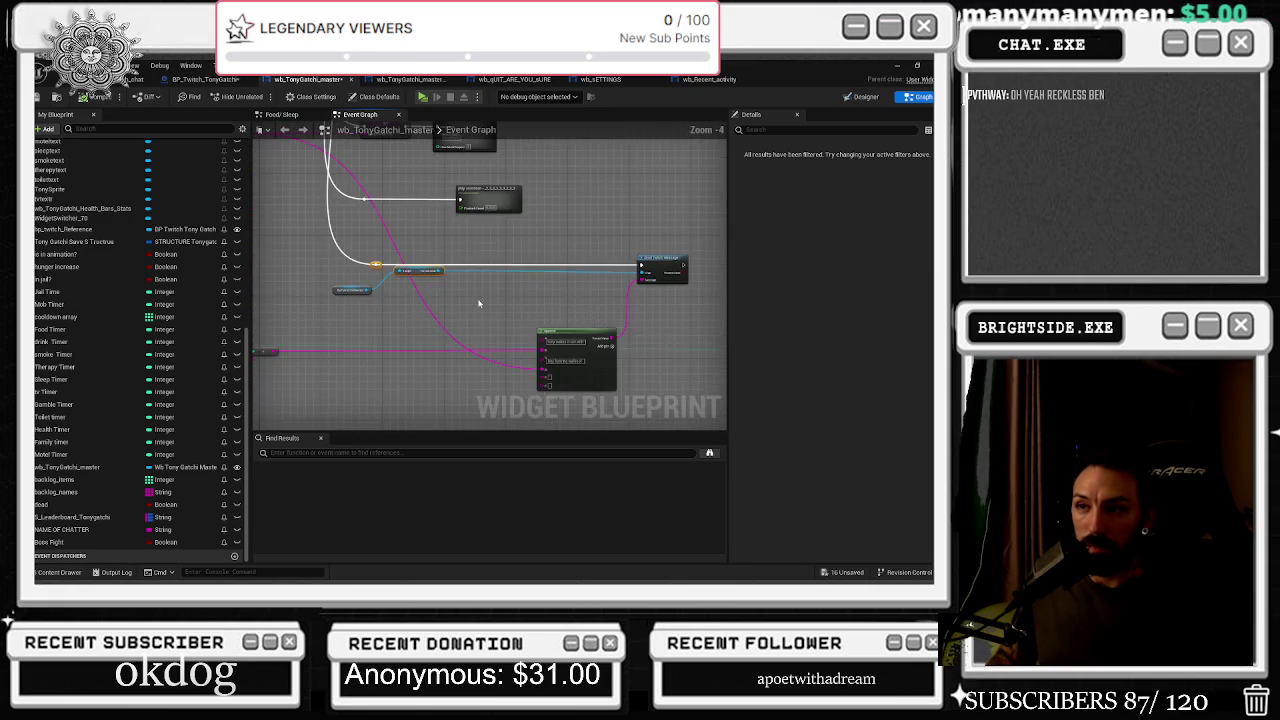
pyautogui.scroll(2, 415, 378)
pyautogui.scroll(-6, 414, 378)
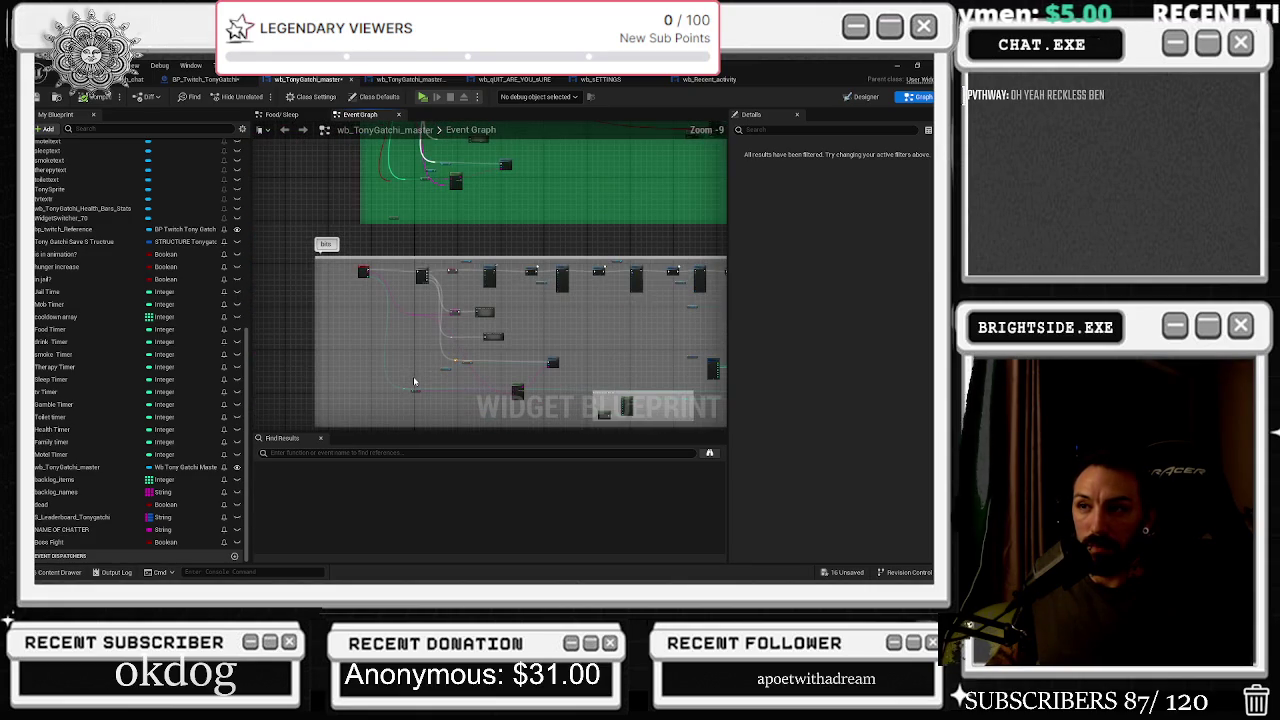
pyautogui.scroll(-3, 414, 381)
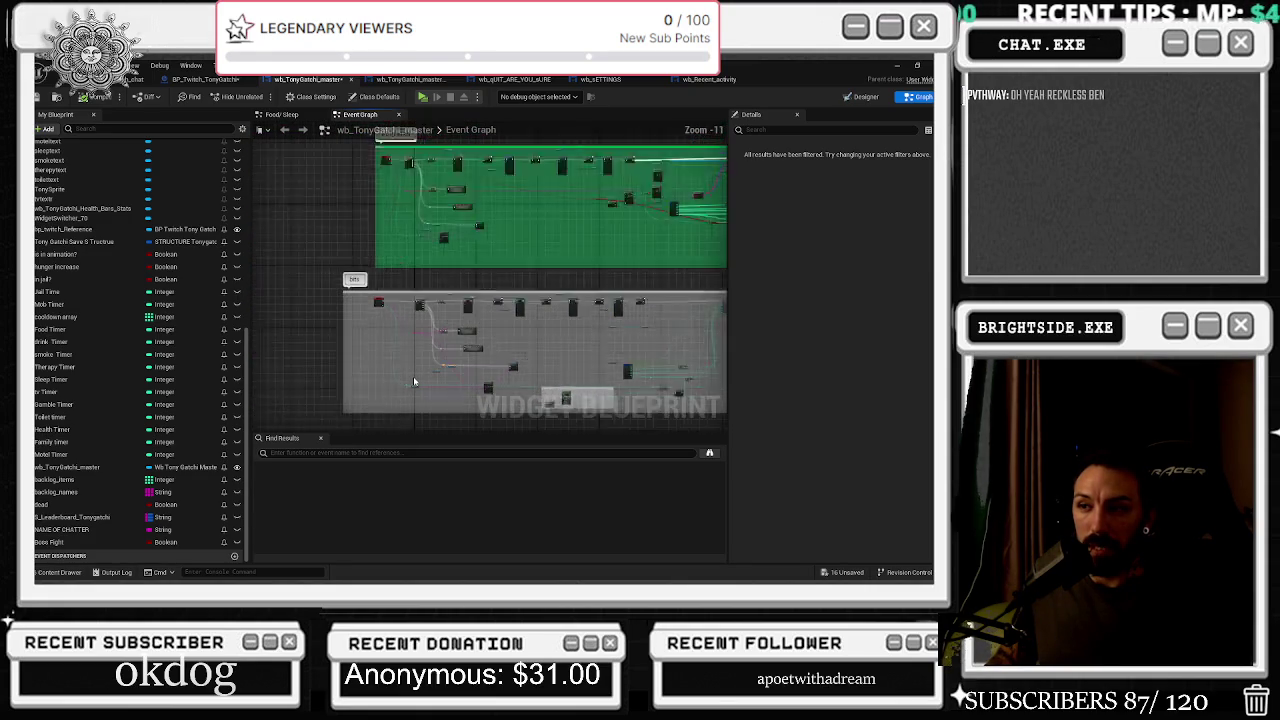
pyautogui.moveTo(414, 381)
pyautogui.mouseDown()
pyautogui.moveTo(330, 282)
pyautogui.moveTo(407, 376)
pyautogui.moveTo(419, 452)
pyautogui.mouseUp()
pyautogui.click(866, 98)
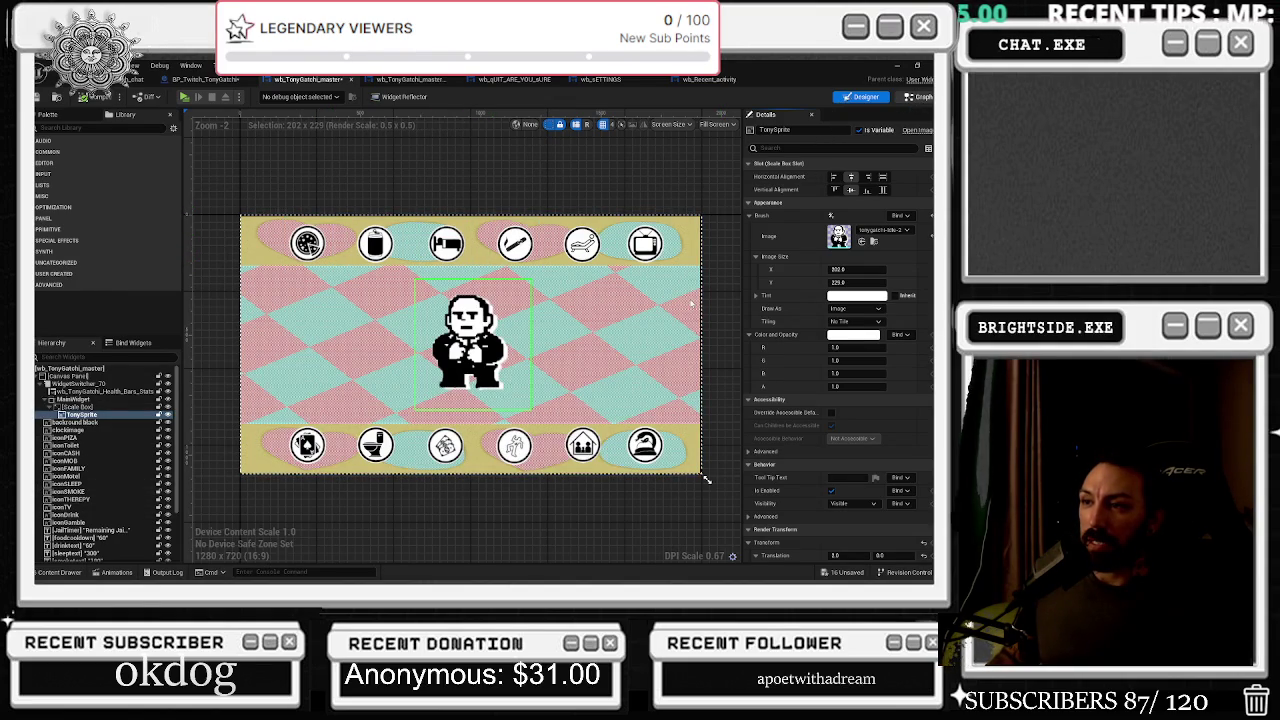
# Save all unsaved assets from the level editor, then bring up the wb_Recent_activity widget
pyautogui.click(918, 96)
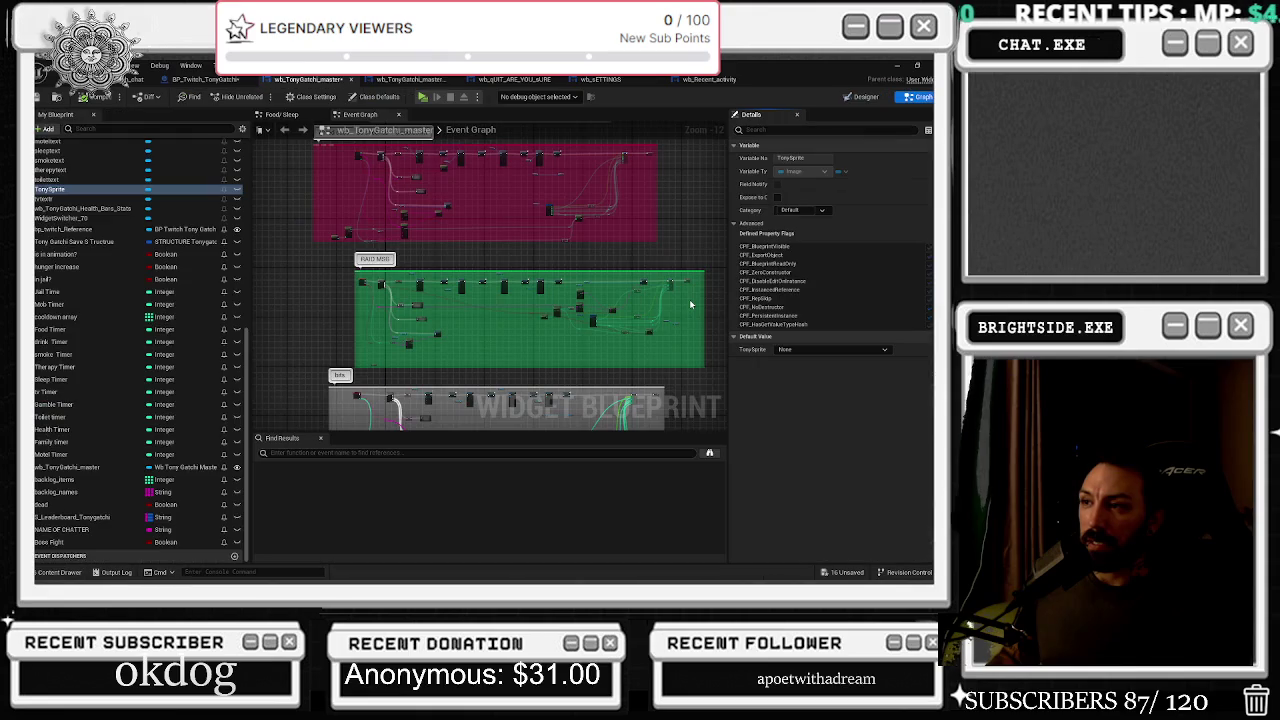
pyautogui.click(862, 97)
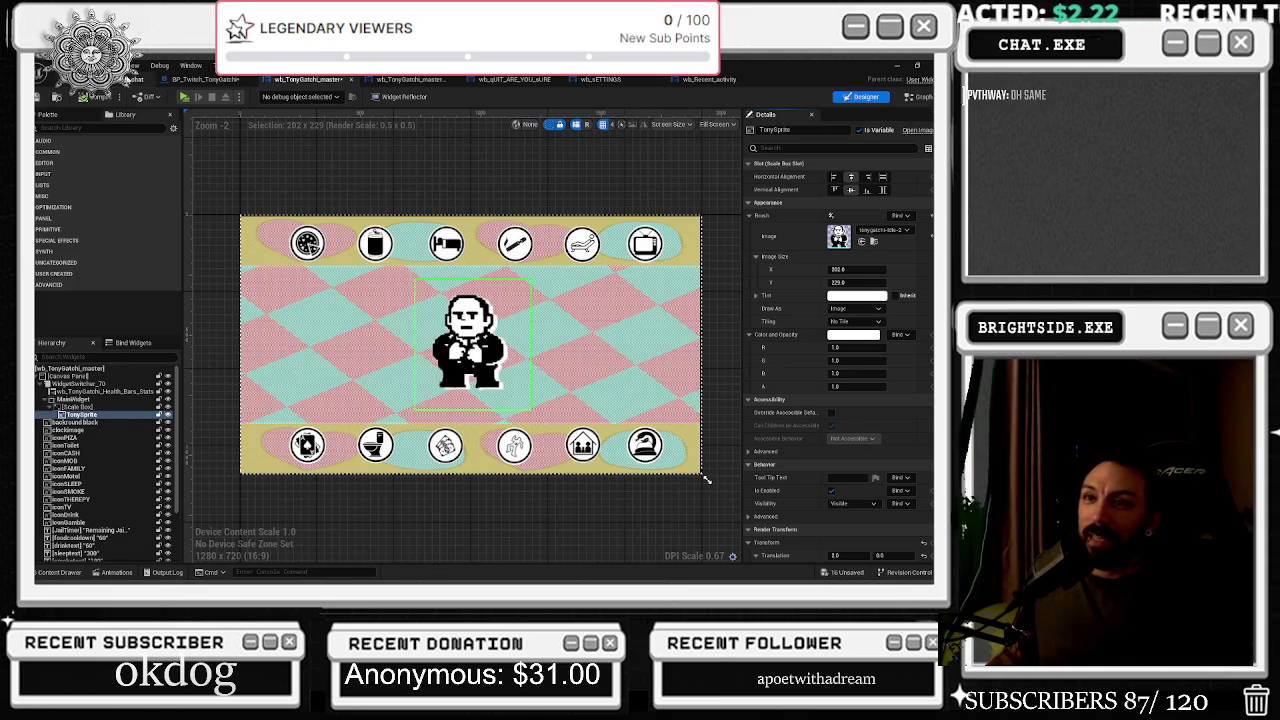
pyautogui.click(410, 79)
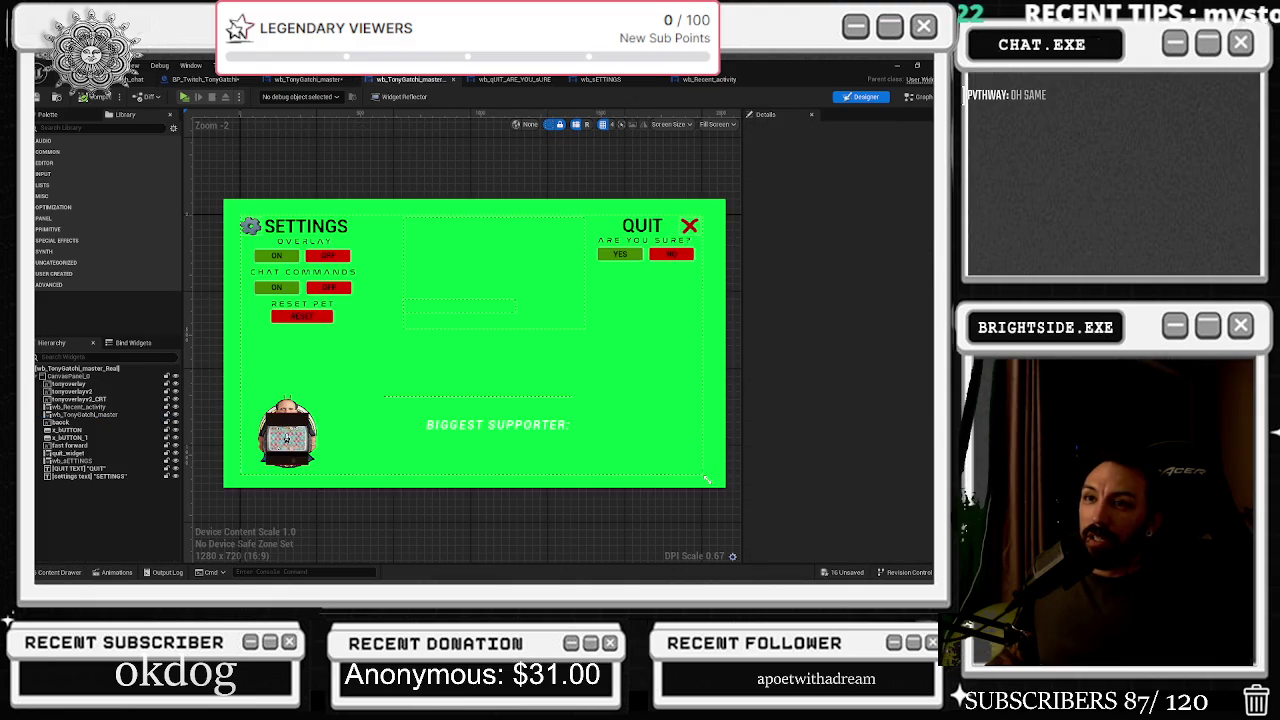
pyautogui.click(130, 79)
pyautogui.click(846, 572)
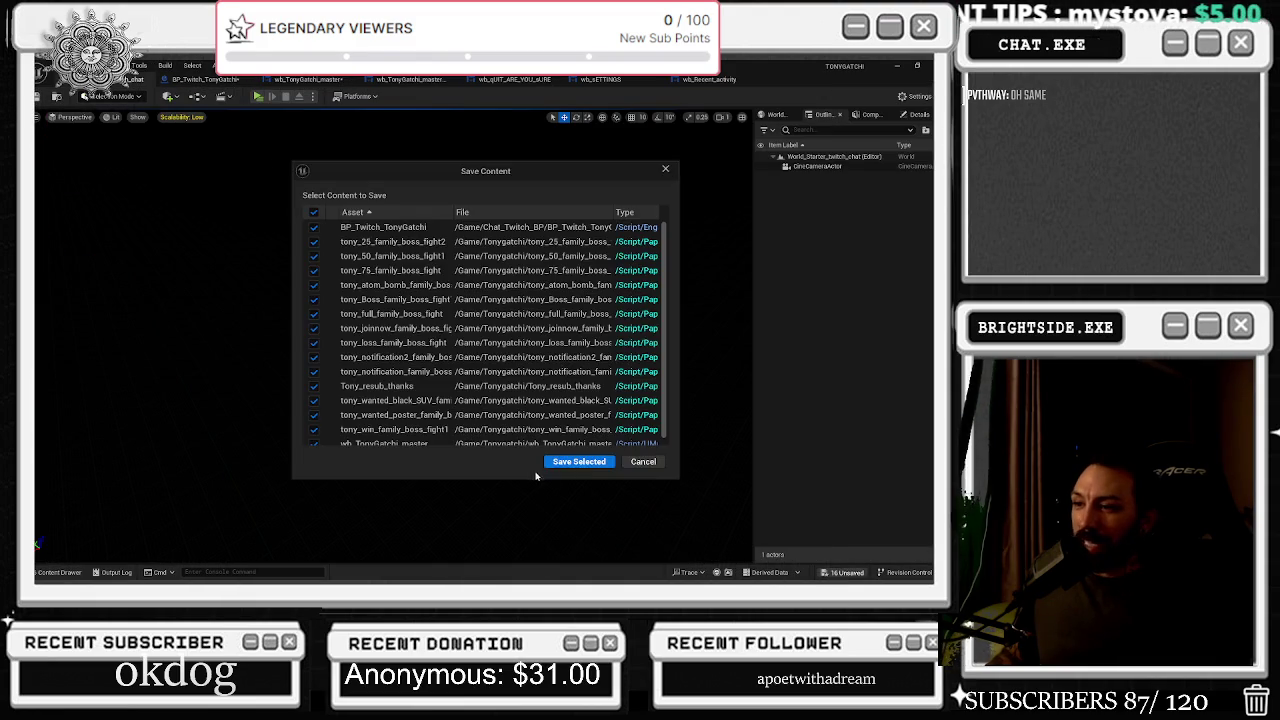
pyautogui.click(574, 461)
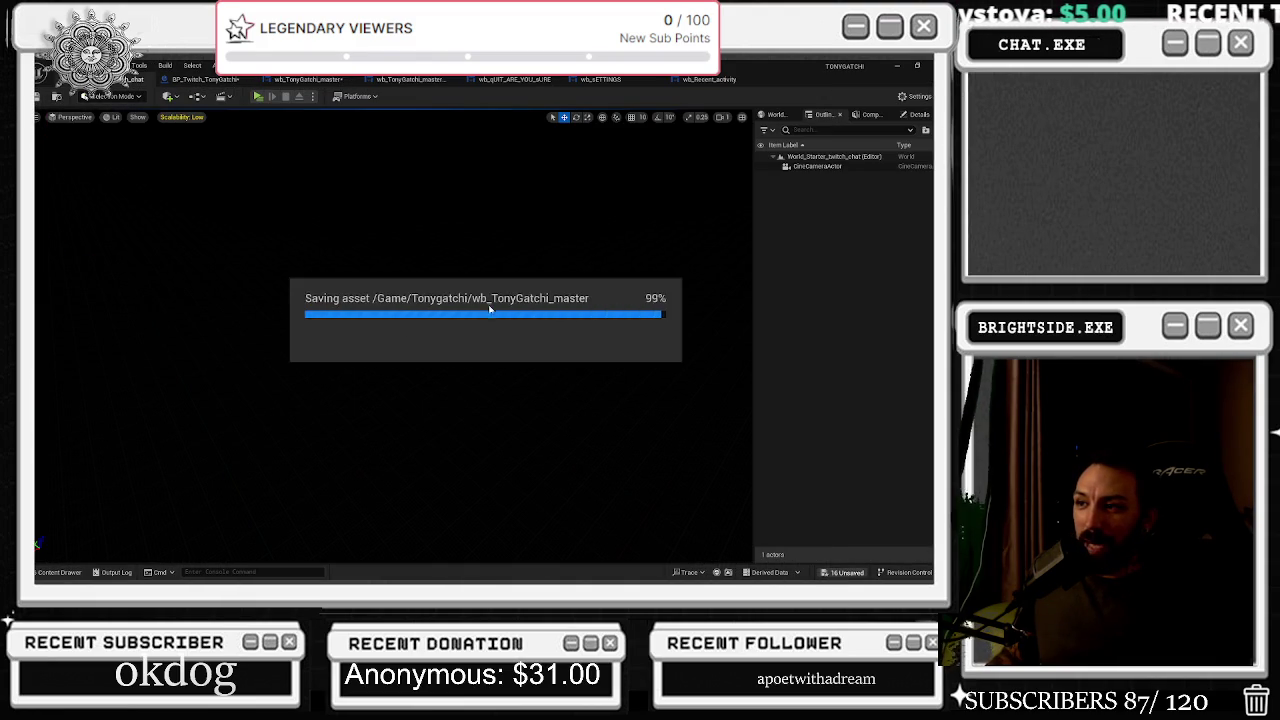
pyautogui.click(710, 79)
pyautogui.hotkey('alt', 'Tab')
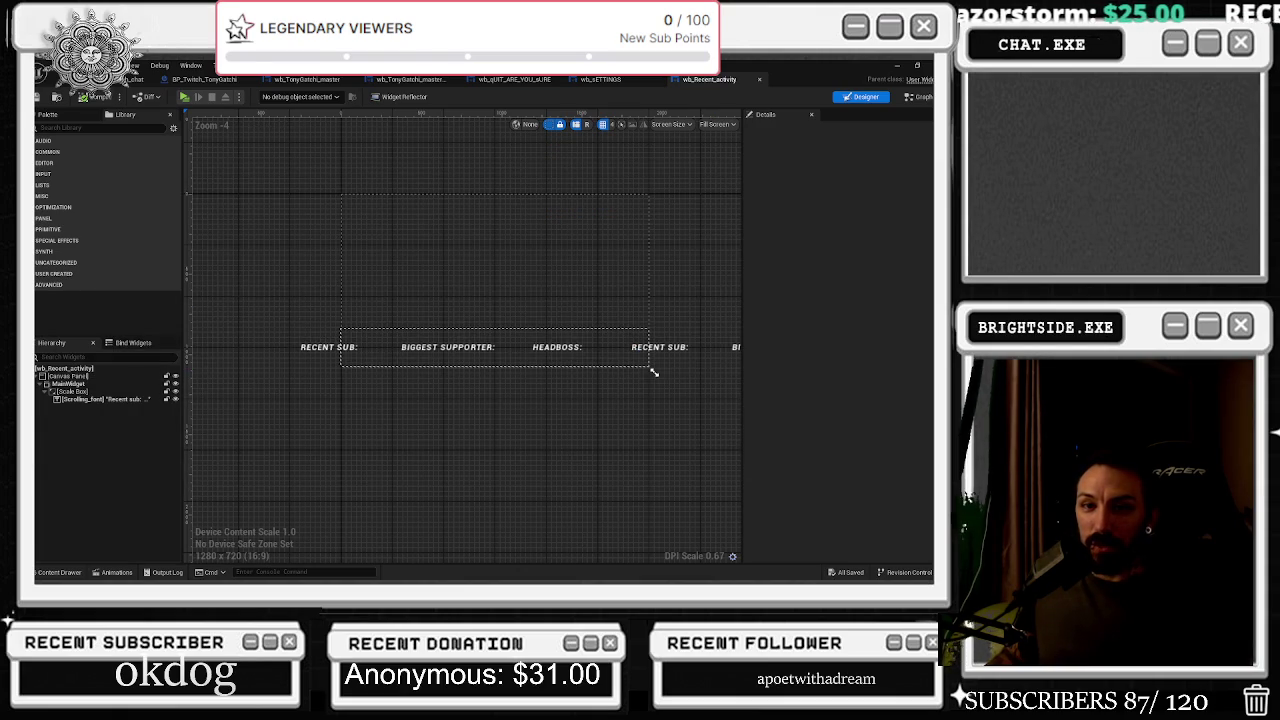
# Bring up the Prime Video browser, minimize and restore it, then hide it to return to Unreal
pyautogui.hotkey('alt', 'Tab')
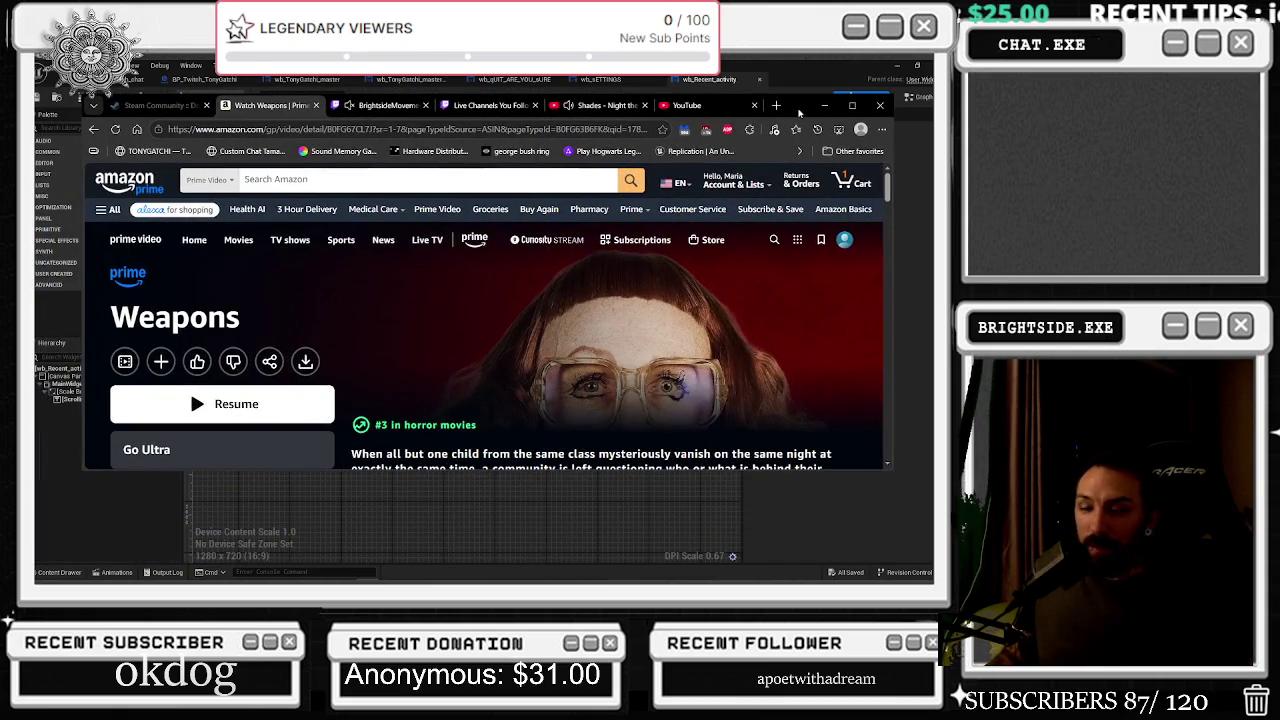
pyautogui.scroll(-1, 690, 304)
pyautogui.scroll(1, 690, 304)
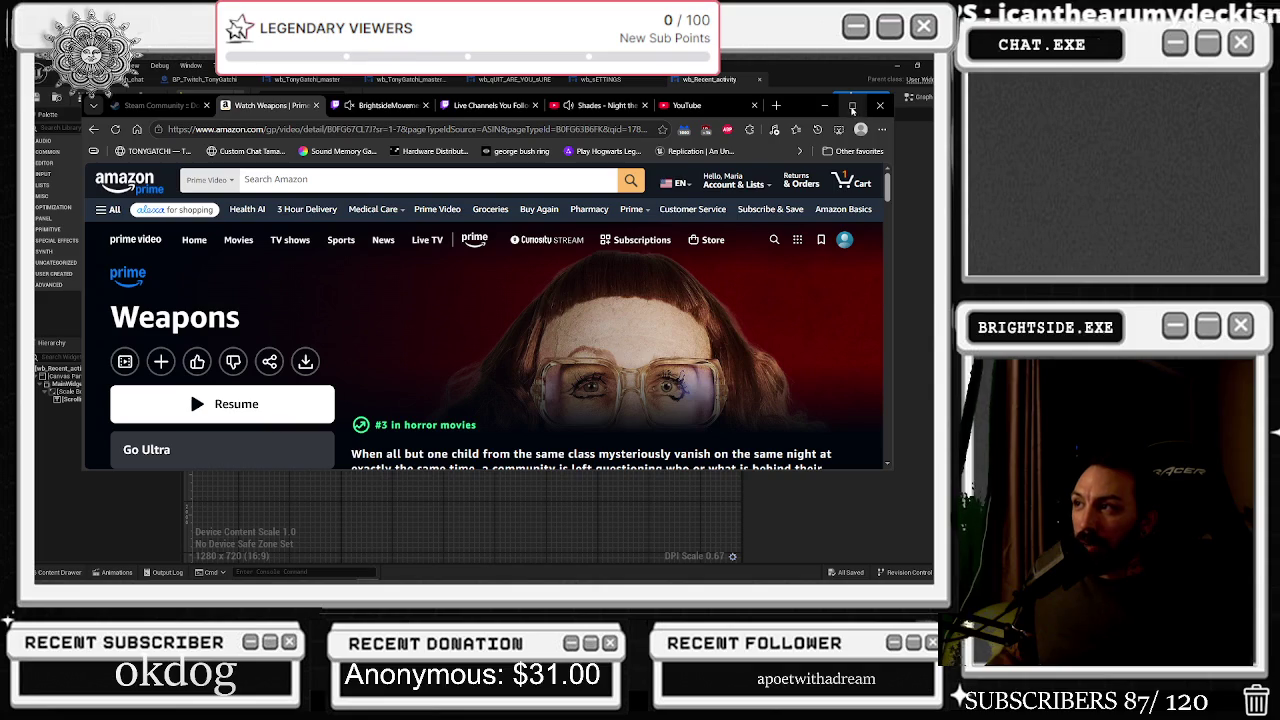
pyautogui.click(825, 106)
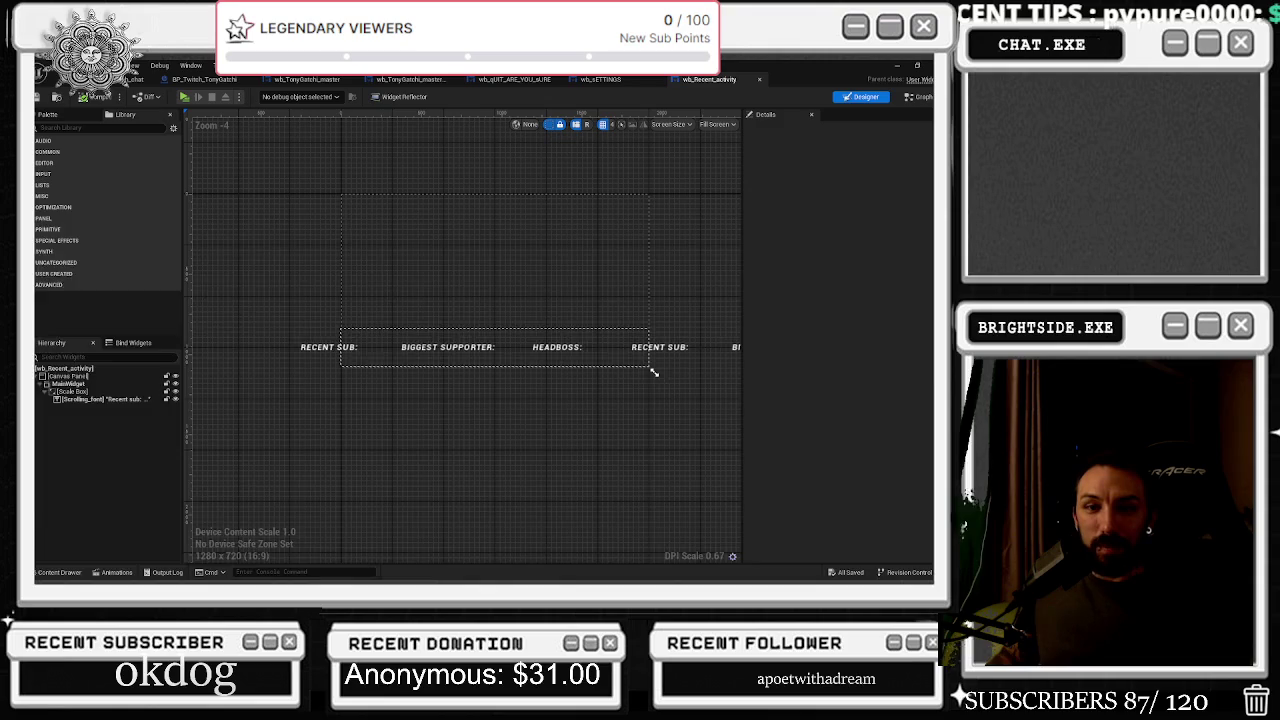
pyautogui.hotkey('alt', 'Tab')
pyautogui.click(883, 202)
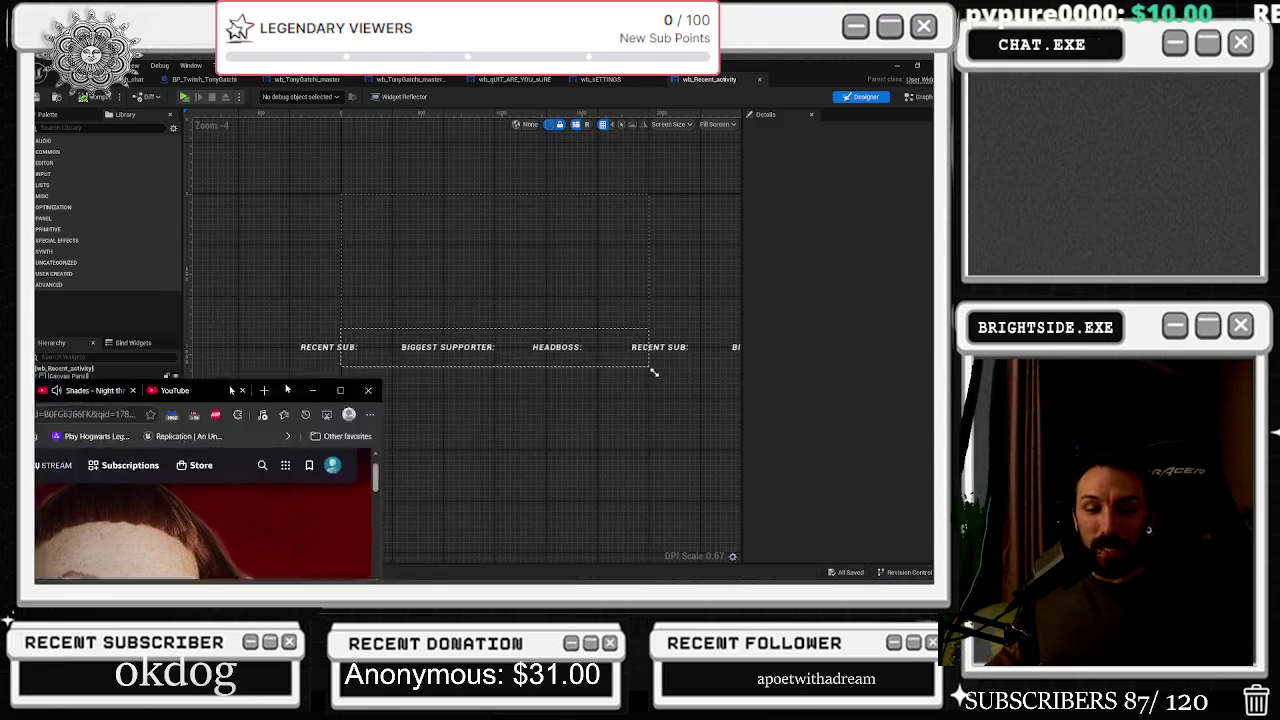
pyautogui.hotkey('alt', 'Tab')
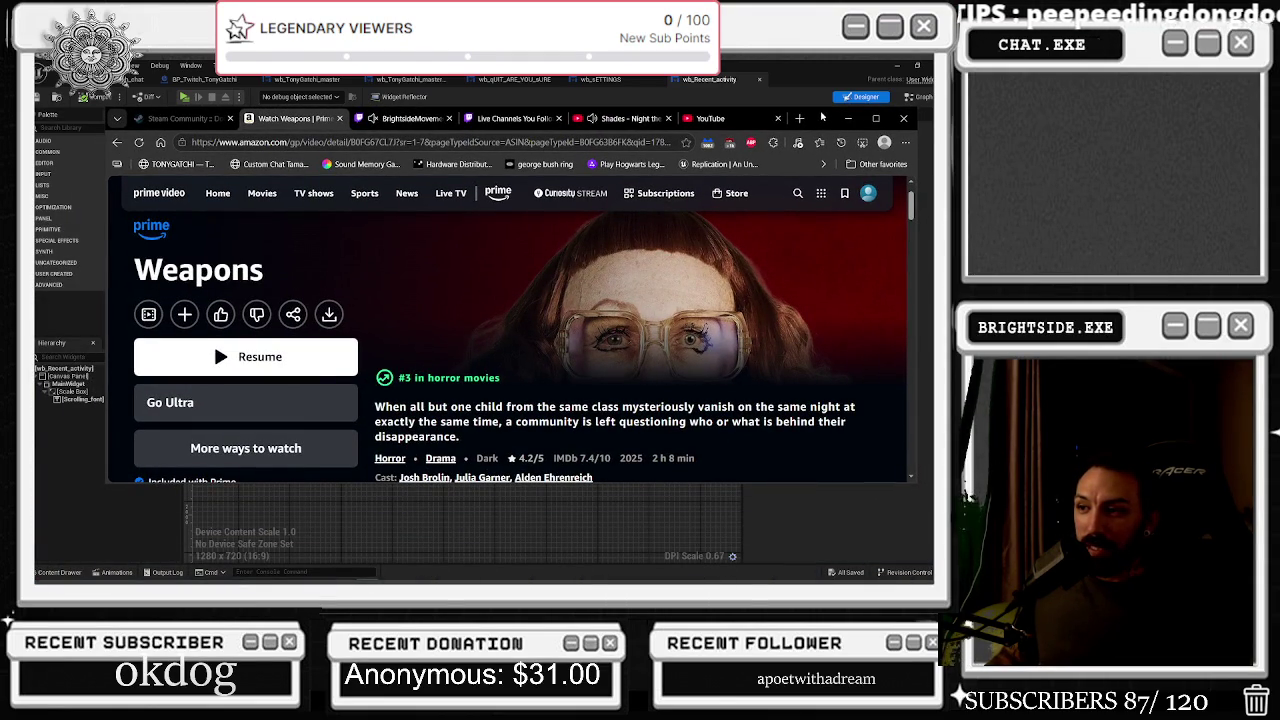
pyautogui.click(848, 118)
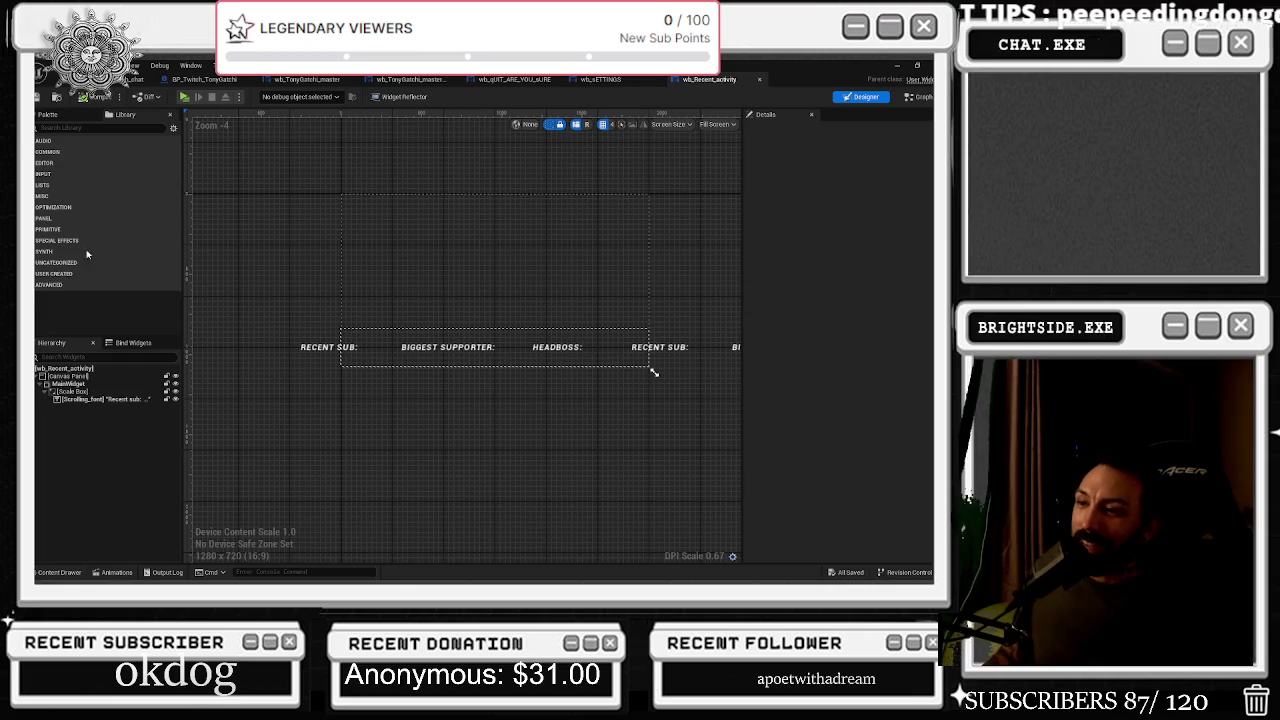
# Go from the level editor to the BP_Twitch_TonyGatchi tab and zoom onto its Branch logic
pyautogui.click(130, 80)
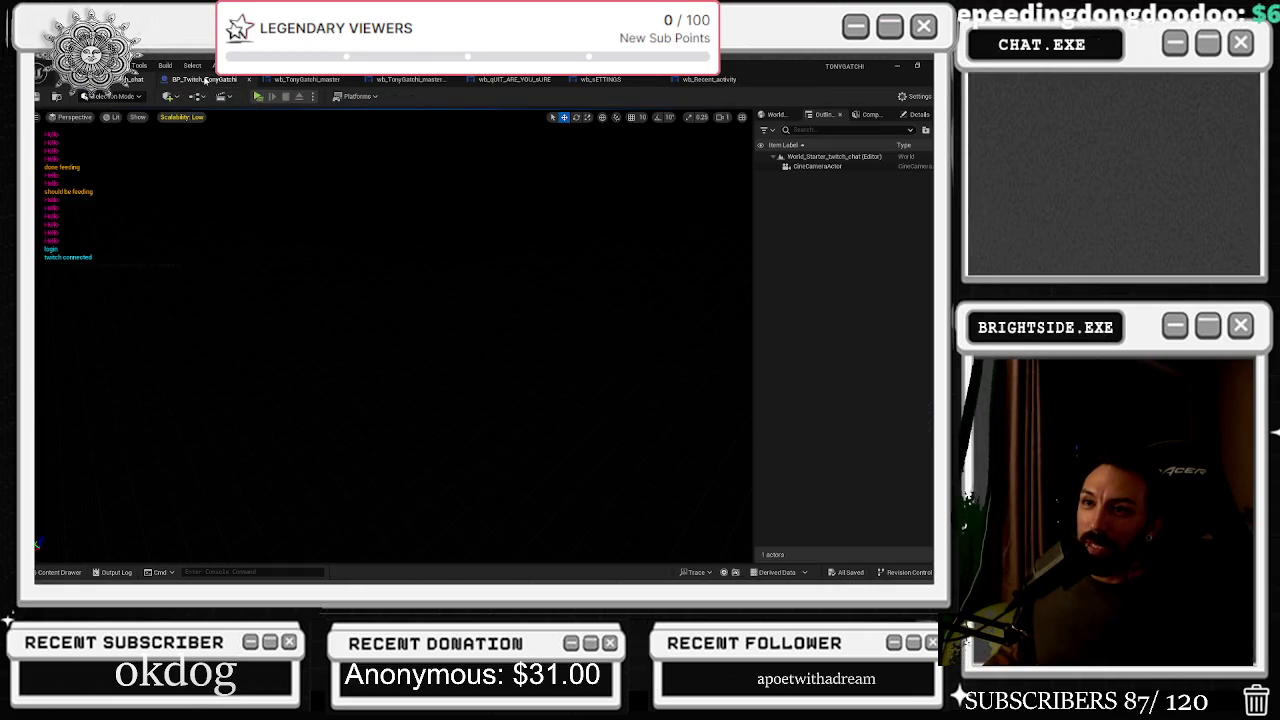
pyautogui.click(205, 79)
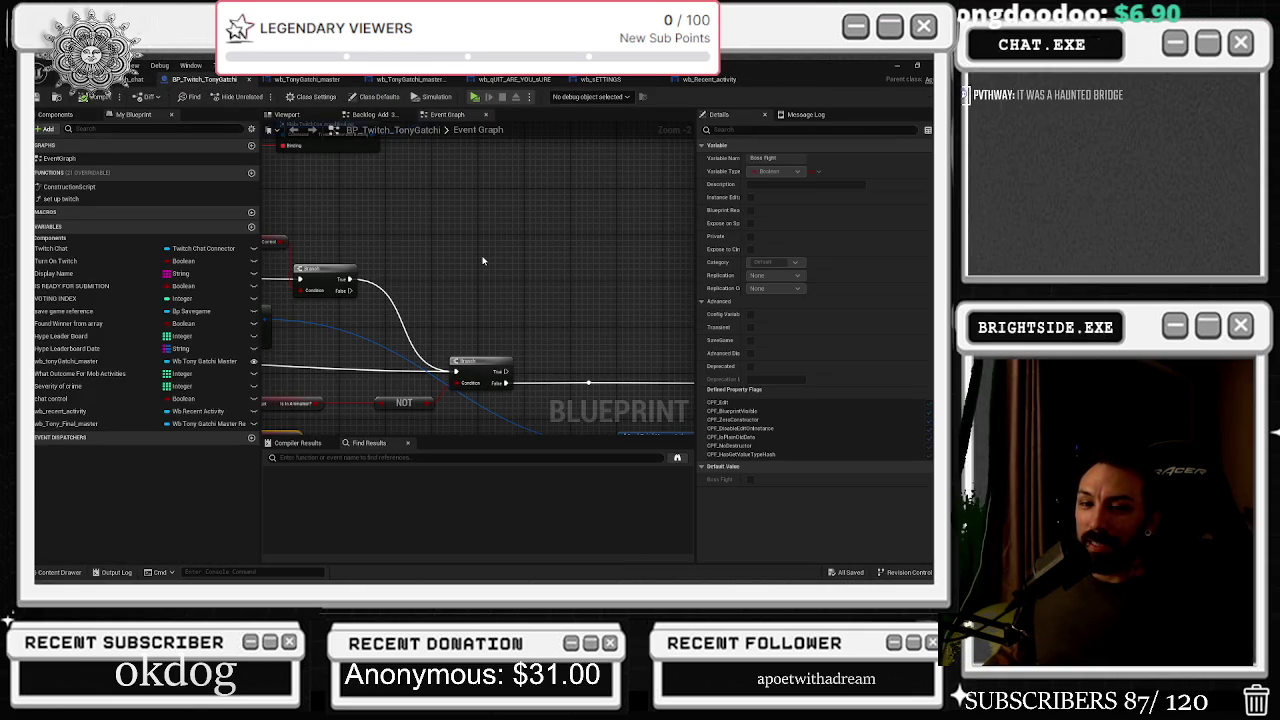
pyautogui.scroll(-2, 481, 257)
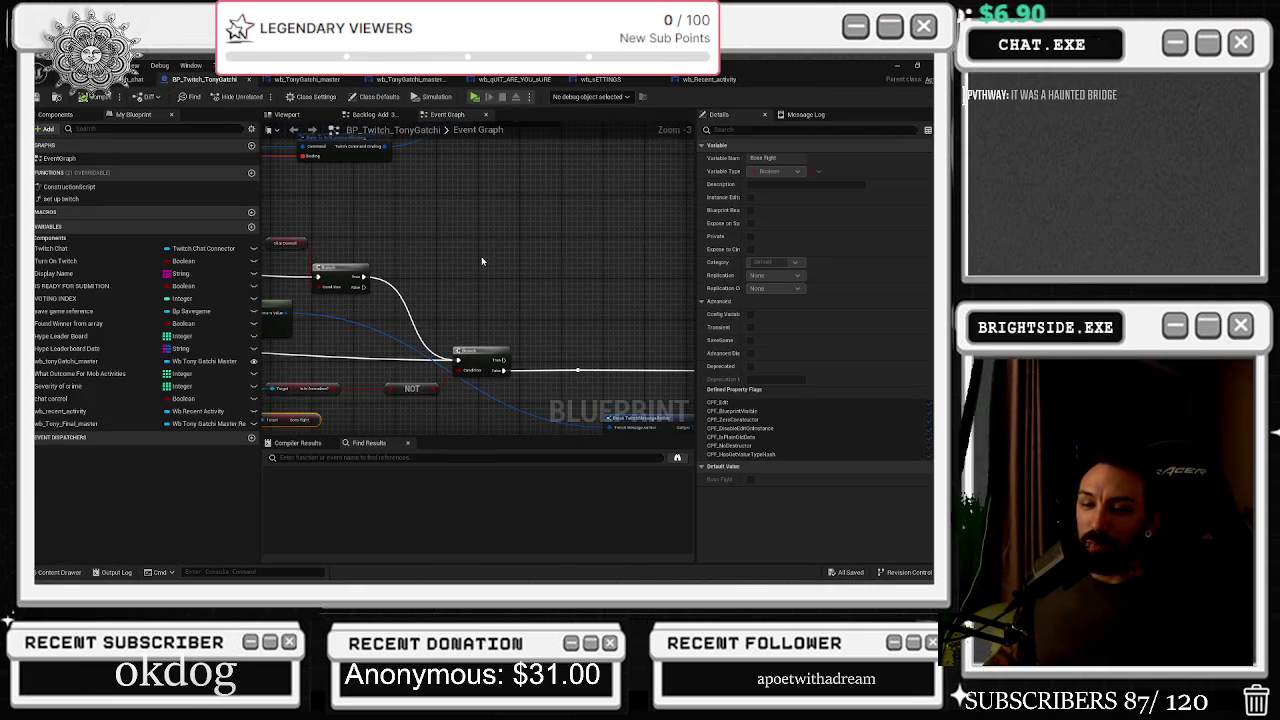
pyautogui.scroll(-2, 563, 289)
pyautogui.scroll(3, 563, 289)
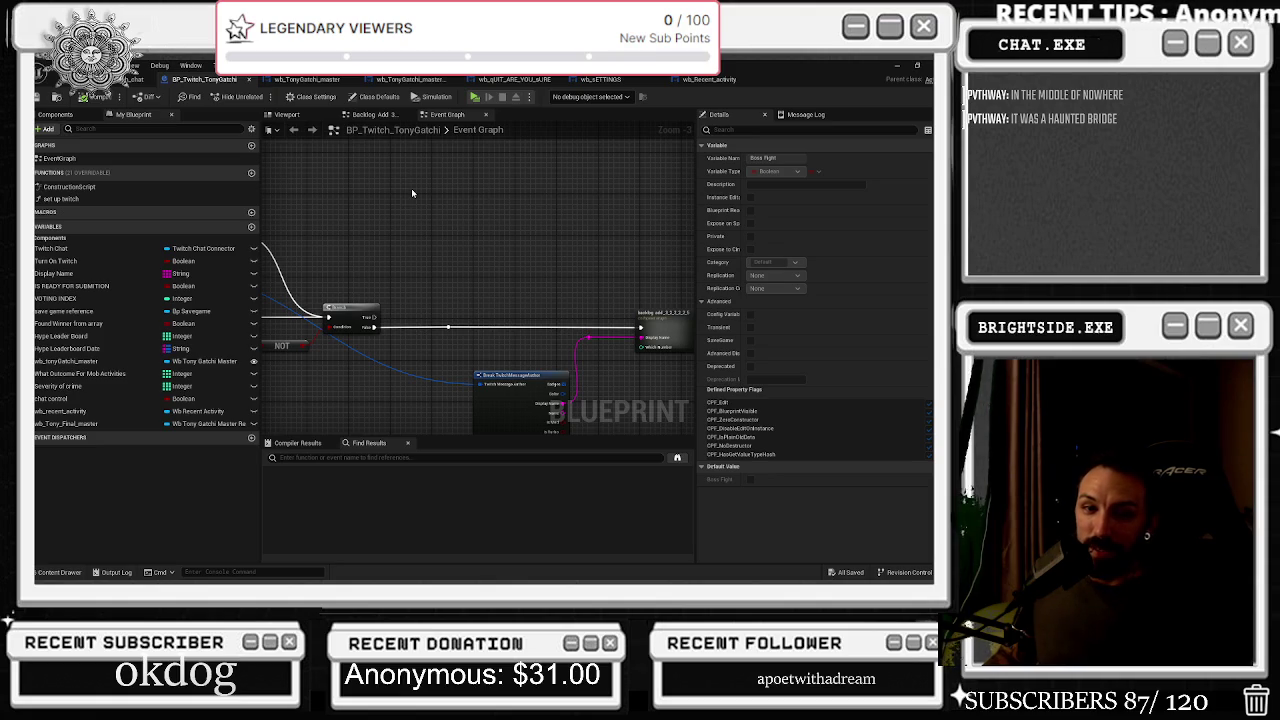
pyautogui.hotkey('alt', 'Tab')
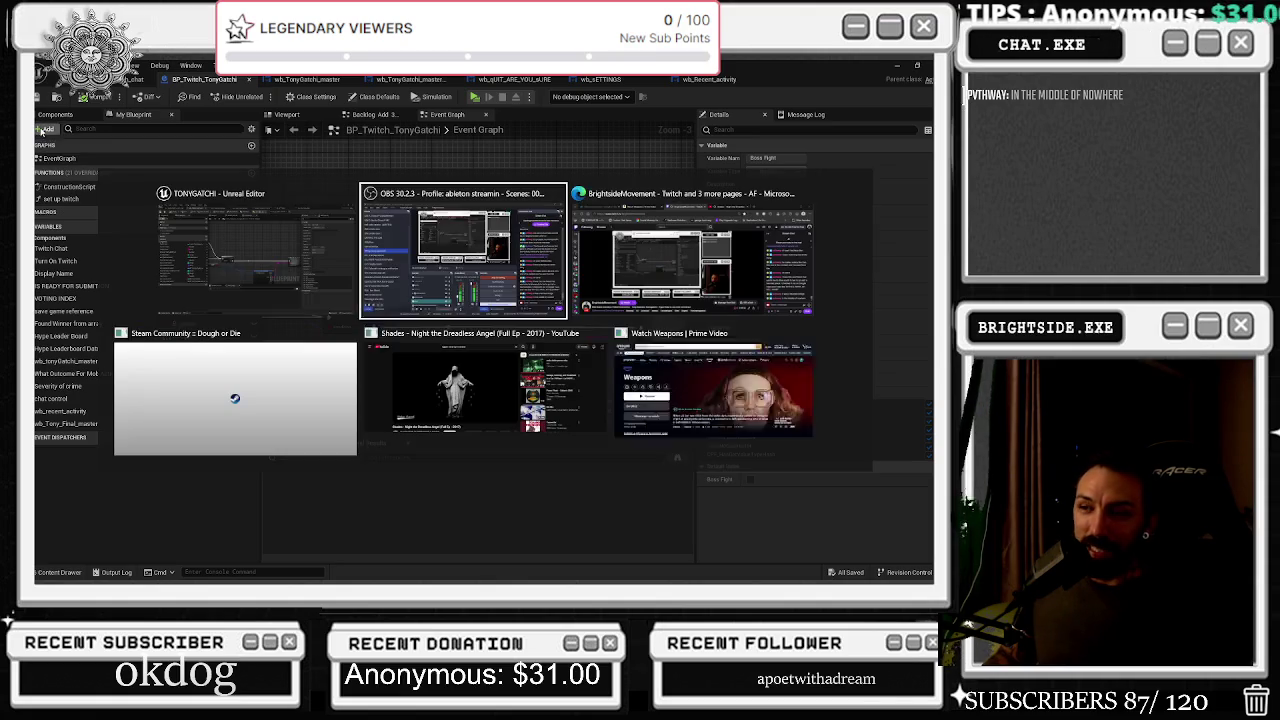
# Maximize the YouTube window and play the TXC Boiler Room video at a lower quality
pyautogui.press('Down')
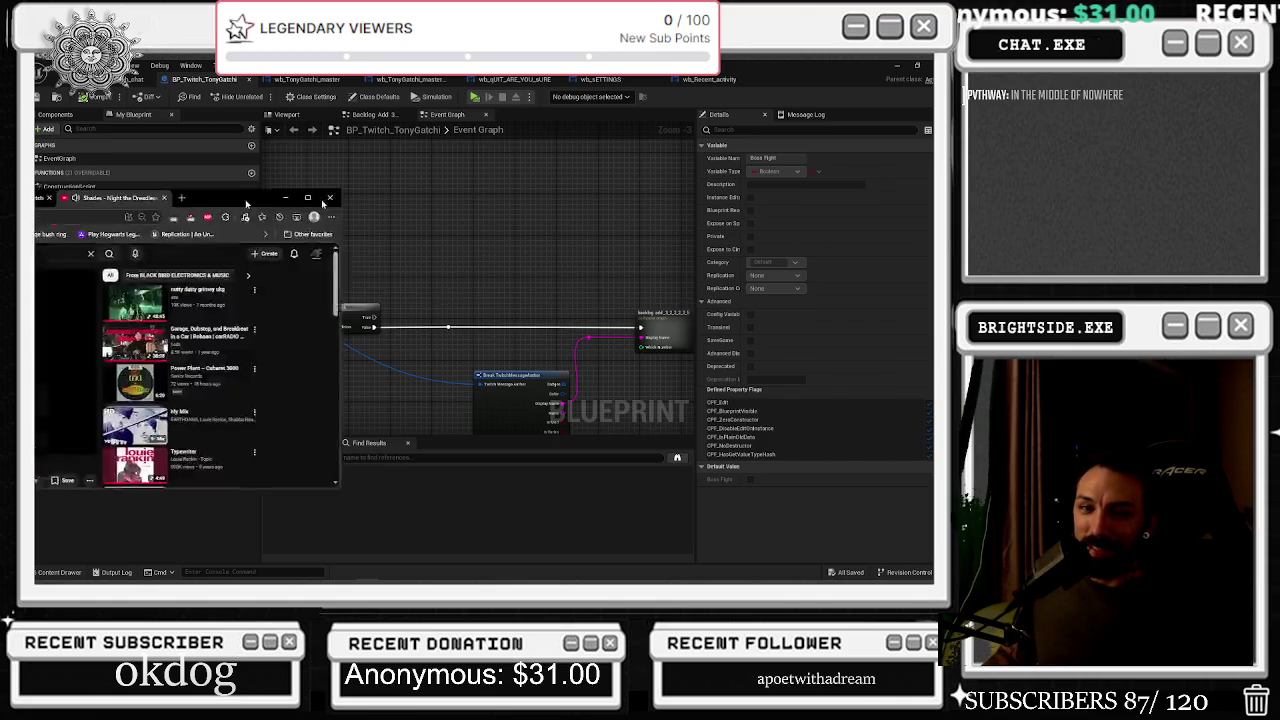
pyautogui.doubleClick(247, 203)
pyautogui.scroll(-10, 671, 349)
pyautogui.scroll(-10, 671, 349)
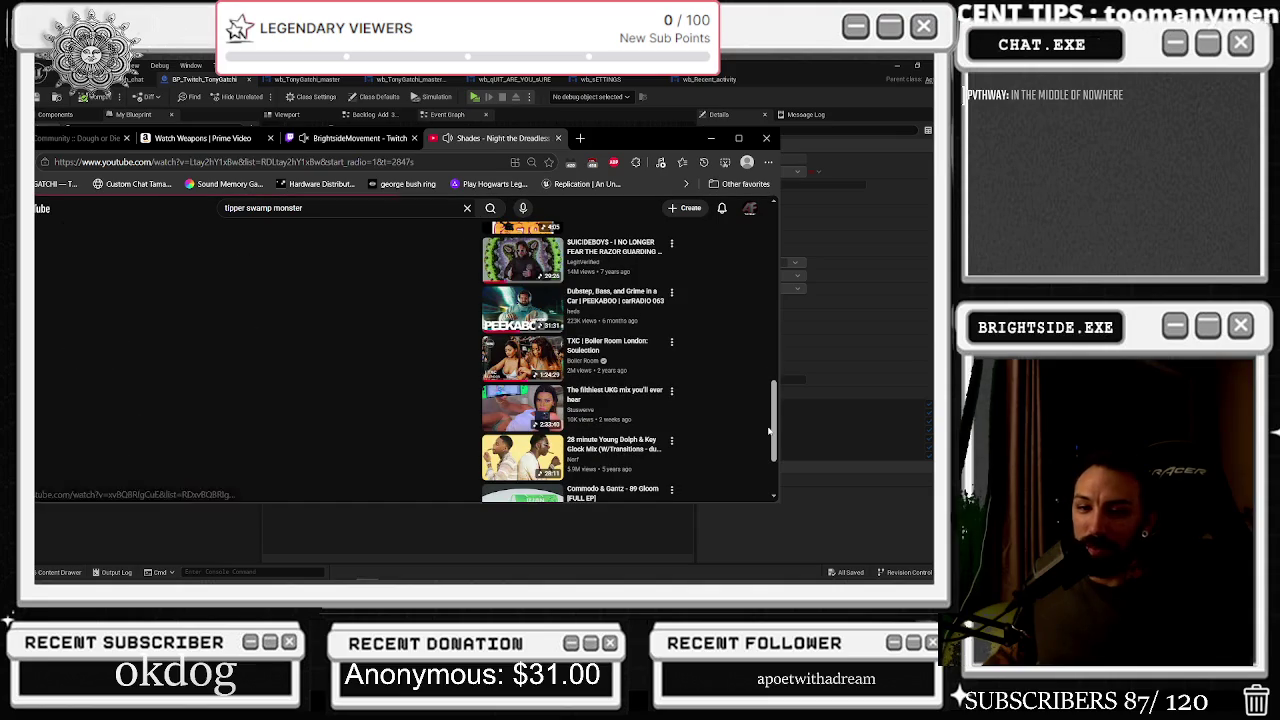
pyautogui.click(590, 375)
pyautogui.doubleClick(680, 138)
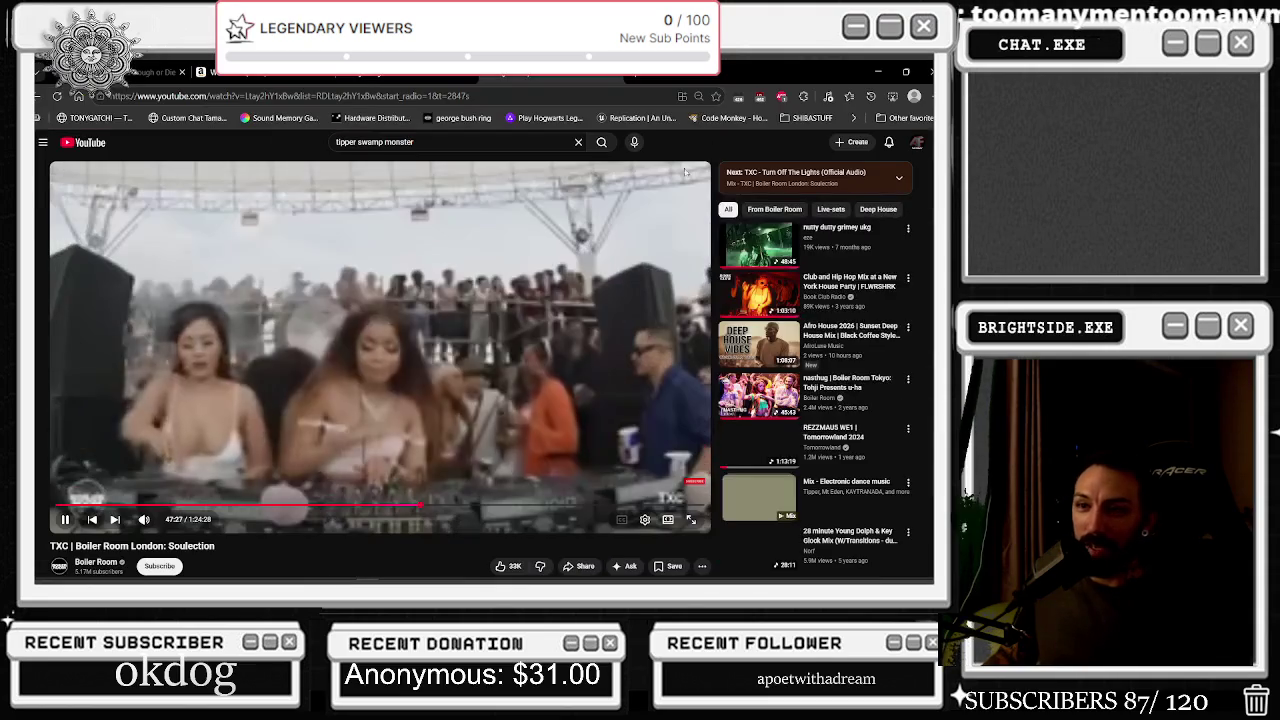
pyautogui.click(645, 519)
pyautogui.click(612, 490)
pyautogui.click(617, 397)
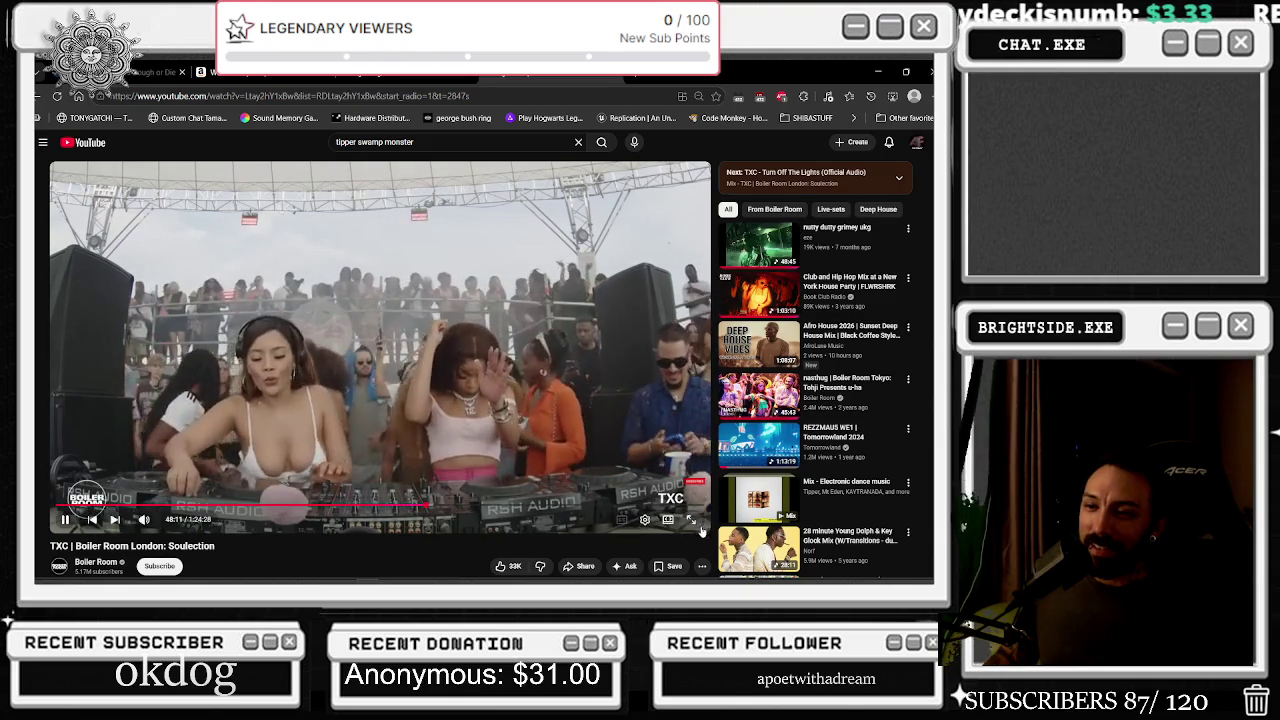
# Check the playback speed options, choose a different video quality, then minimize the browser
pyautogui.click(645, 519)
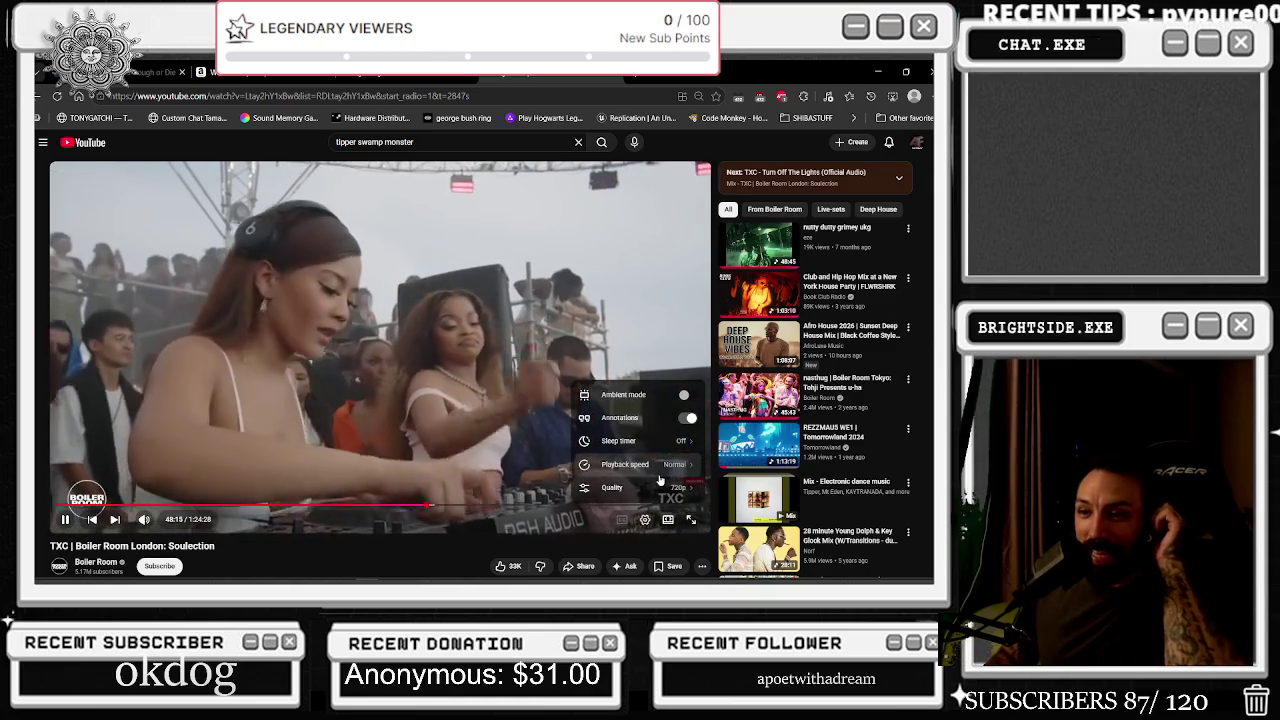
pyautogui.click(645, 464)
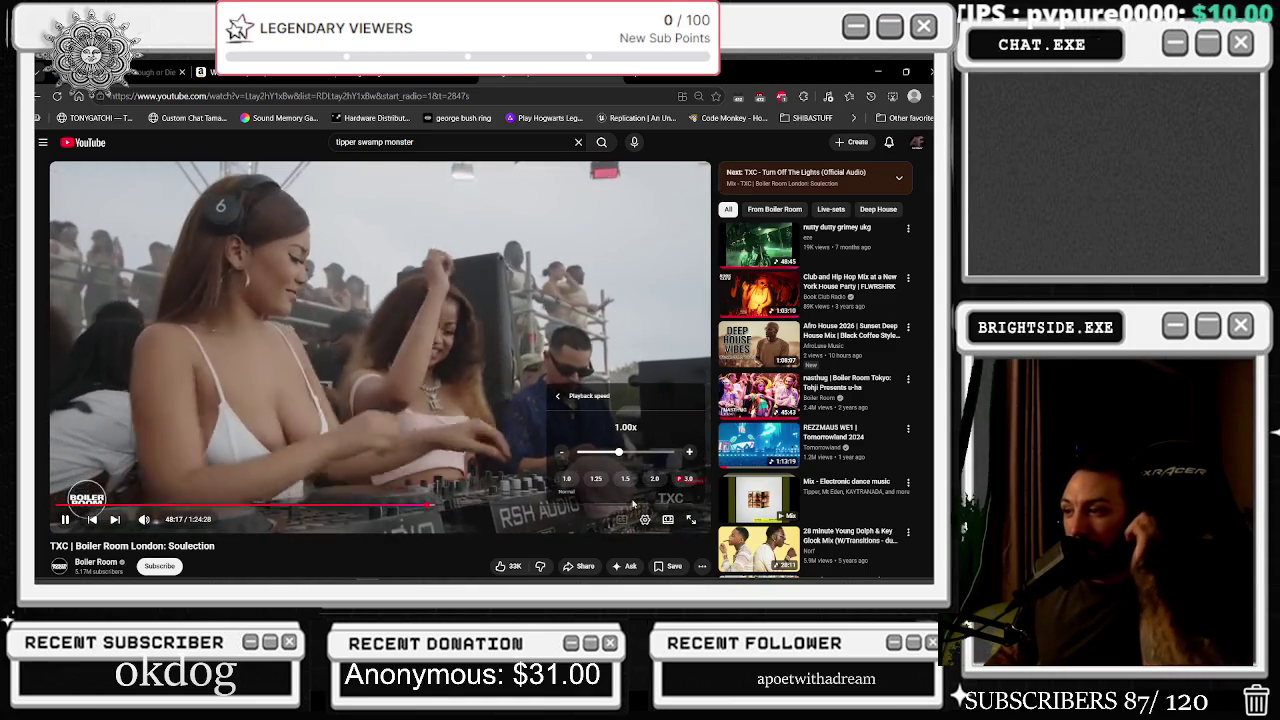
pyautogui.click(558, 396)
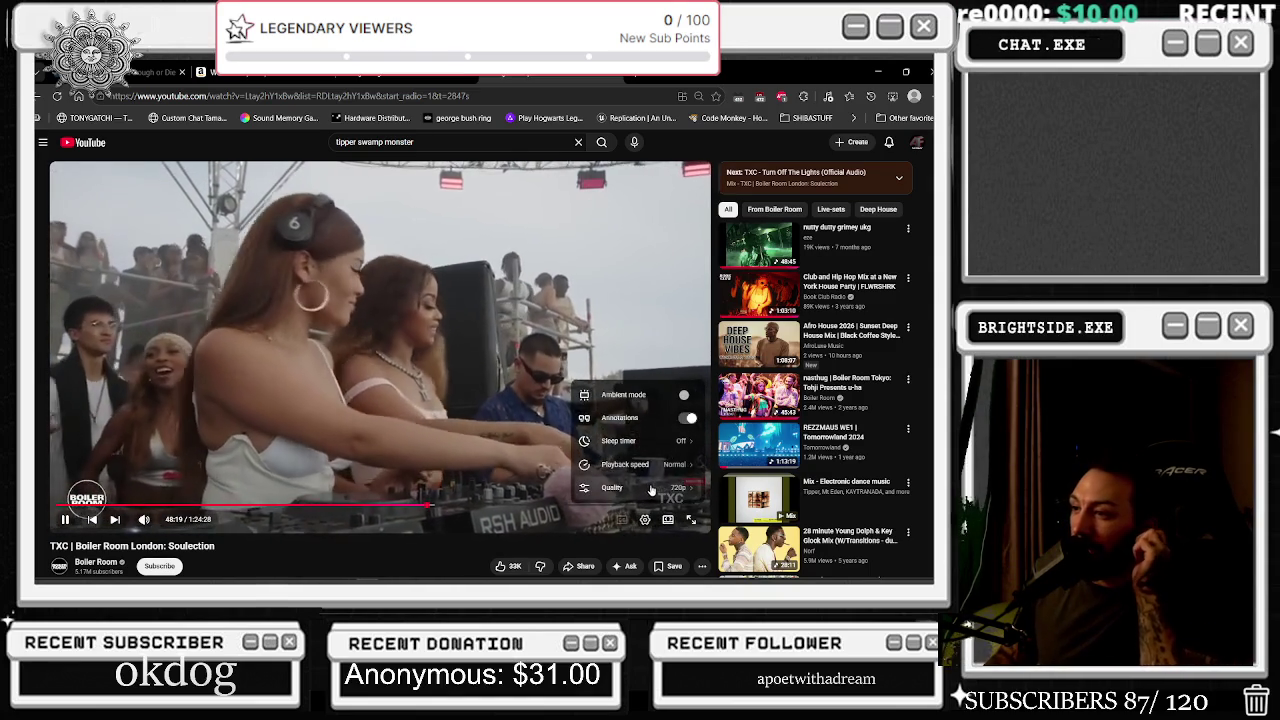
pyautogui.click(651, 488)
pyautogui.click(627, 471)
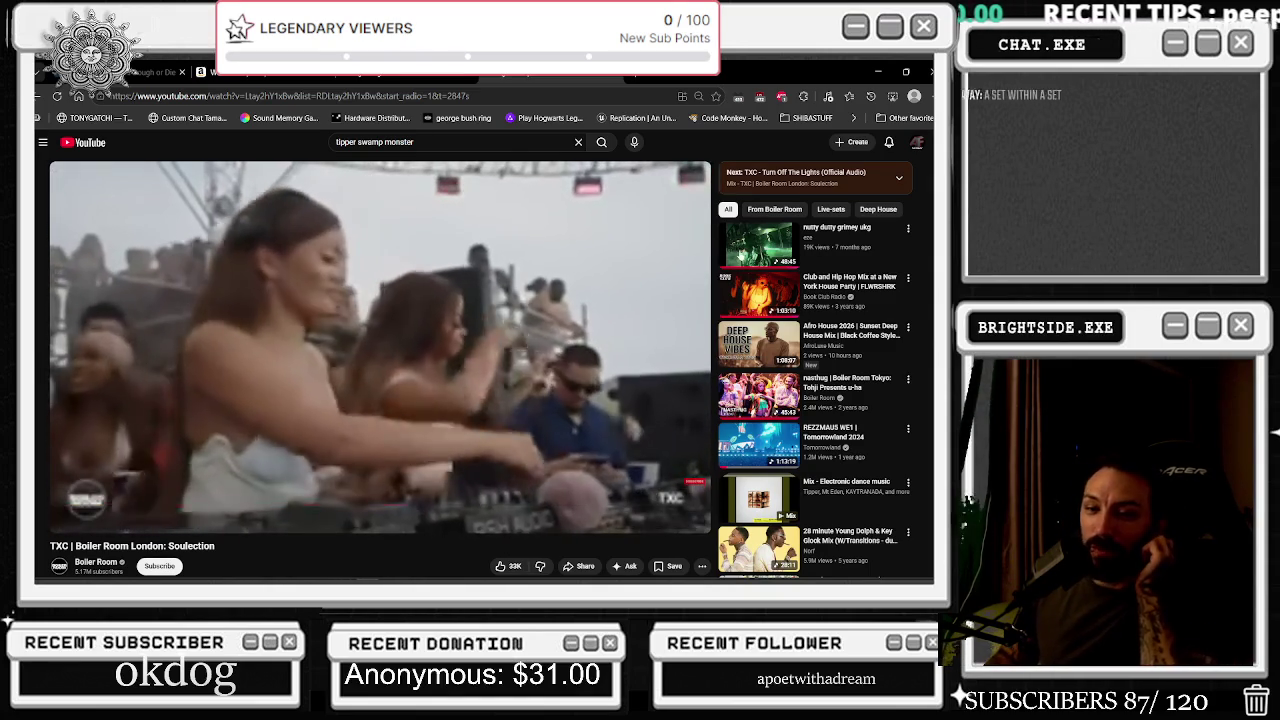
pyautogui.click(879, 69)
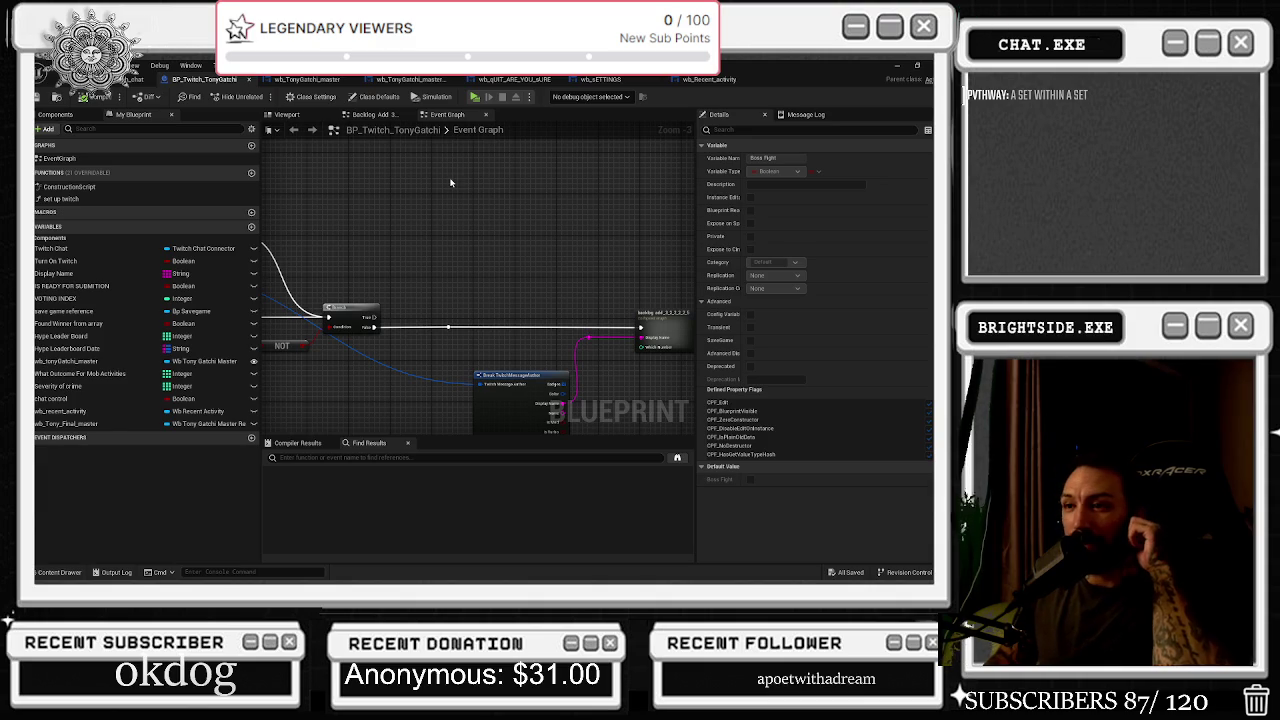
# Pan and zoom the Event Graph to the second Branch node, selecting a node on the right
pyautogui.scroll(-6, 500, 282)
pyautogui.scroll(2, 364, 281)
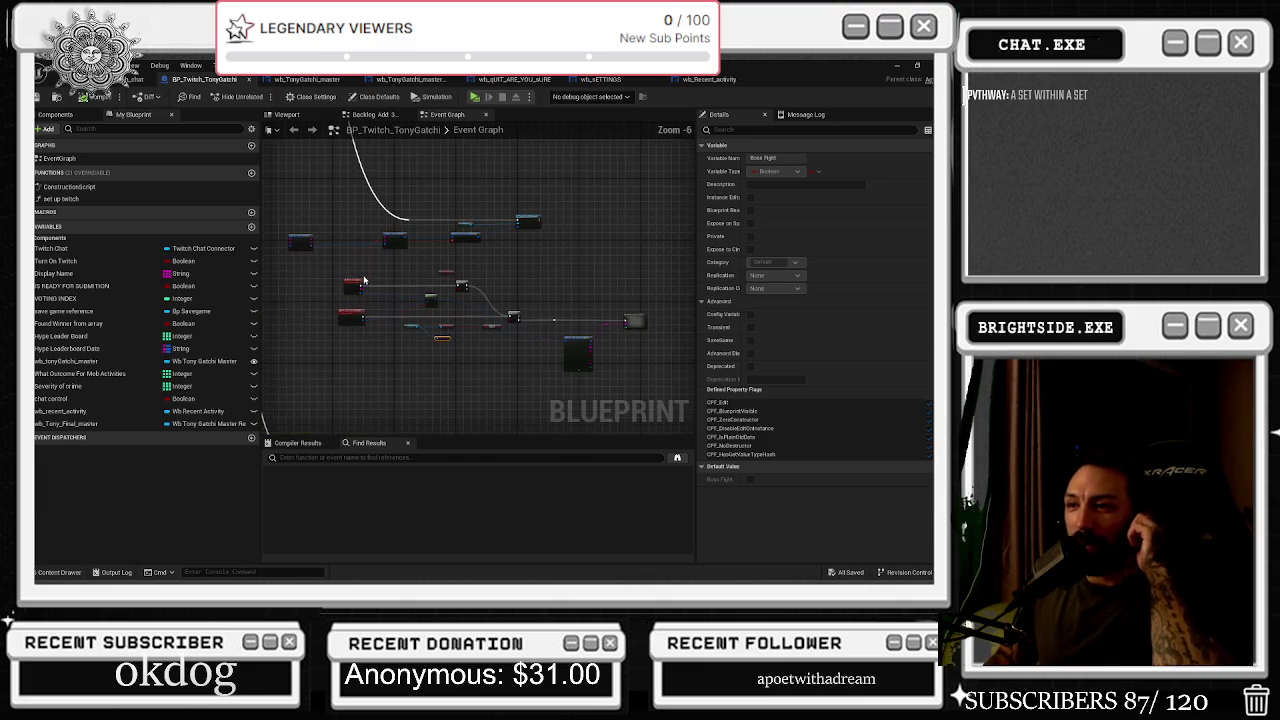
pyautogui.scroll(2, 440, 330)
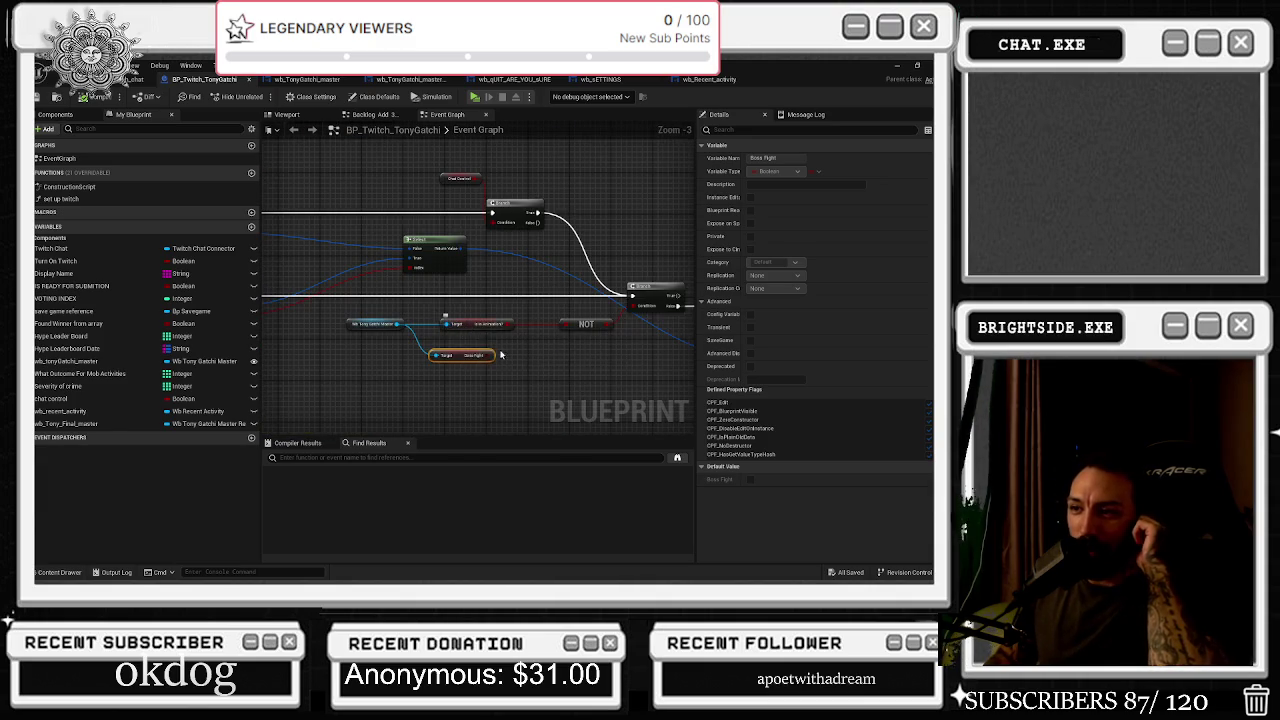
pyautogui.scroll(1, 473, 371)
pyautogui.moveTo(473, 371); pyautogui.dragTo(436, 389)
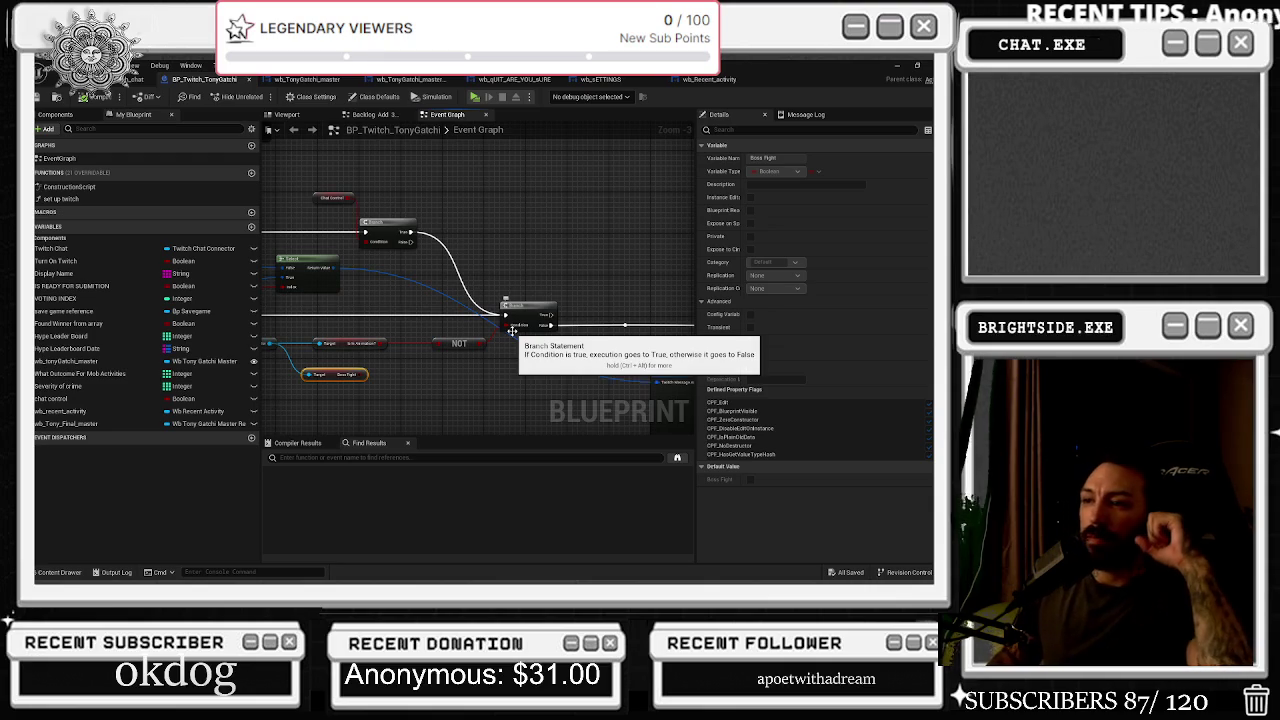
pyautogui.moveTo(558, 343)
pyautogui.mouseDown()
pyautogui.moveTo(434, 311)
pyautogui.moveTo(560, 335)
pyautogui.mouseUp()
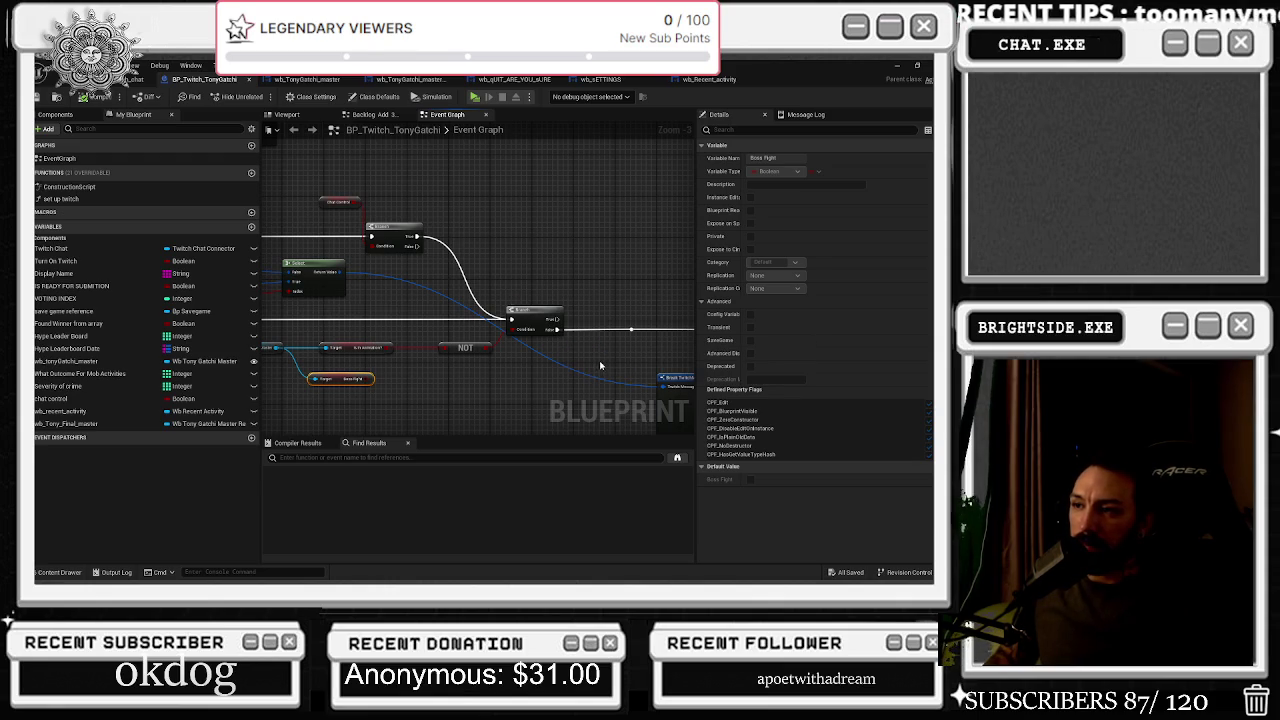
pyautogui.scroll(1, 600, 366)
pyautogui.click(484, 334)
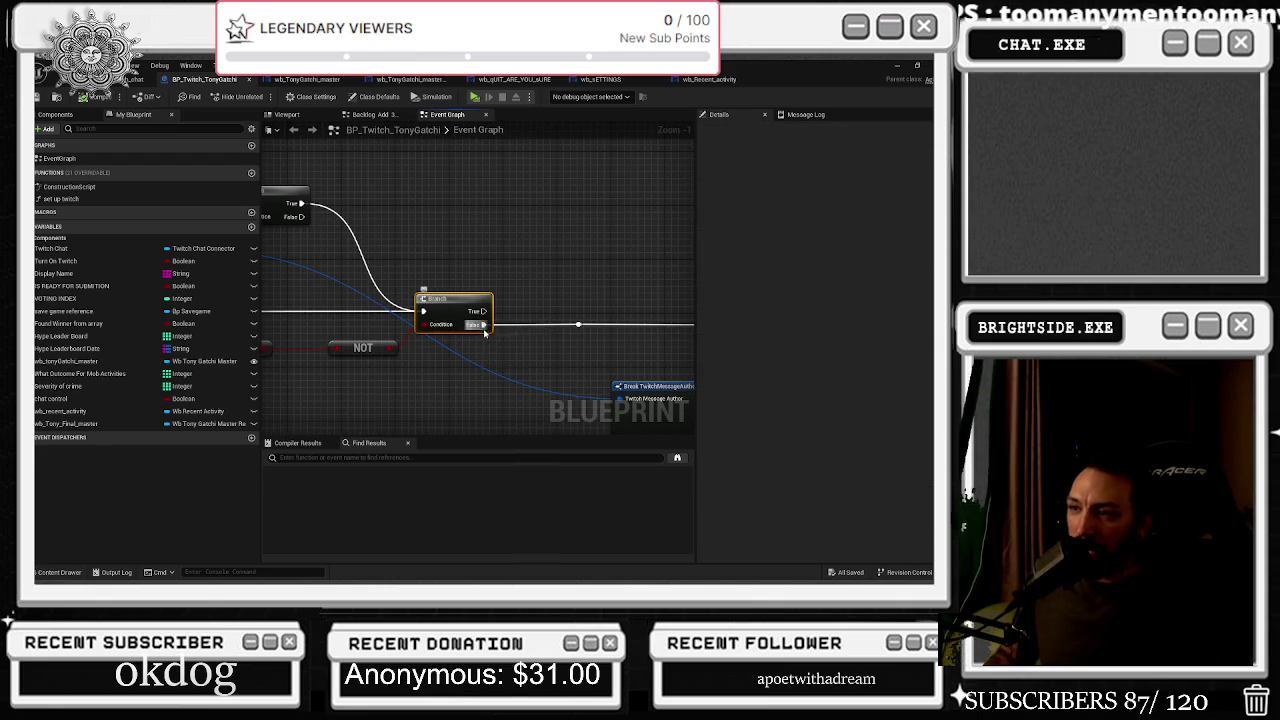
pyautogui.scroll(-5, 537, 348)
pyautogui.click(516, 322)
# Move to the orange comment group and marquee-select the Wb Tony Gatchi Master and Gamble nodes
pyautogui.scroll(2, 489, 309)
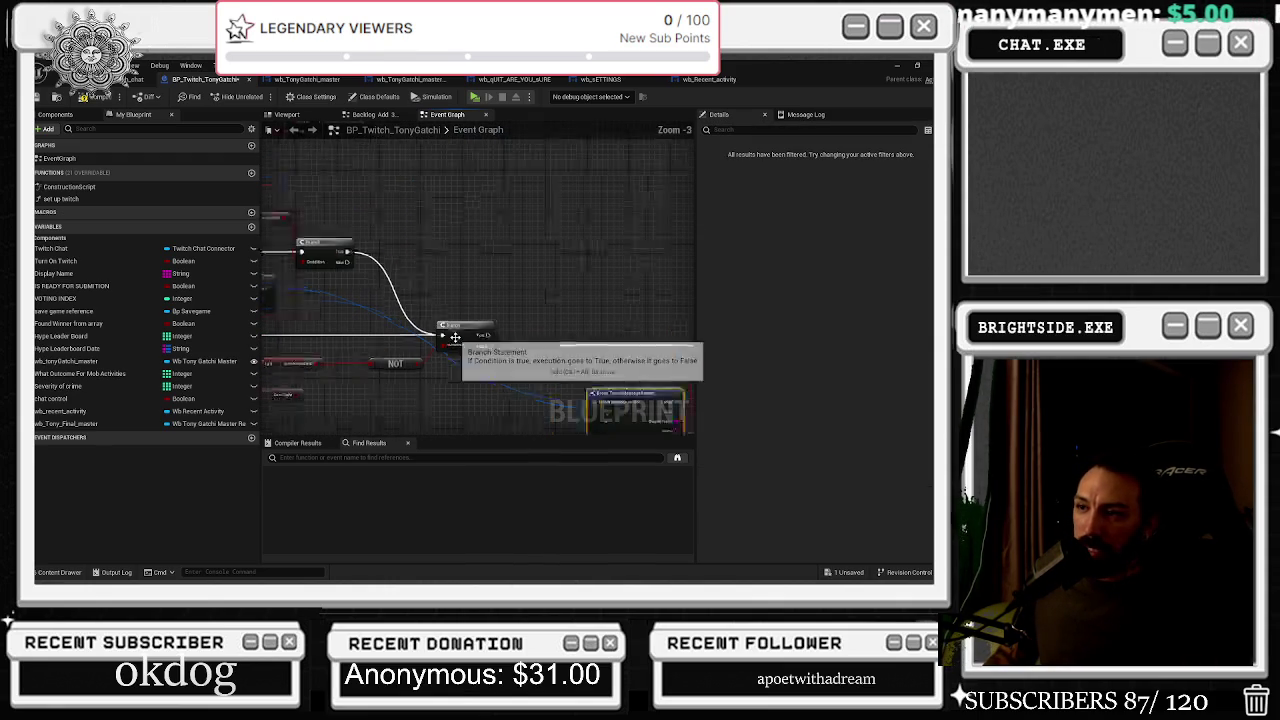
pyautogui.scroll(2, 423, 312)
pyautogui.moveTo(479, 326); pyautogui.dragTo(690, 240)
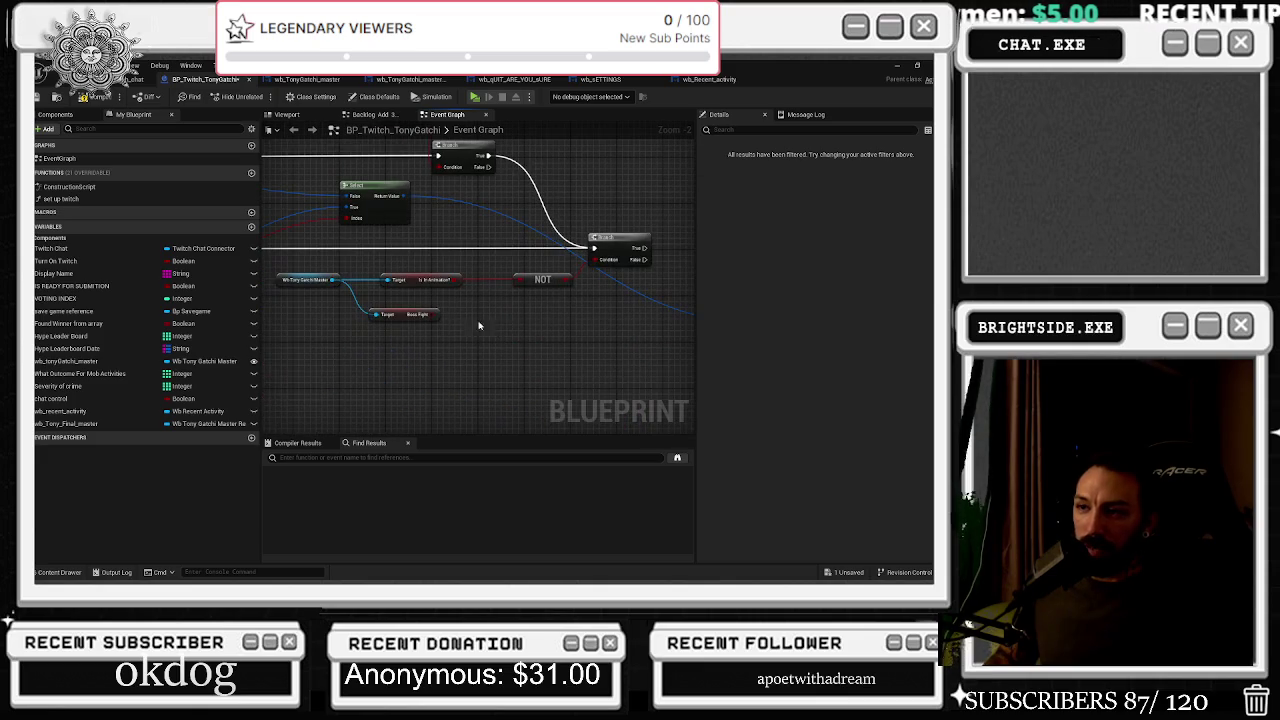
pyautogui.moveTo(587, 296)
pyautogui.mouseDown()
pyautogui.moveTo(517, 305)
pyautogui.moveTo(372, 381)
pyautogui.mouseUp()
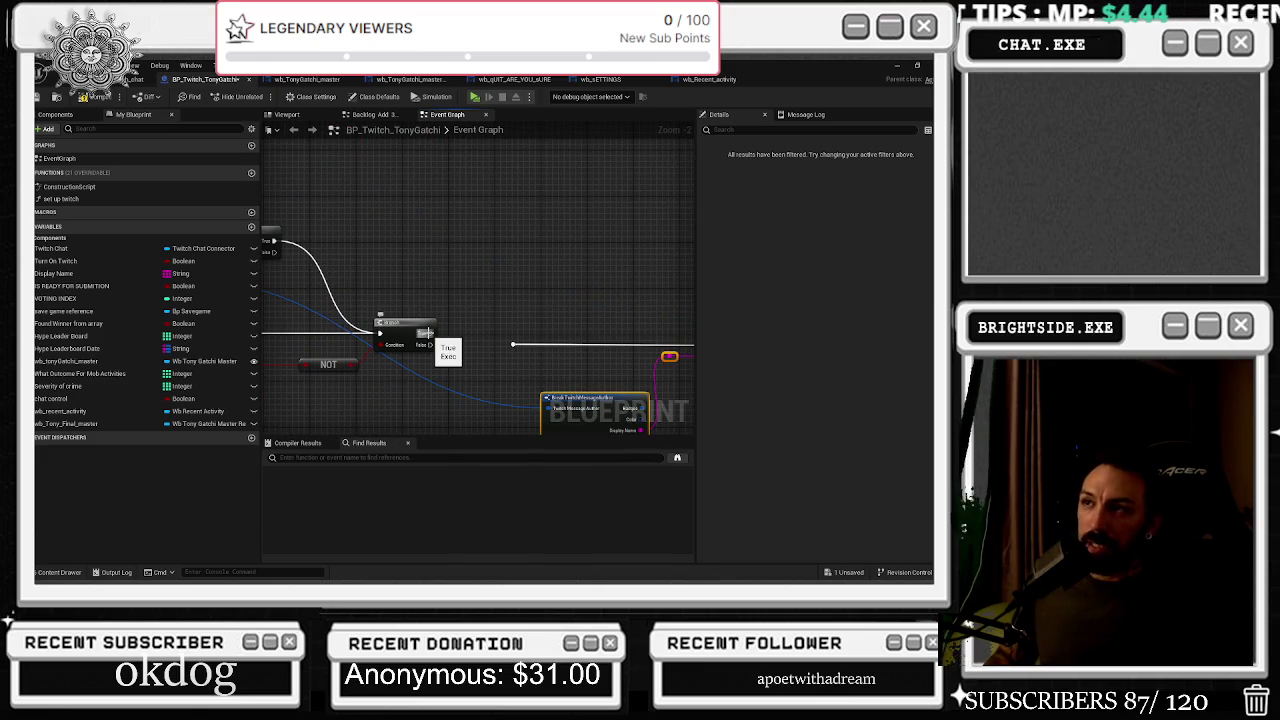
pyautogui.scroll(-3, 491, 326)
pyautogui.moveTo(450, 224); pyautogui.dragTo(481, 306)
pyautogui.scroll(4, 481, 306)
pyautogui.moveTo(405, 247); pyautogui.dragTo(388, 300)
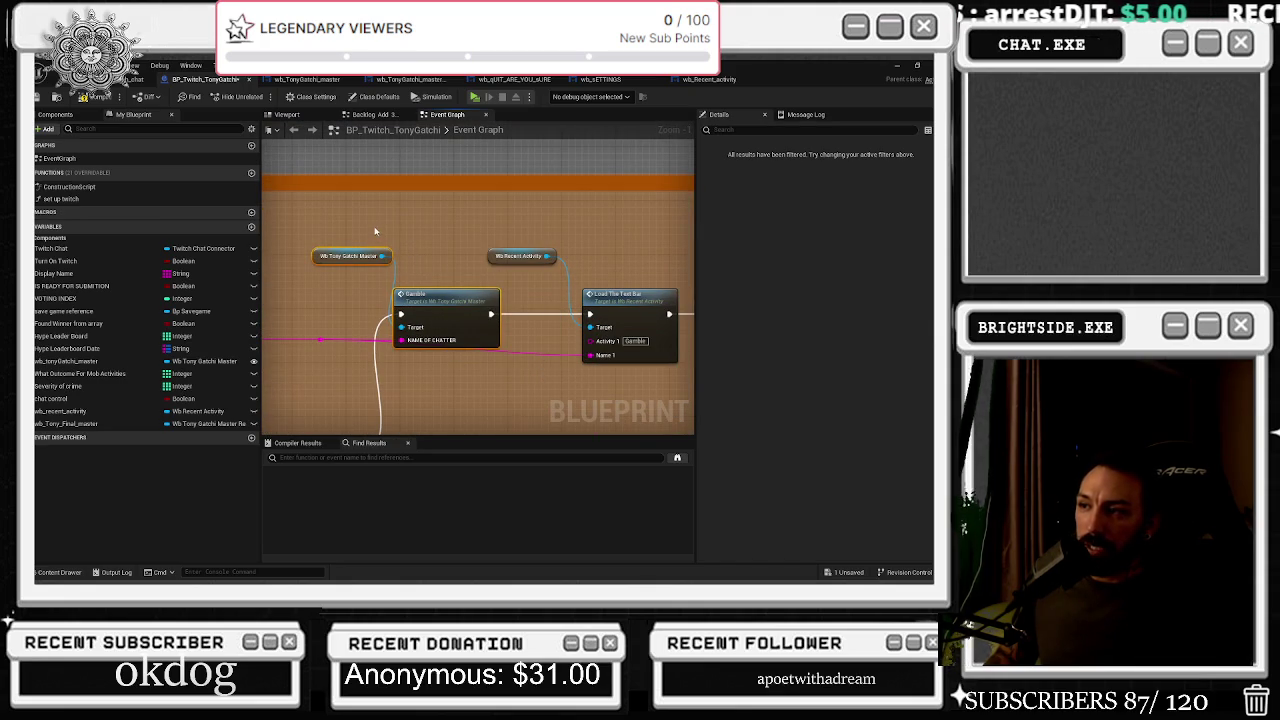
# Marquee-select the Load The Text Bar, Family Activities, Delay and Send Twitch Message chain
pyautogui.scroll(-3, 379, 240)
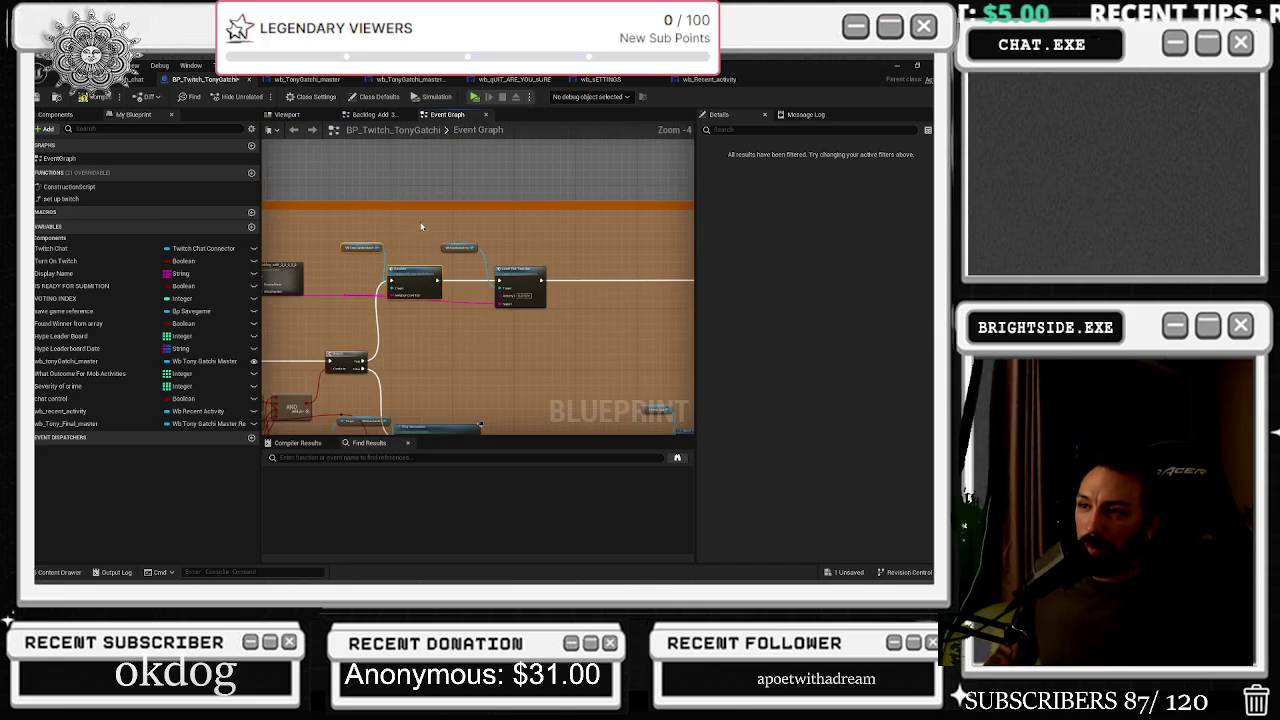
pyautogui.moveTo(564, 319)
pyautogui.mouseDown()
pyautogui.moveTo(558, 230)
pyautogui.moveTo(417, 141)
pyautogui.moveTo(416, 249)
pyautogui.moveTo(306, 203)
pyautogui.moveTo(580, 220)
pyautogui.mouseUp()
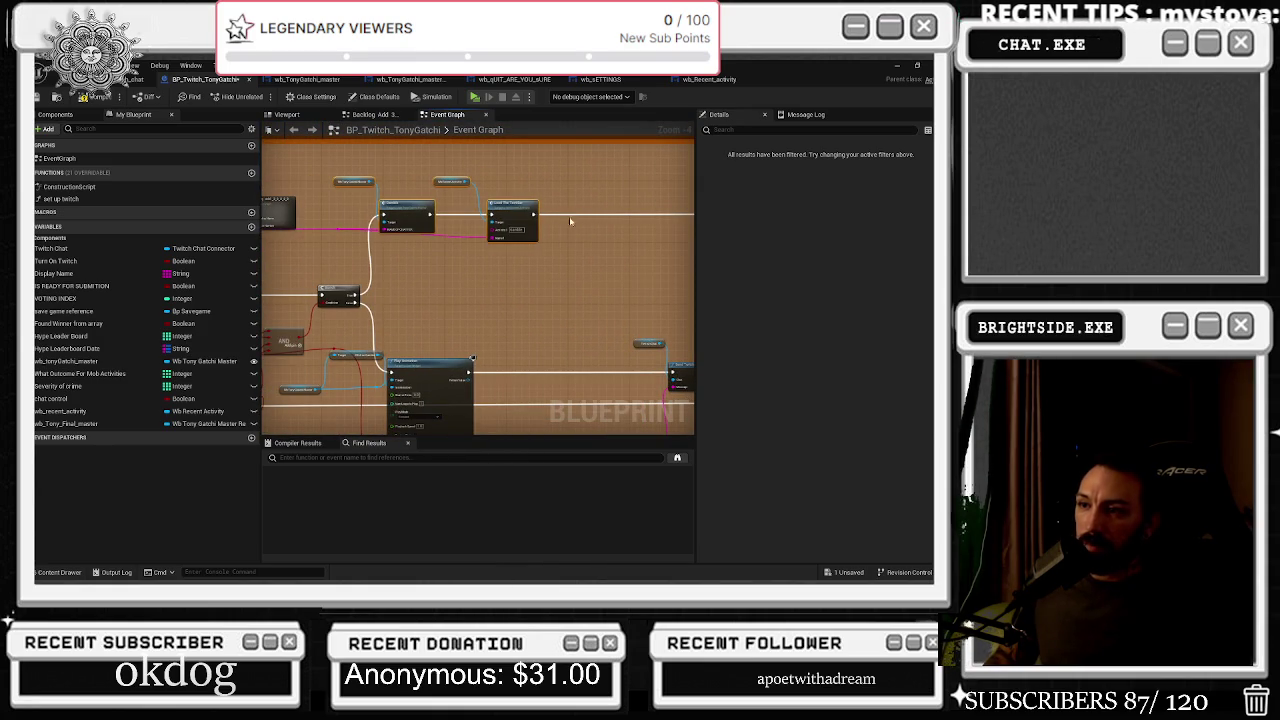
pyautogui.moveTo(520, 289)
pyautogui.mouseDown()
pyautogui.moveTo(547, 239)
pyautogui.moveTo(673, 296)
pyautogui.moveTo(403, 243)
pyautogui.mouseUp()
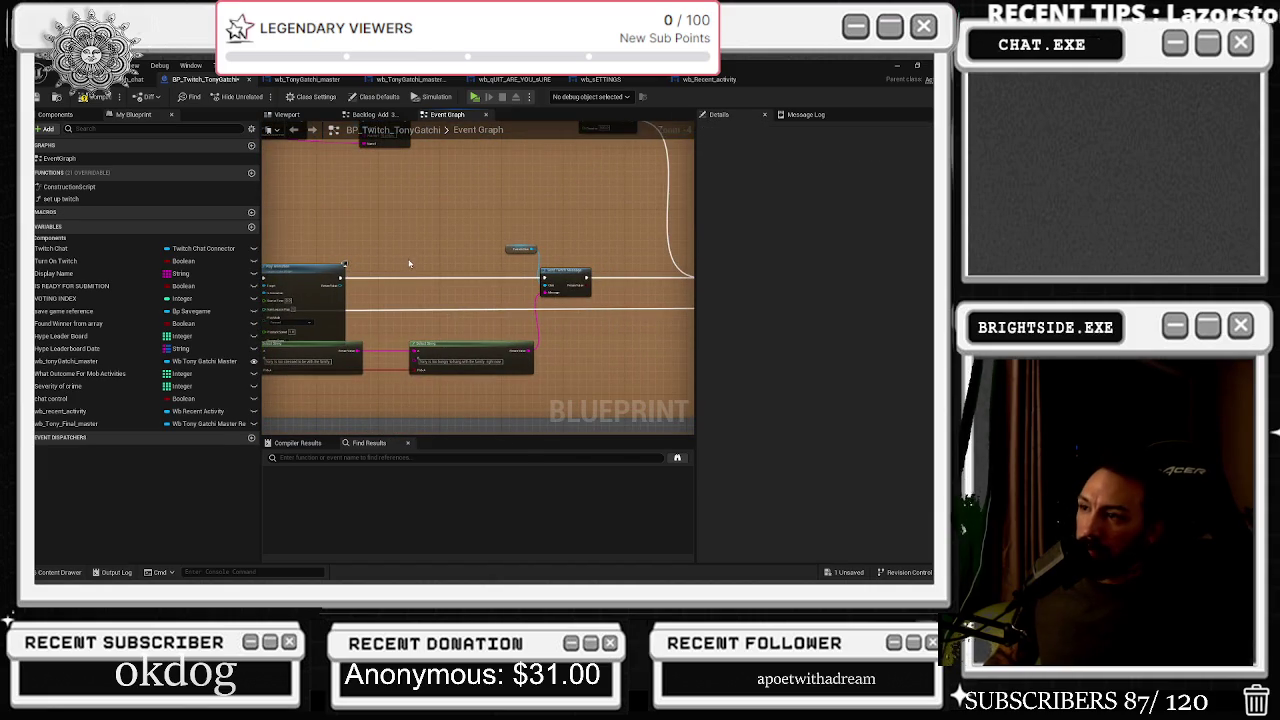
pyautogui.scroll(1, 408, 268)
pyautogui.moveTo(391, 270); pyautogui.dragTo(396, 261)
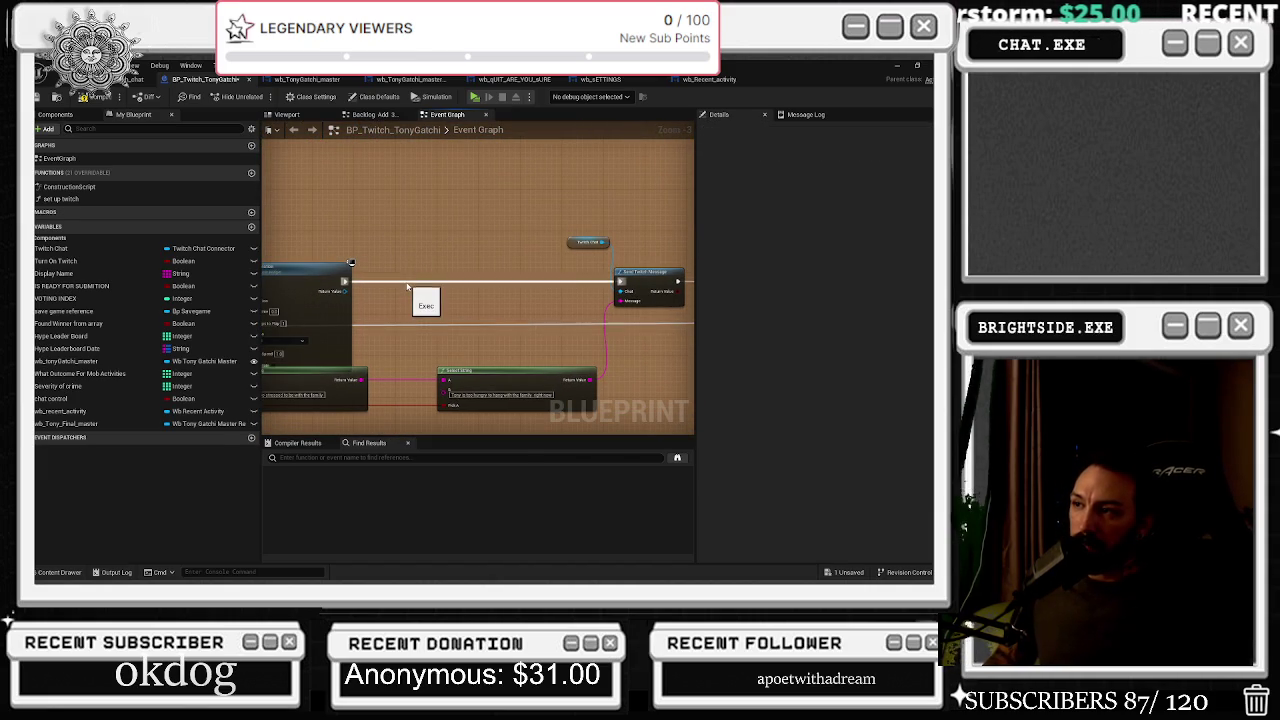
pyautogui.scroll(-3, 455, 277)
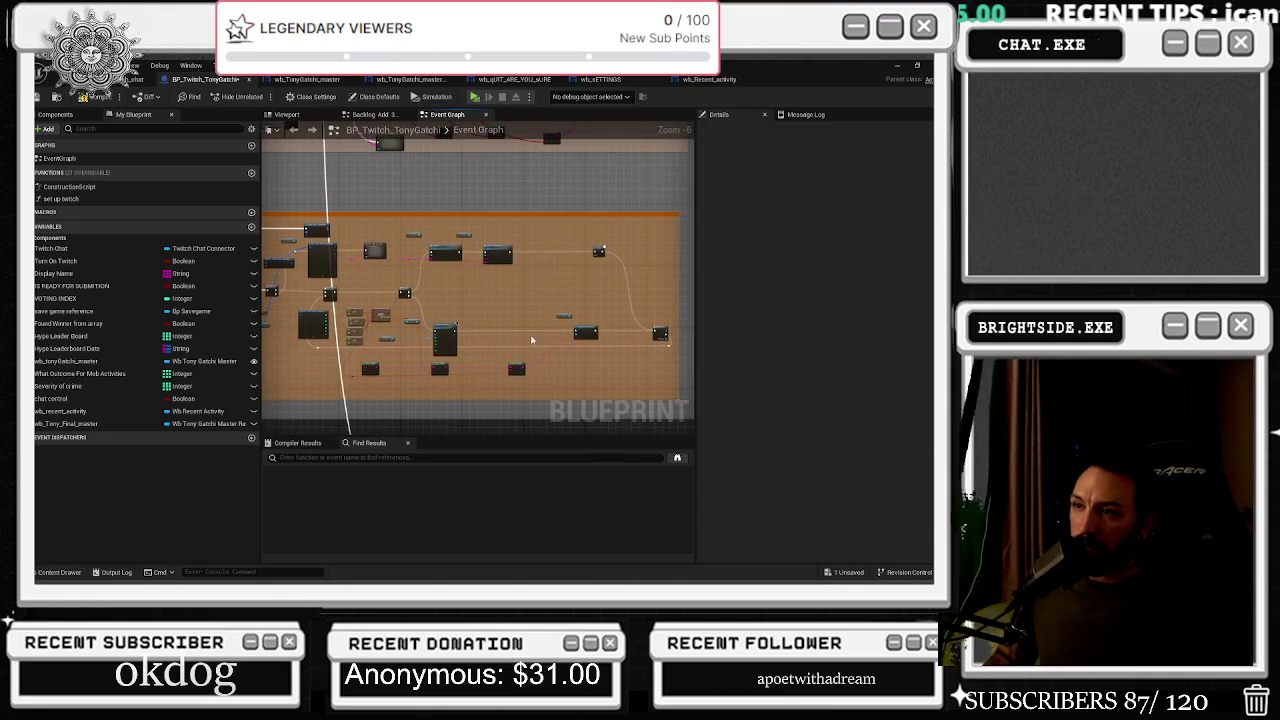
pyautogui.scroll(-2, 520, 345)
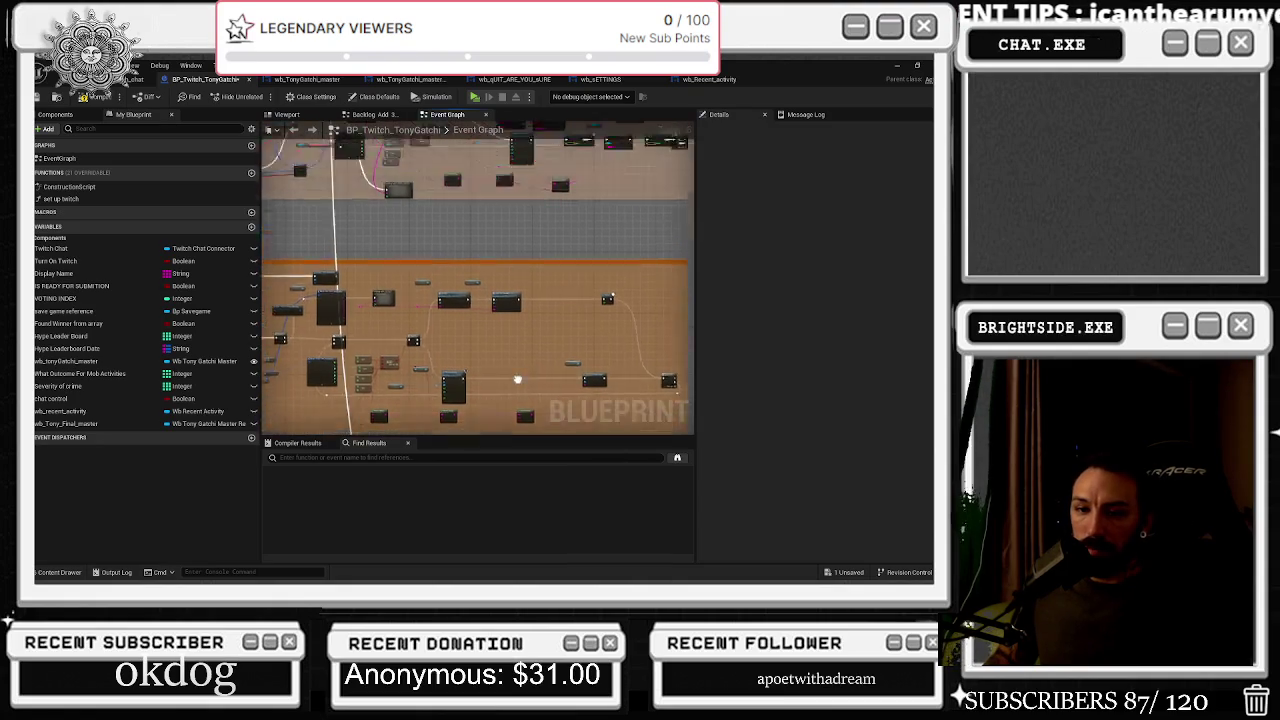
pyautogui.scroll(5, 460, 302)
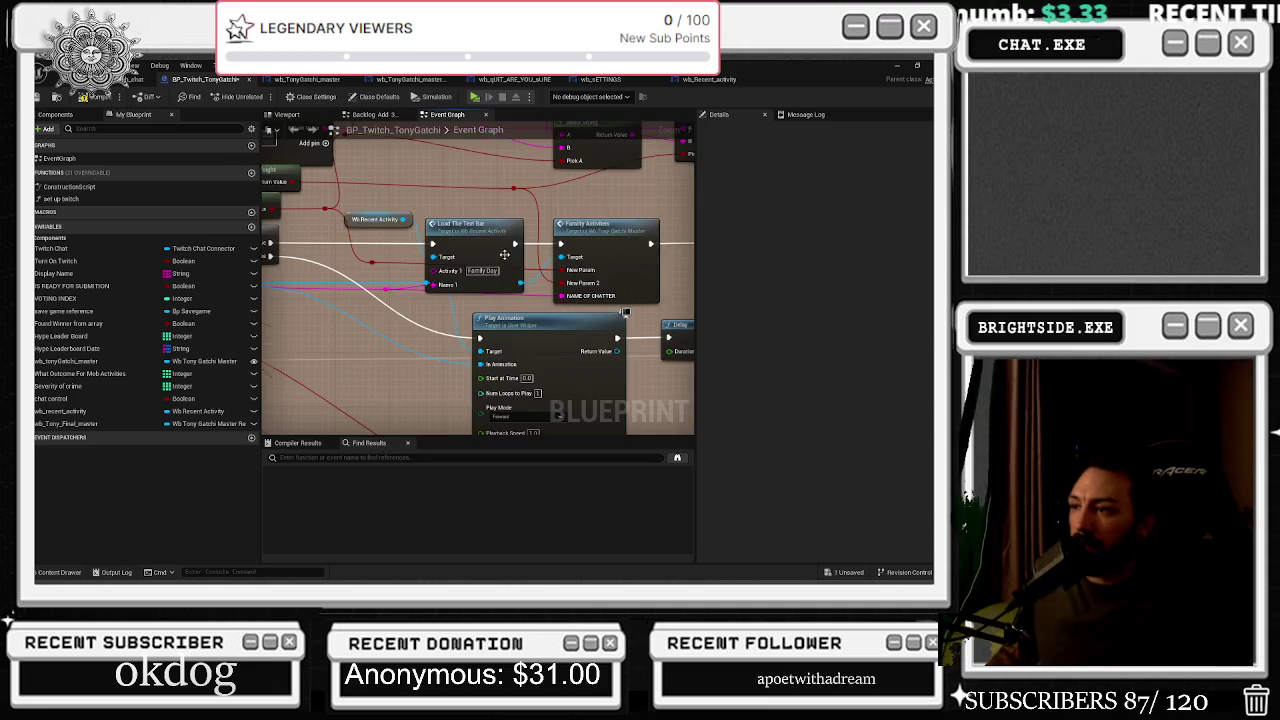
pyautogui.scroll(-1, 505, 255)
pyautogui.moveTo(456, 316)
pyautogui.mouseDown()
pyautogui.moveTo(353, 371)
pyautogui.moveTo(285, 373)
pyautogui.mouseUp()
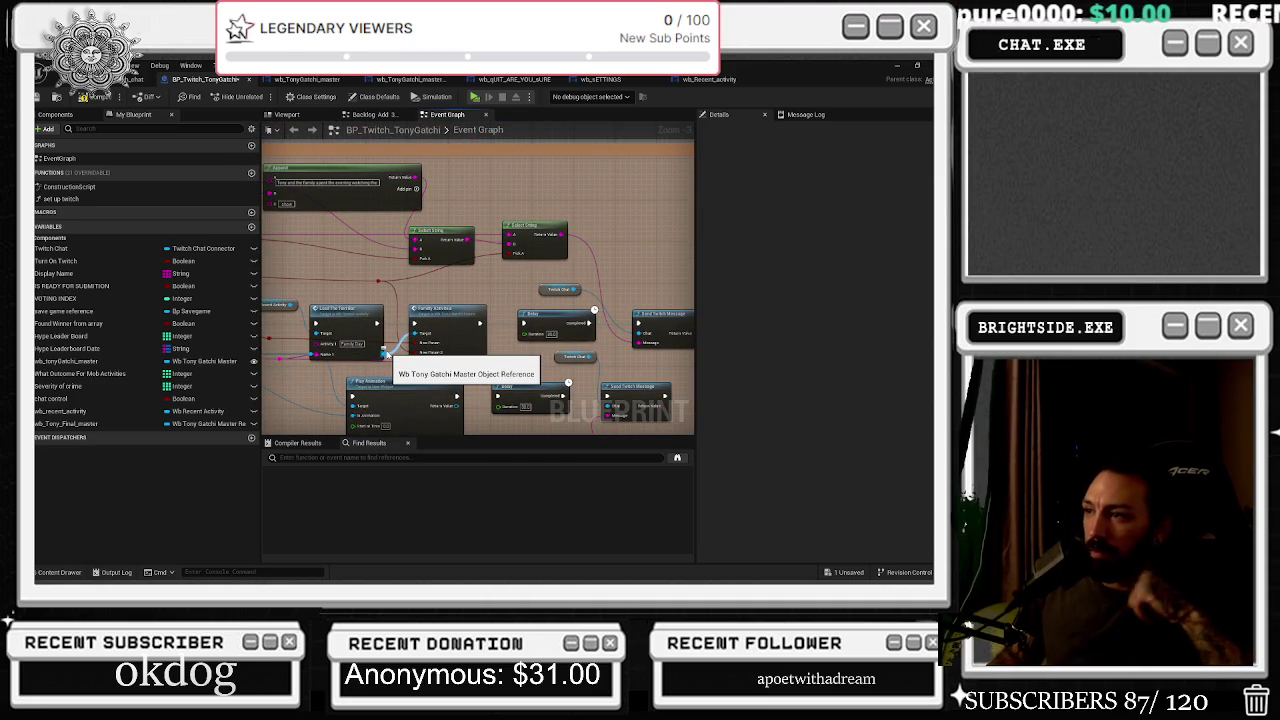
pyautogui.moveTo(516, 313); pyautogui.dragTo(584, 310)
pyautogui.moveTo(347, 302)
pyautogui.mouseDown()
pyautogui.moveTo(694, 354)
pyautogui.moveTo(636, 358)
pyautogui.mouseUp()
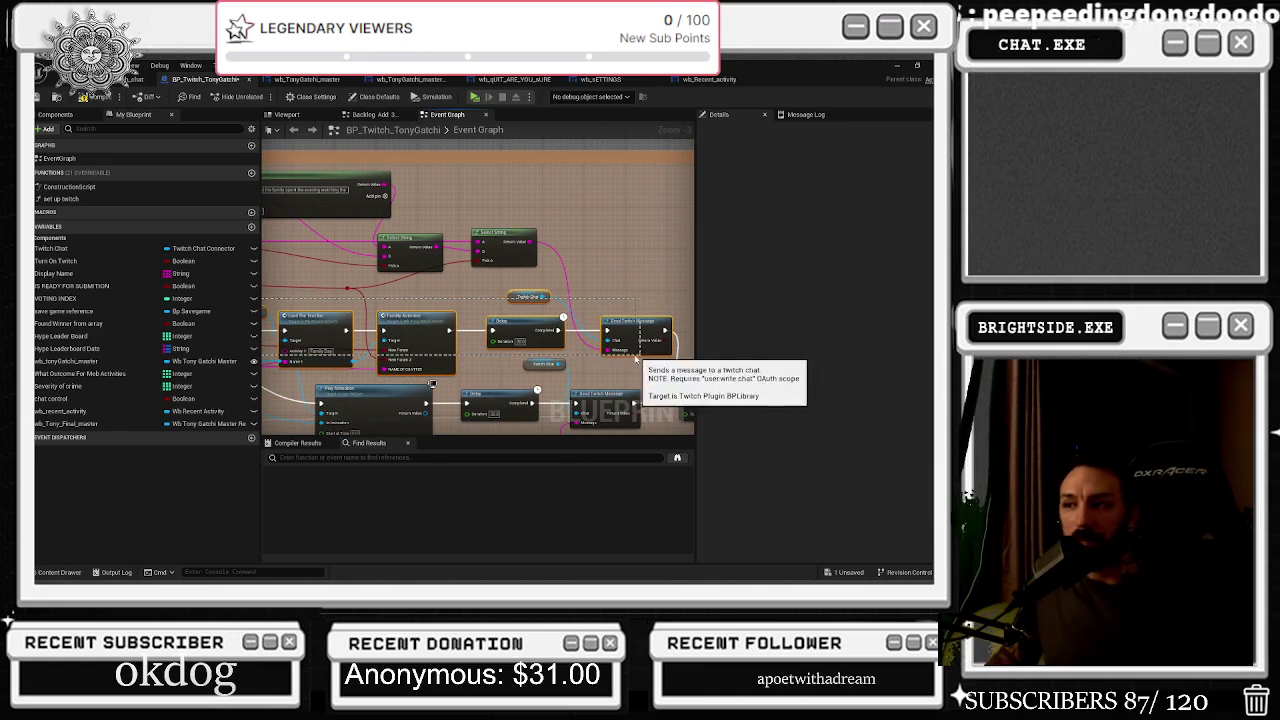
# Move the view to the sparse area beside the Branch nodes
pyautogui.scroll(-1, 538, 356)
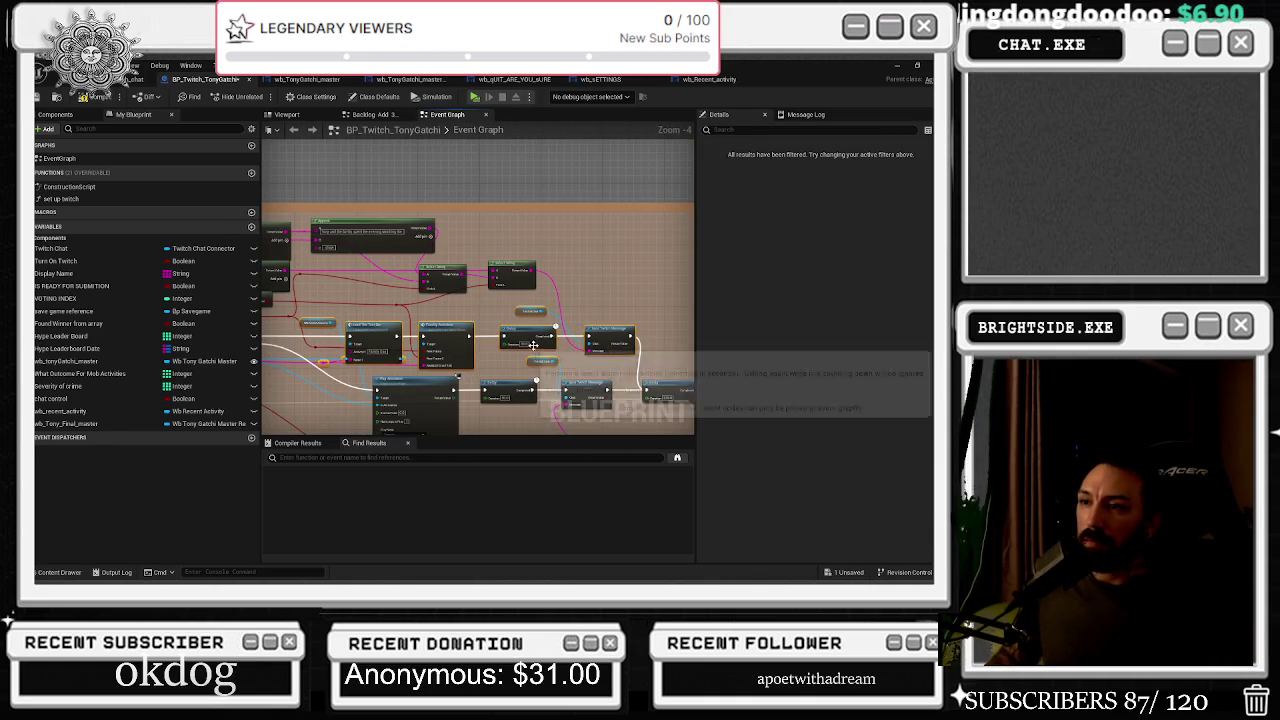
pyautogui.scroll(-1, 612, 377)
pyautogui.moveTo(612, 377)
pyautogui.mouseDown()
pyautogui.moveTo(486, 262)
pyautogui.moveTo(563, 237)
pyautogui.mouseUp()
pyautogui.scroll(5, 486, 262)
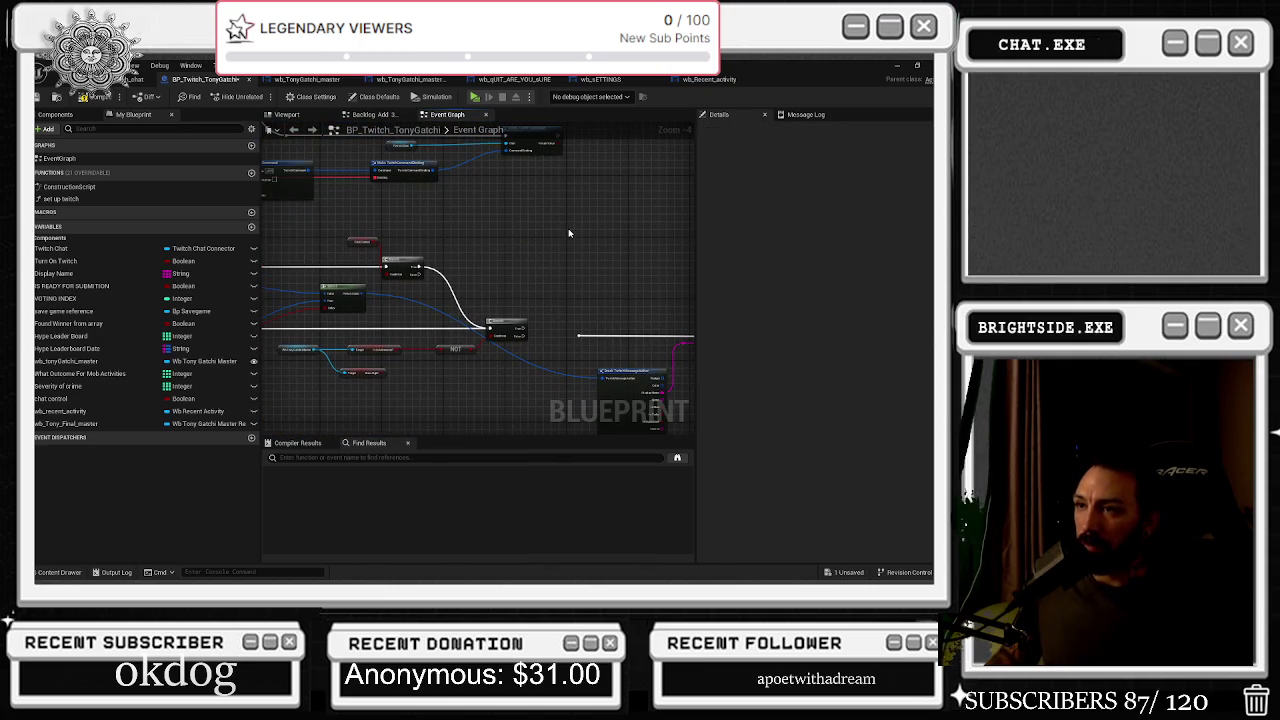
pyautogui.scroll(-2, 535, 270)
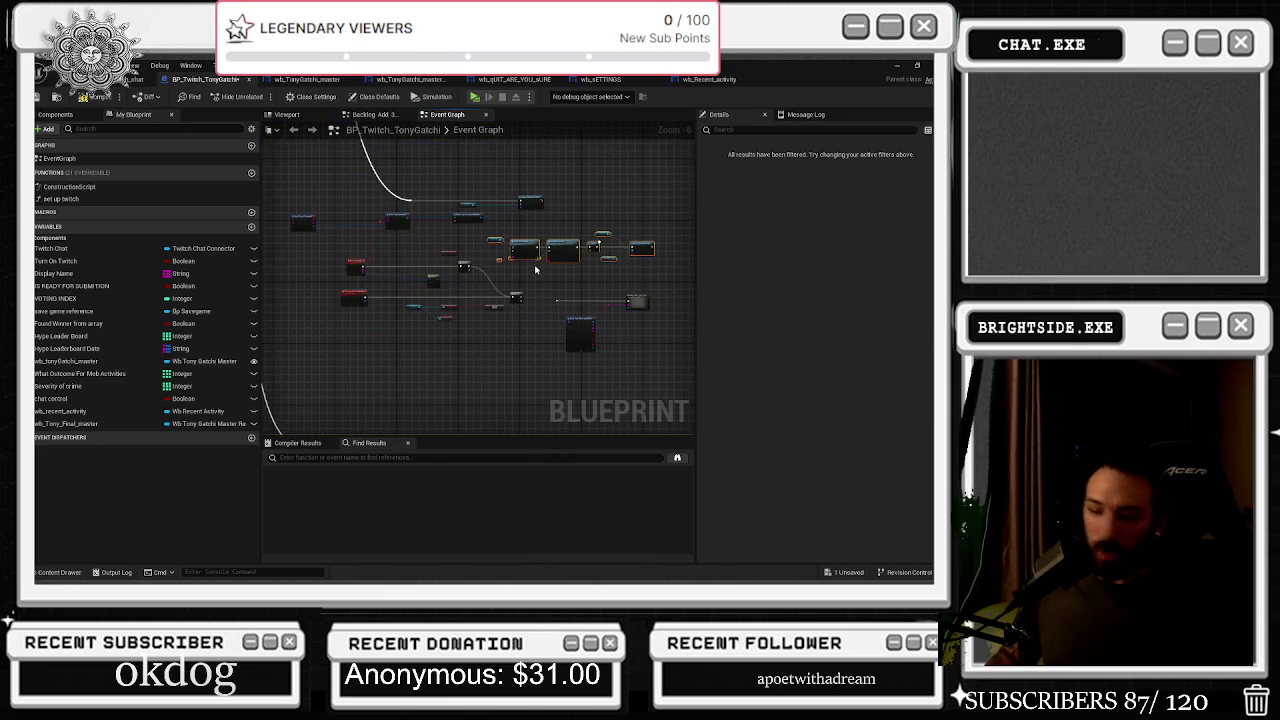
# Wire the Branch True output into the pasted Load The Text Bar's exec input
pyautogui.scroll(4, 535, 270)
pyautogui.scroll(2, 403, 267)
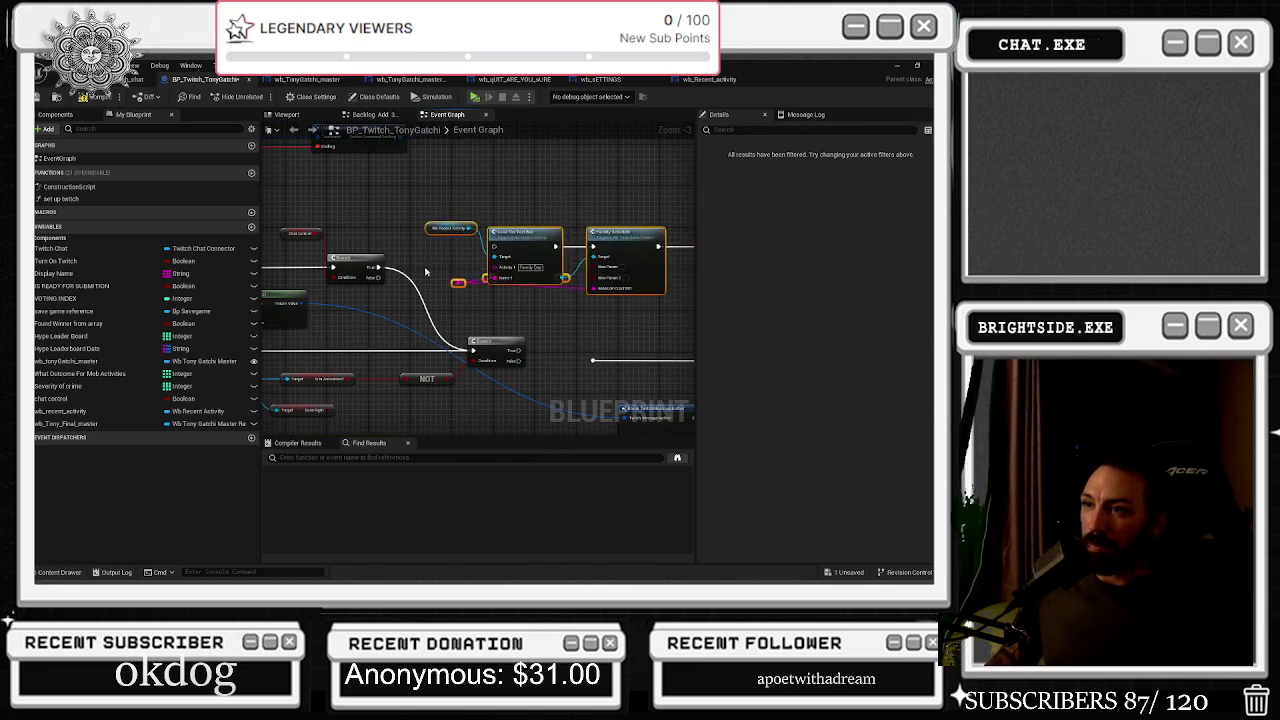
pyautogui.scroll(-6, 430, 251)
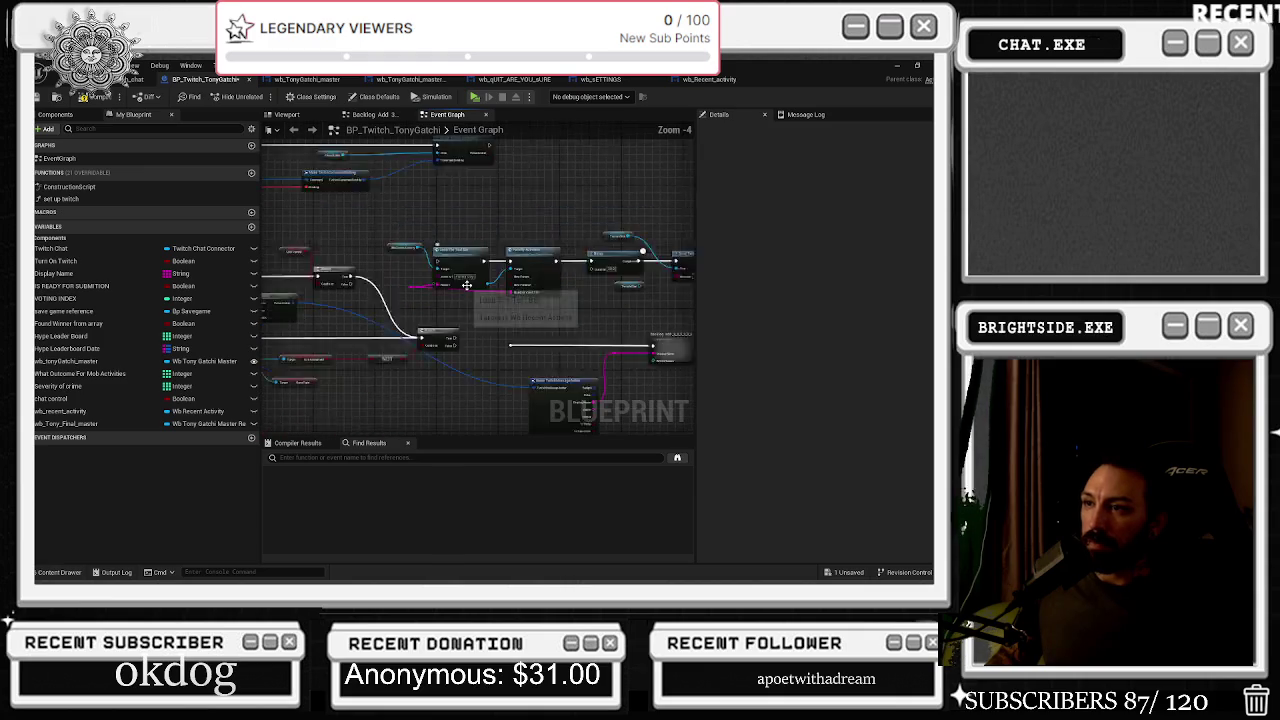
pyautogui.moveTo(430, 251); pyautogui.dragTo(464, 251)
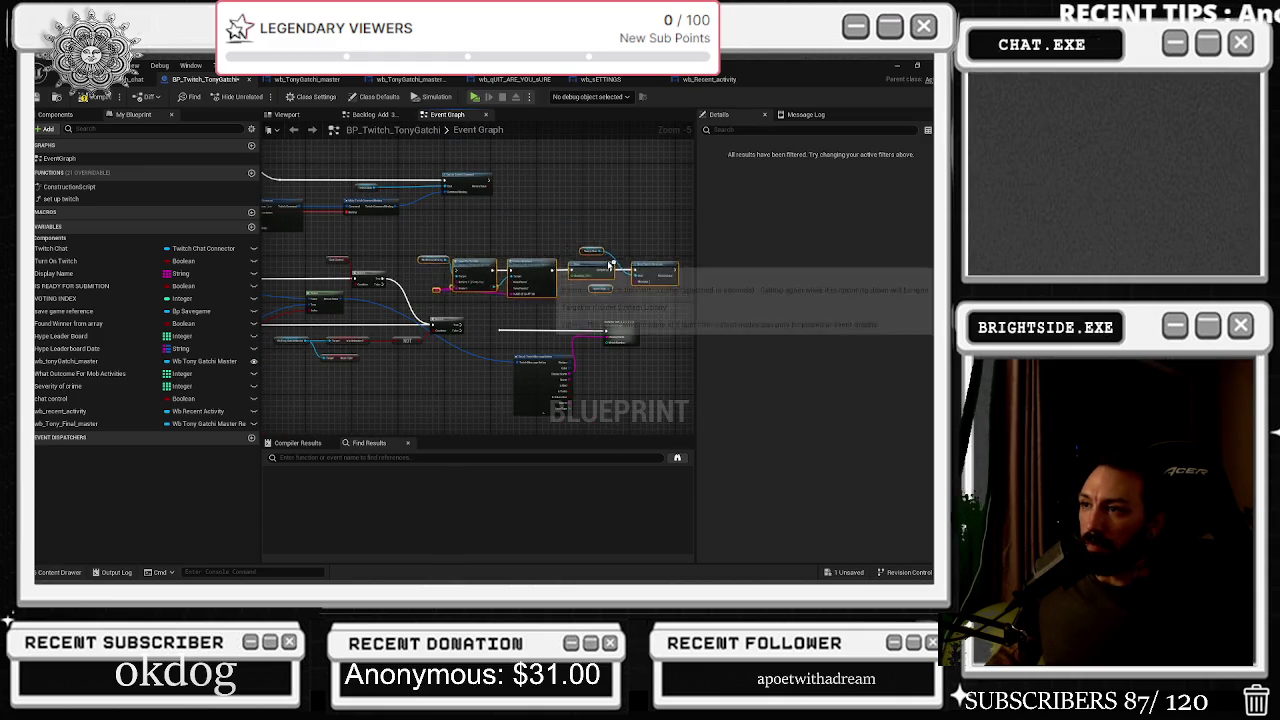
pyautogui.scroll(3, 405, 320)
pyautogui.moveTo(407, 333)
pyautogui.mouseDown()
pyautogui.moveTo(451, 228)
pyautogui.moveTo(516, 227)
pyautogui.mouseUp()
pyautogui.click(496, 302)
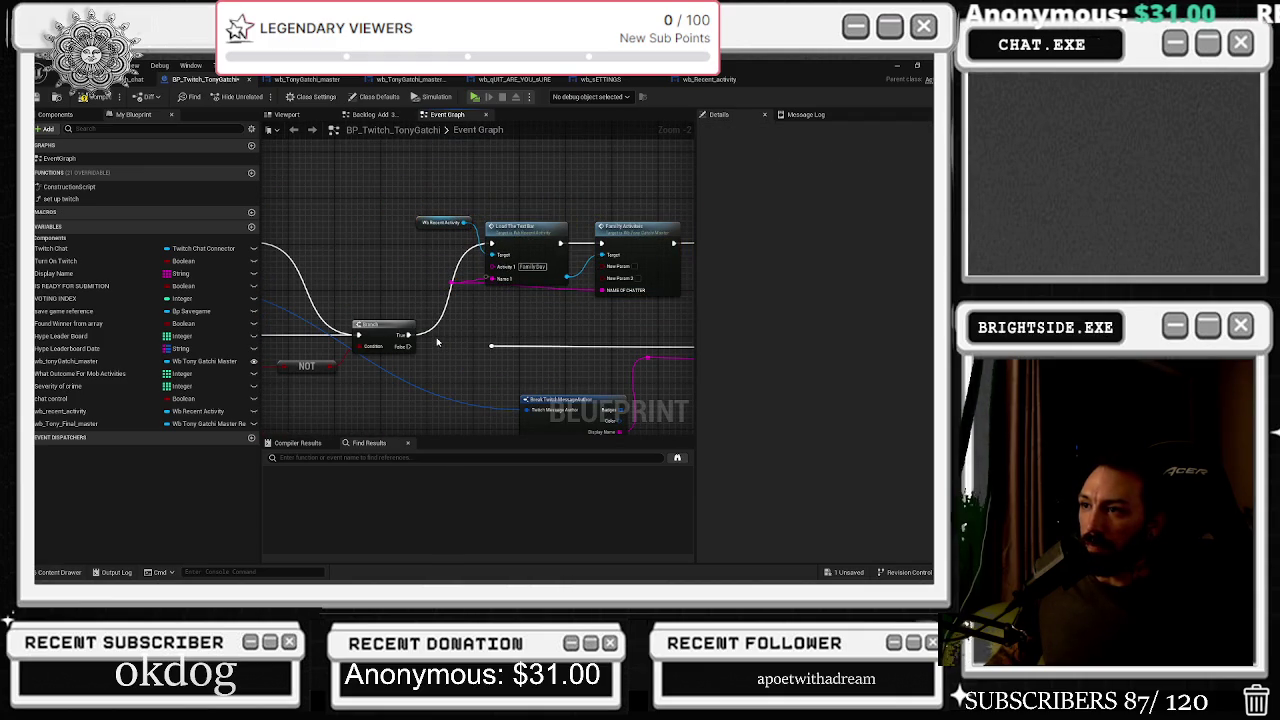
# Replace the Activity 1 text with the pasted boss fight join text
pyautogui.click(538, 267)
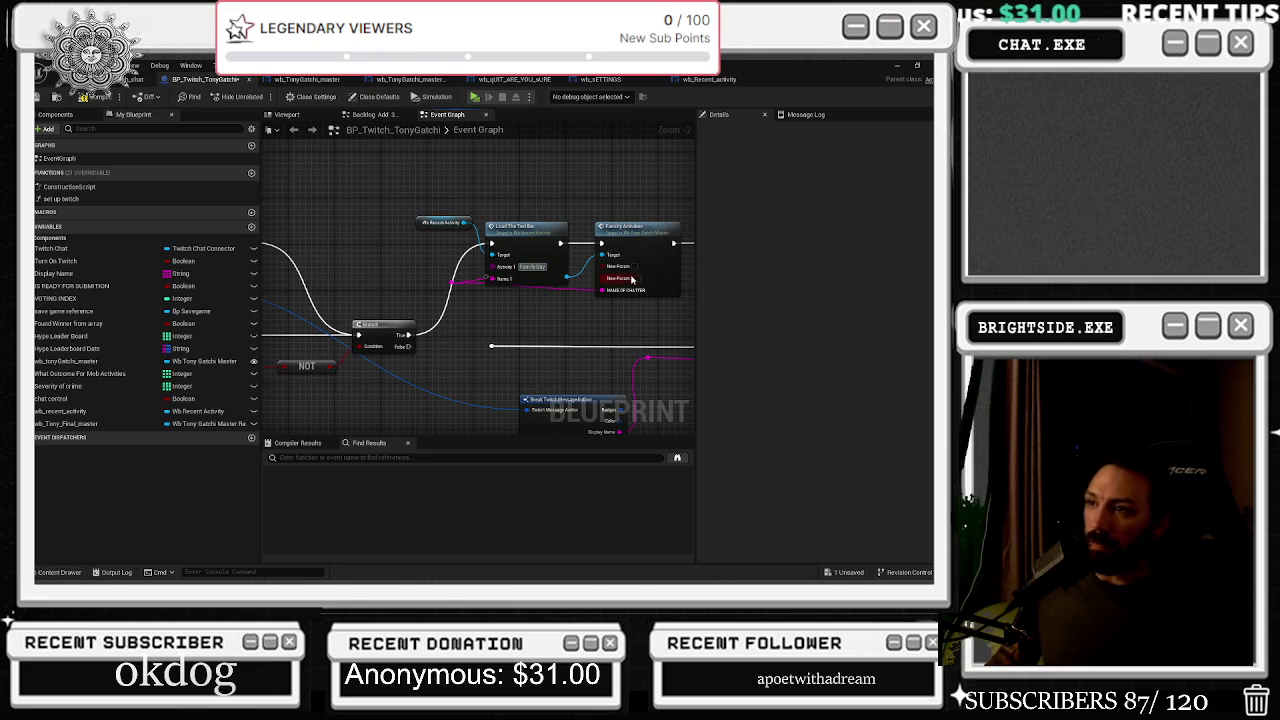
pyautogui.press('BackSpace')
pyautogui.hotkey('ctrl', 'v')
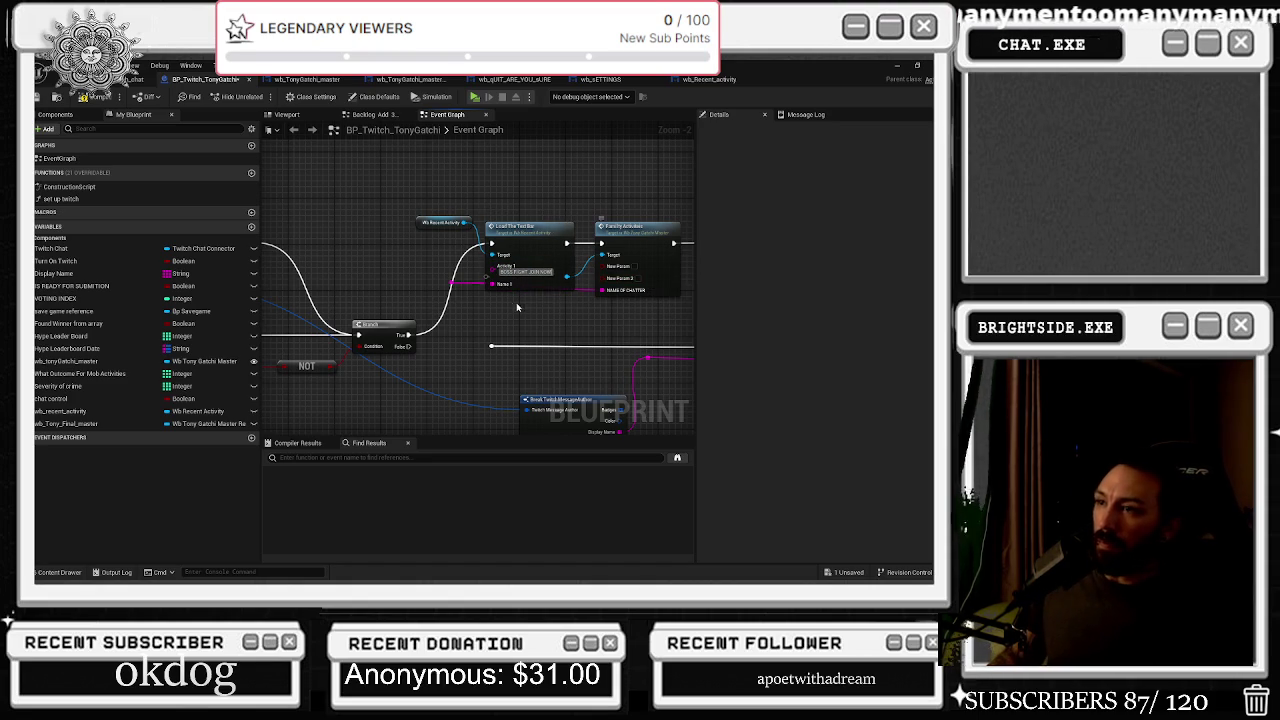
pyautogui.moveTo(414, 196); pyautogui.dragTo(496, 300)
pyautogui.moveTo(521, 241); pyautogui.dragTo(518, 231)
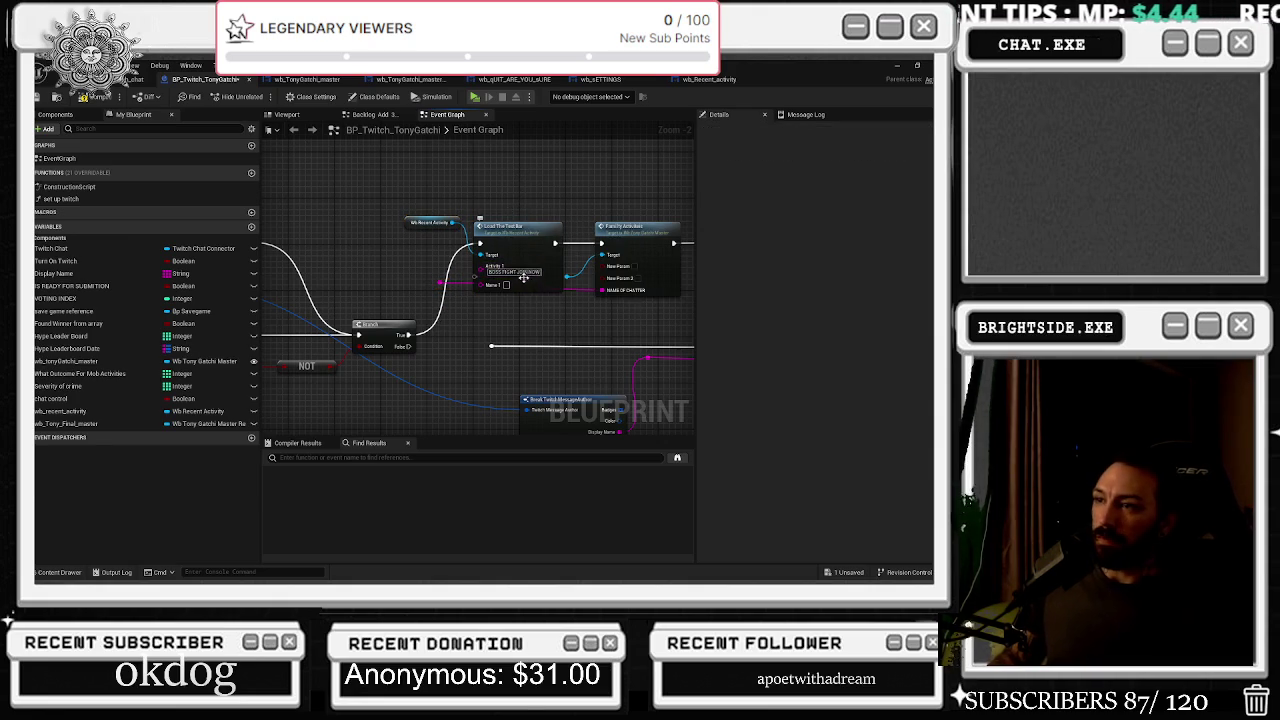
# Set Name 1 to JOIN NOW and detach the wire feeding NAME OF CHATTER
pyautogui.click(519, 272)
pyautogui.click(506, 285)
pyautogui.hotkey('ctrl', 'v')
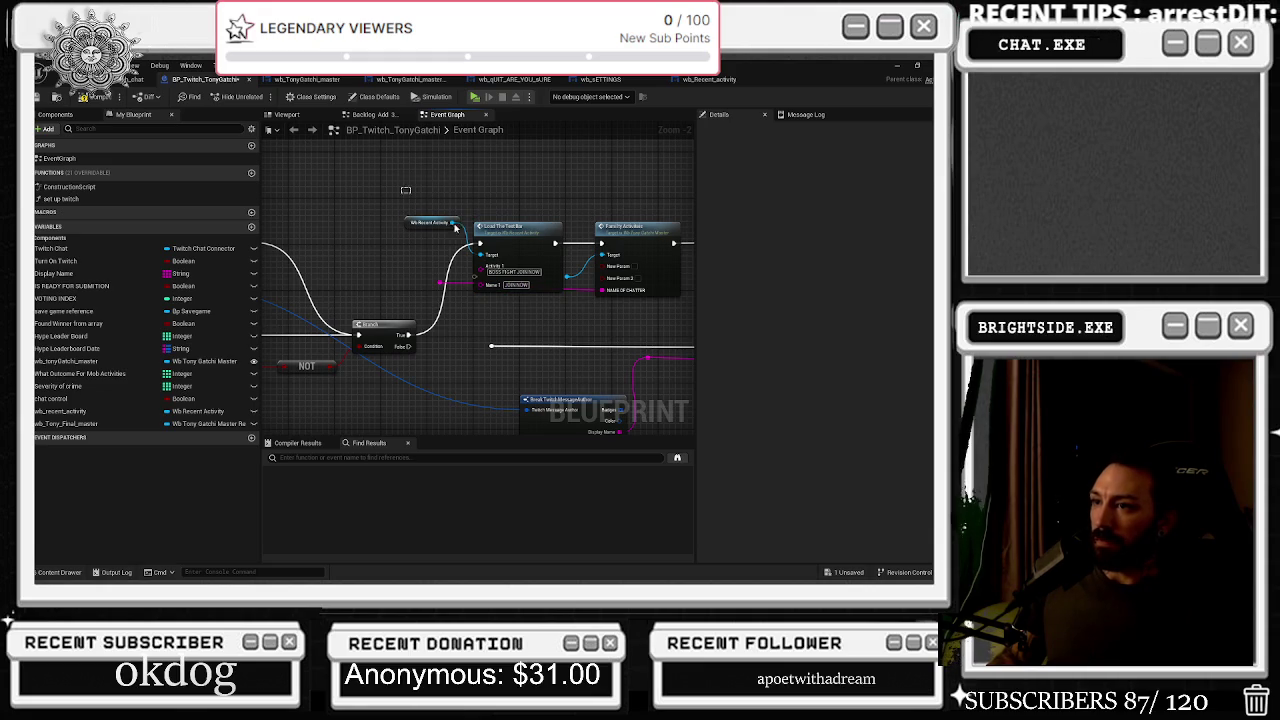
pyautogui.moveTo(500, 232); pyautogui.dragTo(488, 226)
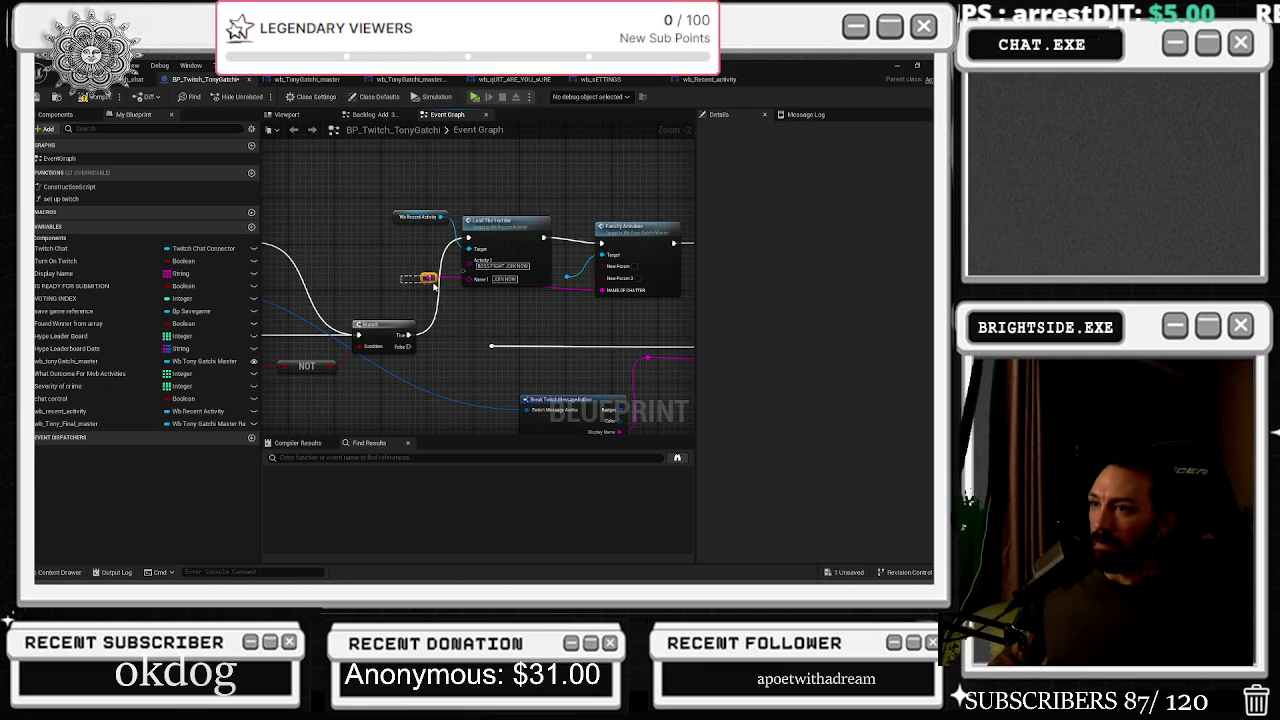
pyautogui.moveTo(440, 288)
pyautogui.mouseDown()
pyautogui.moveTo(456, 306)
pyautogui.moveTo(457, 276)
pyautogui.mouseUp()
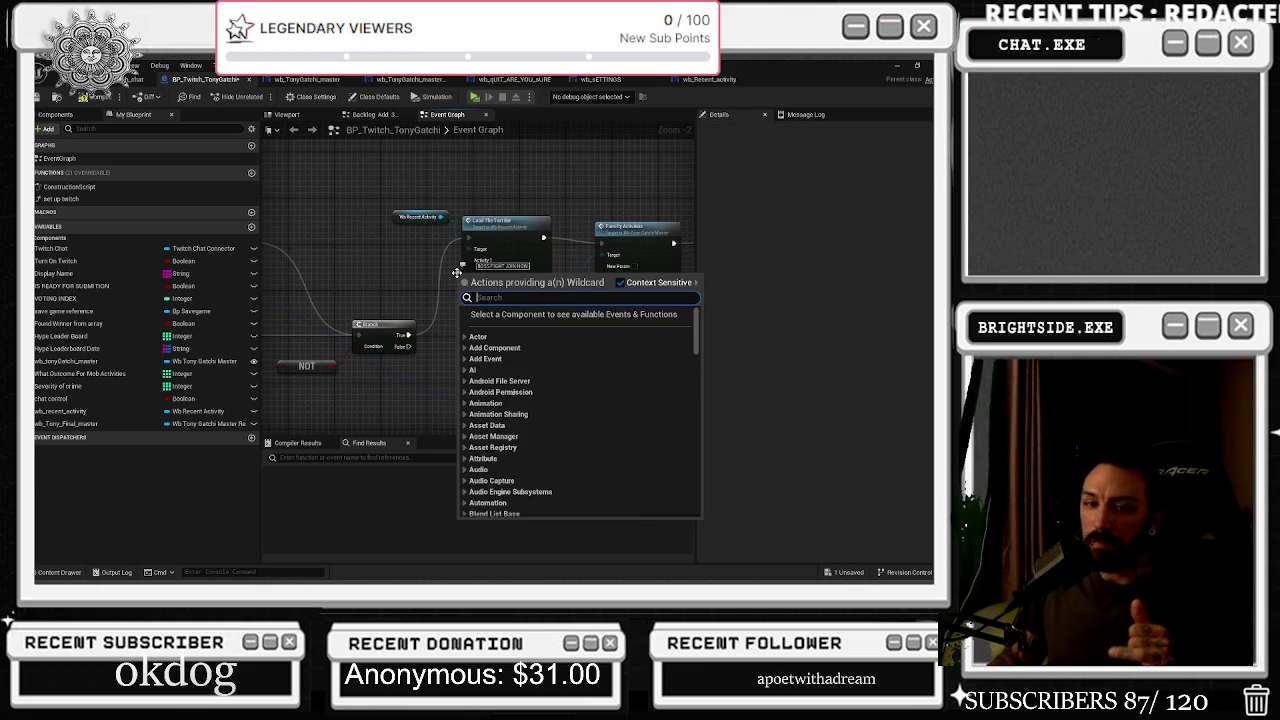
# Select the Family Activities node and reroute knot, and finish Activity 1 as BOSS FIGHT
pyautogui.click(450, 290)
pyautogui.moveTo(570, 215)
pyautogui.mouseDown()
pyautogui.moveTo(455, 232)
pyautogui.moveTo(515, 292)
pyautogui.mouseUp()
pyautogui.moveTo(615, 232)
pyautogui.mouseDown()
pyautogui.moveTo(558, 232)
pyautogui.moveTo(645, 291)
pyautogui.moveTo(690, 300)
pyautogui.moveTo(650, 302)
pyautogui.mouseUp()
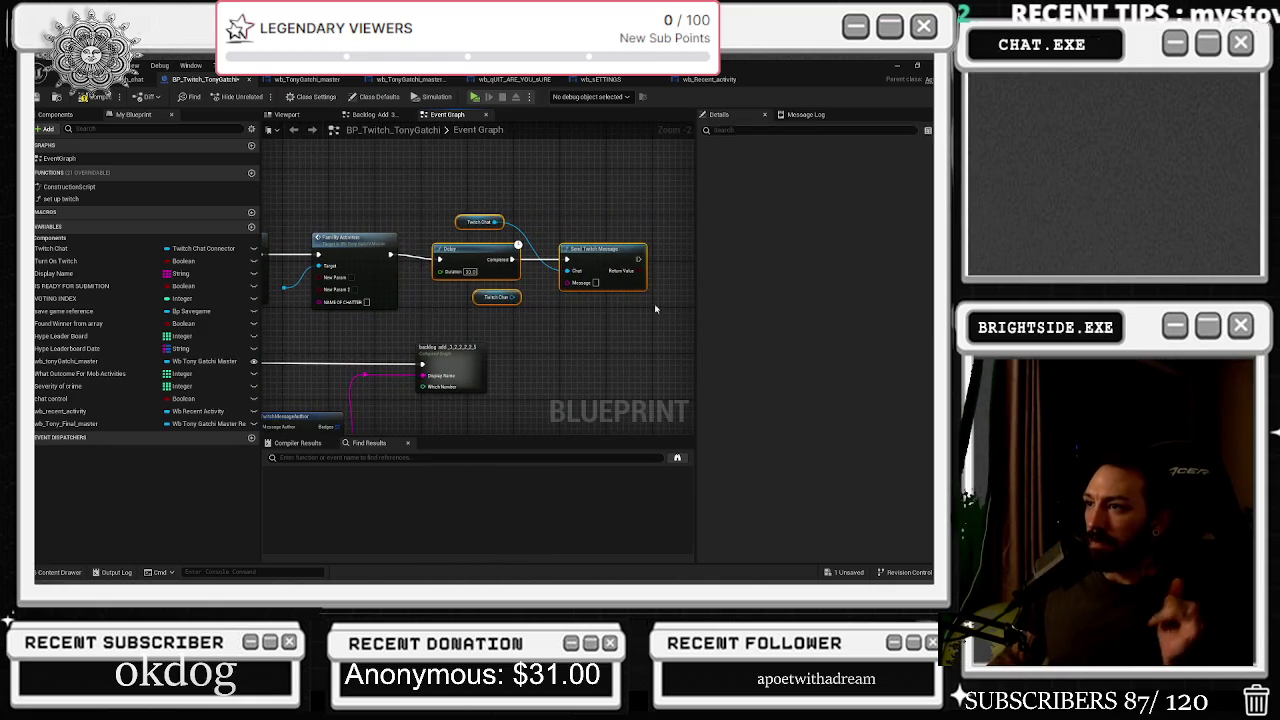
pyautogui.scroll(-1, 618, 265)
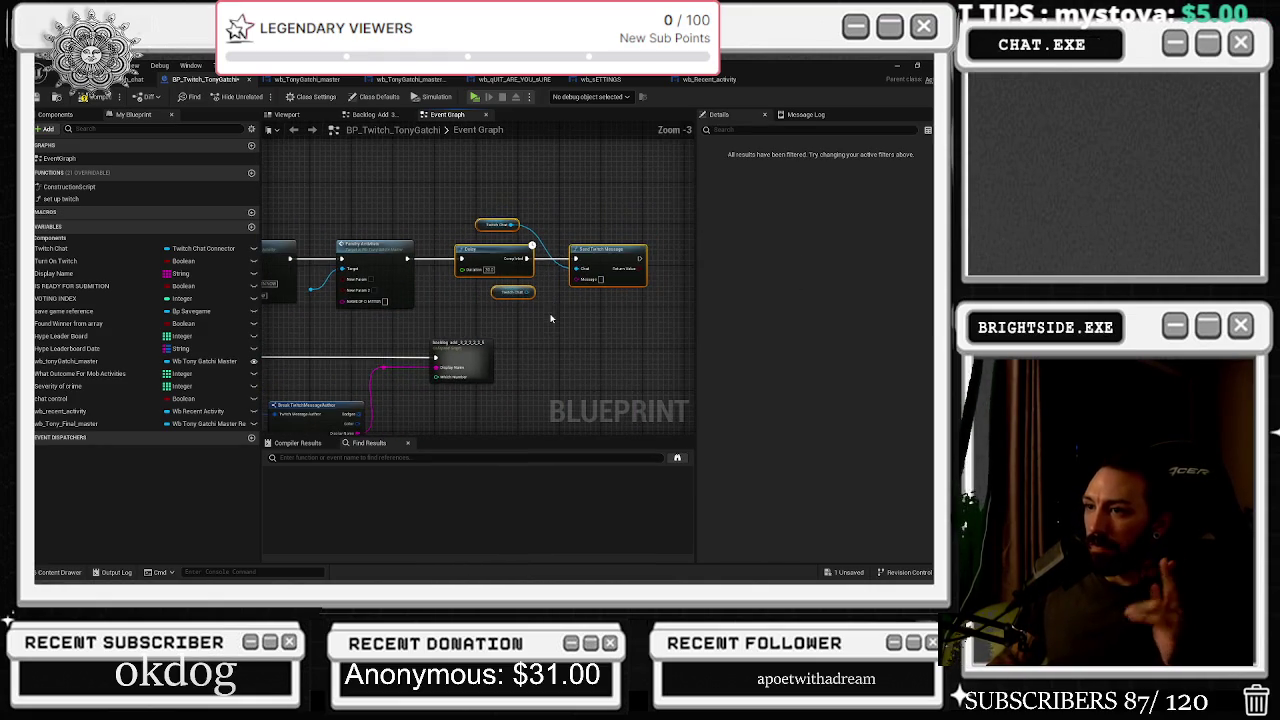
pyautogui.moveTo(478, 305); pyautogui.dragTo(597, 328)
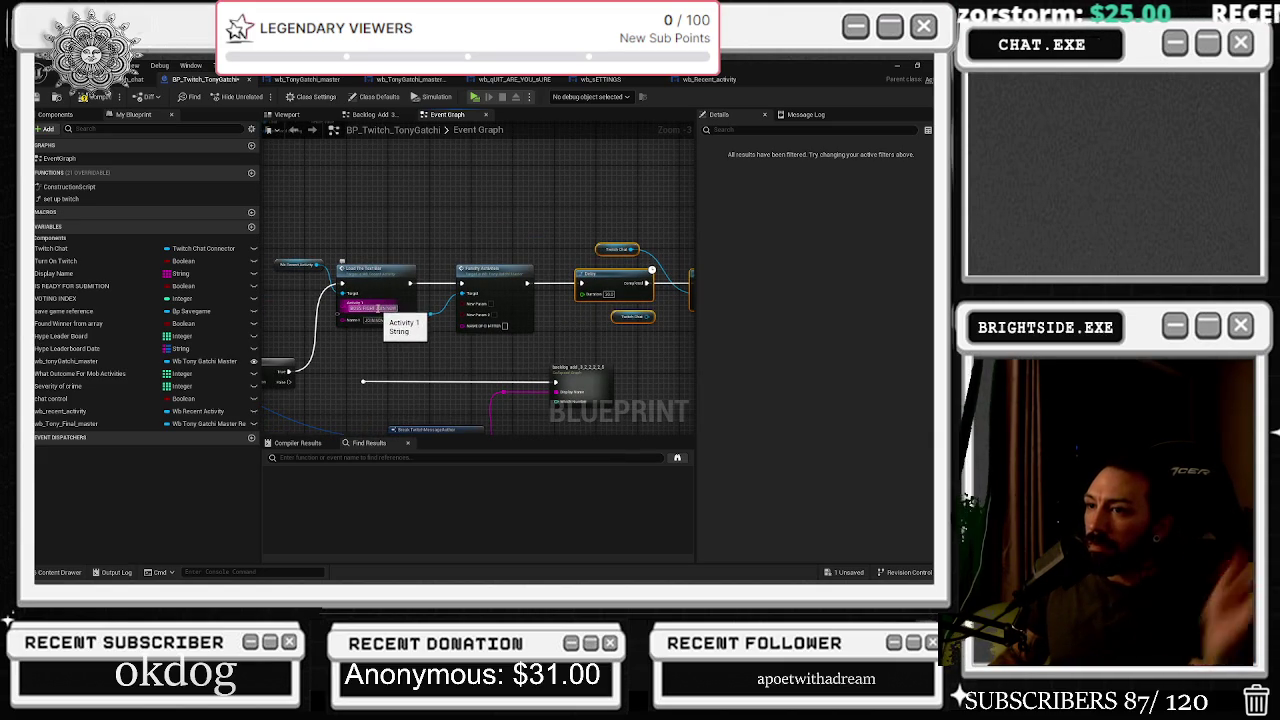
pyautogui.click(452, 330)
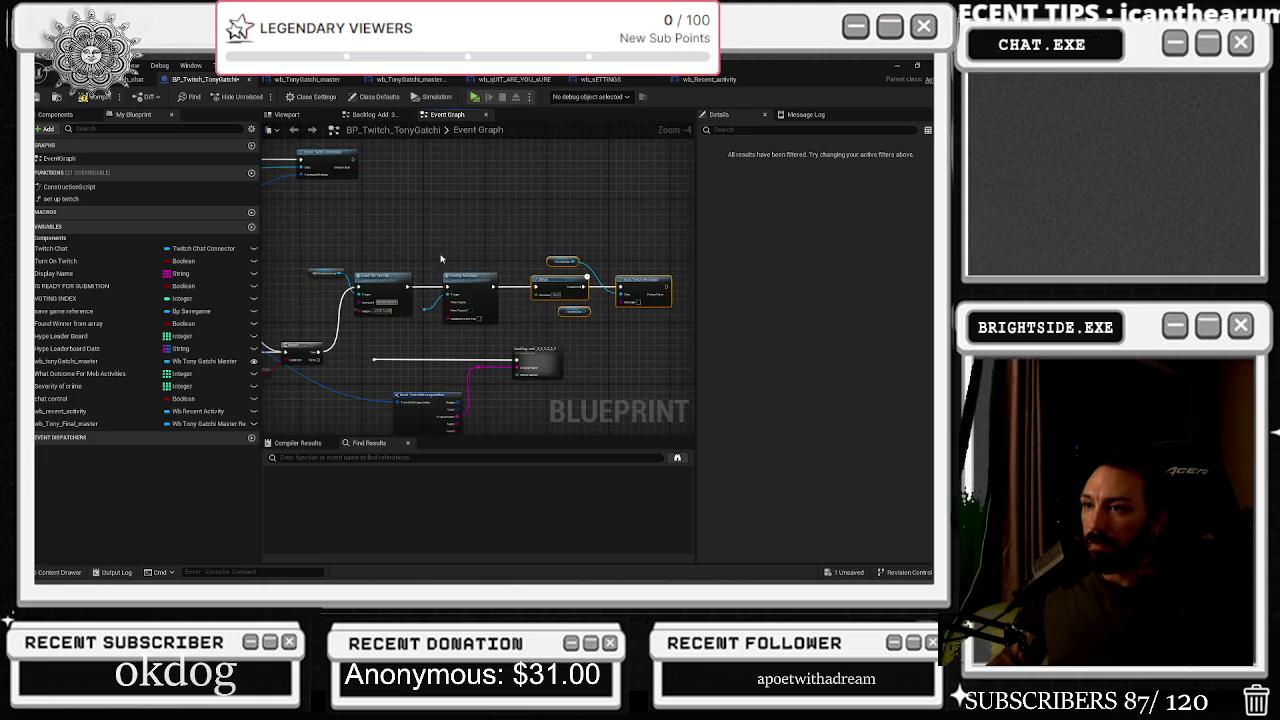
# Marquee-select the boss fight node chain and nudge it up and left into line
pyautogui.scroll(-1, 391, 288)
pyautogui.moveTo(316, 227)
pyautogui.mouseDown()
pyautogui.moveTo(344, 250)
pyautogui.moveTo(660, 316)
pyautogui.mouseUp()
pyautogui.moveTo(558, 270); pyautogui.dragTo(552, 263)
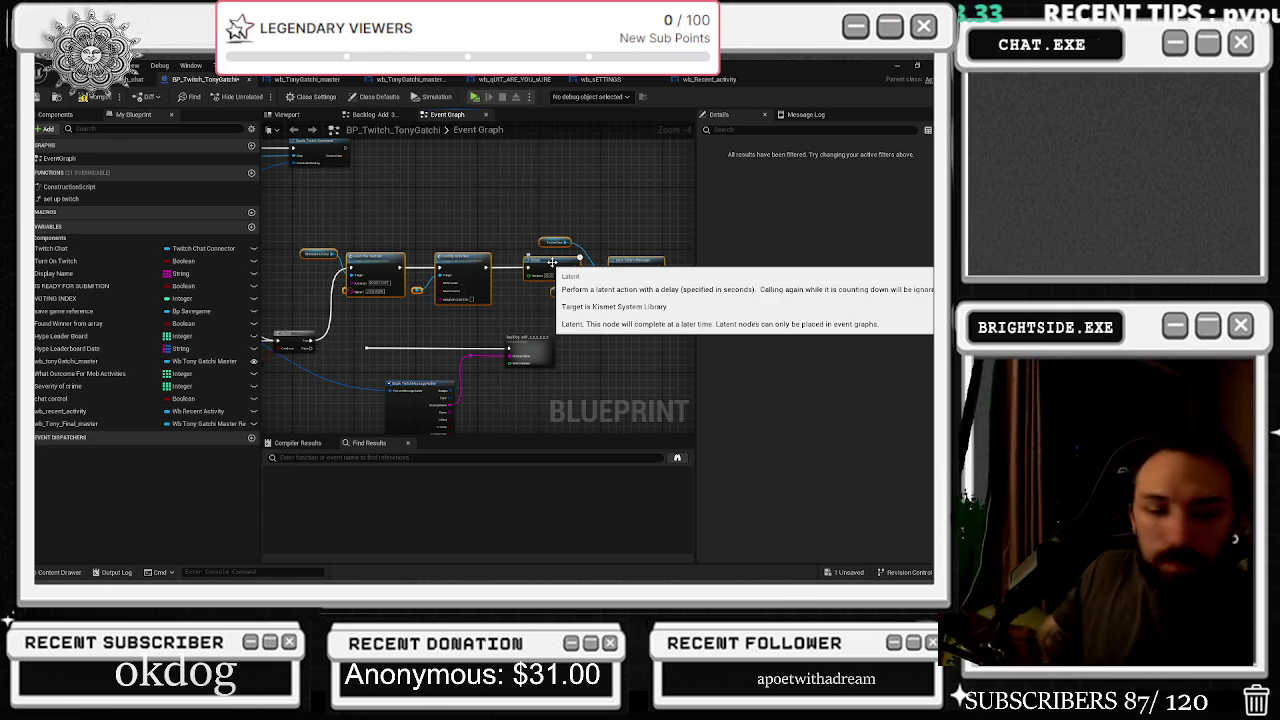
pyautogui.scroll(4, 350, 294)
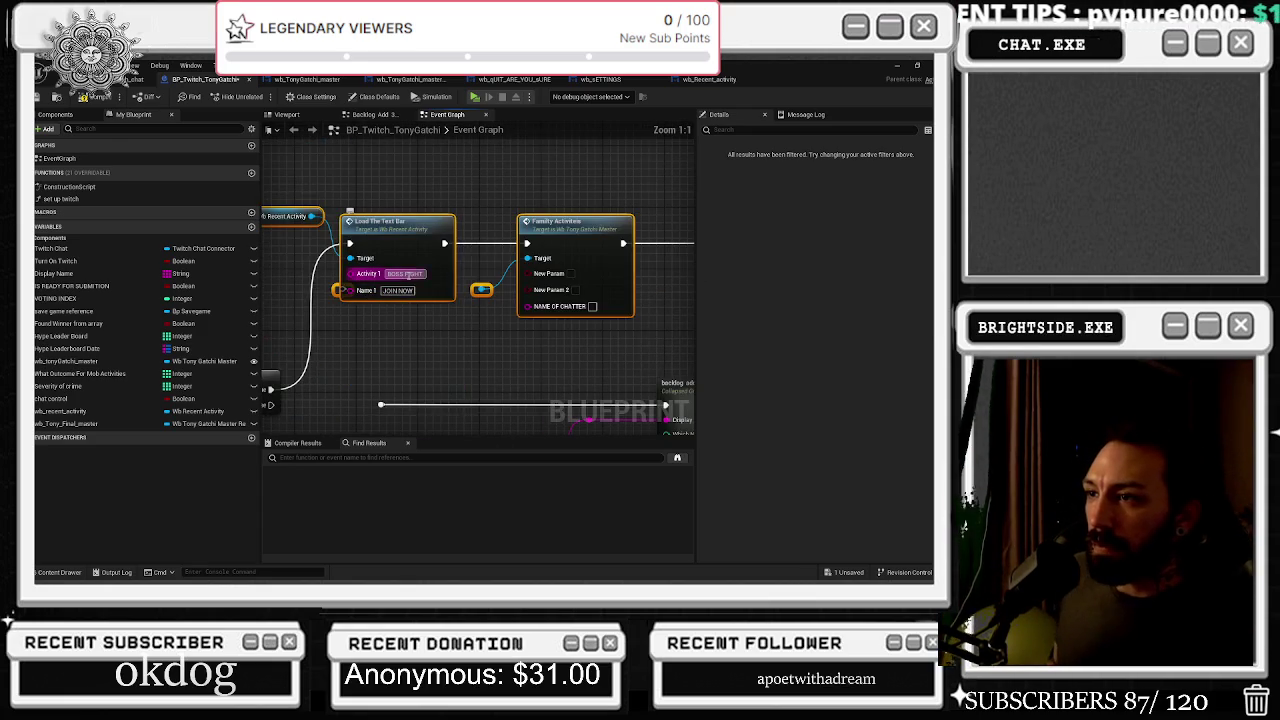
# Replace the Load The Text Bar's Activity 1 text with BOSS FIGHT CAPPO
pyautogui.moveTo(475, 280); pyautogui.dragTo(490, 340)
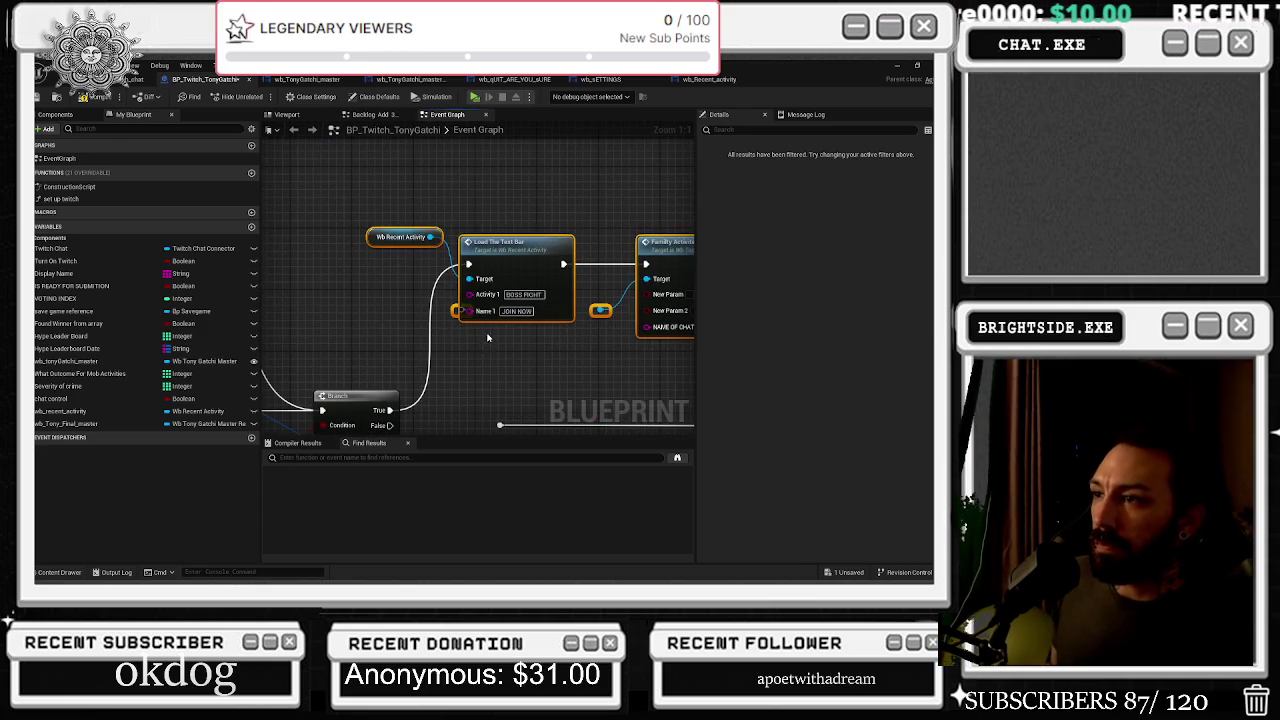
pyautogui.click(525, 297)
pyautogui.press('BackSpace')
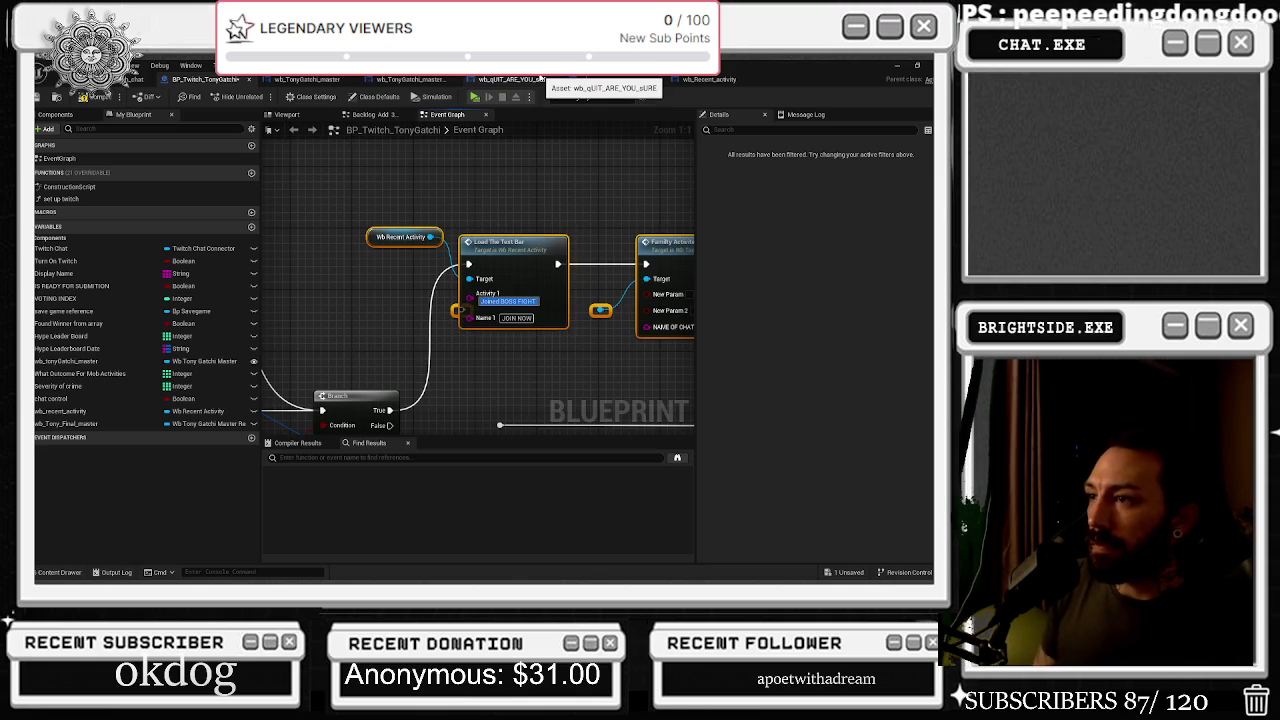
pyautogui.press('Return')
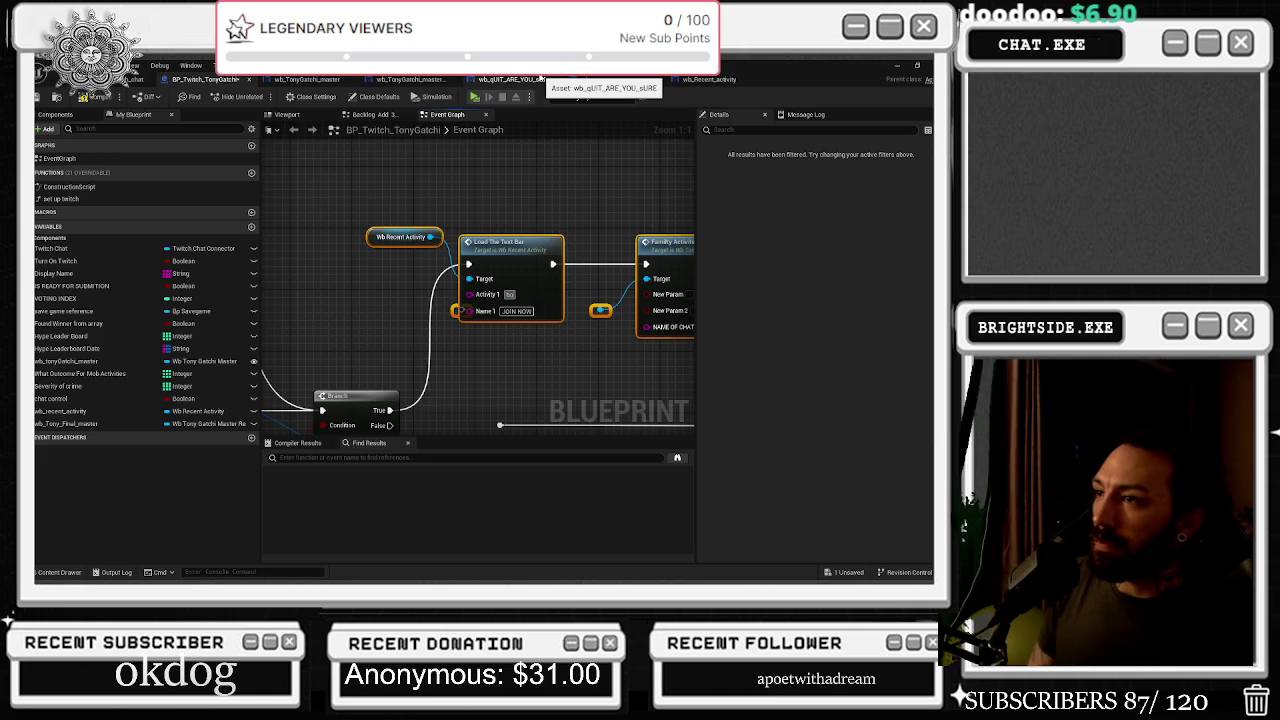
pyautogui.write('BOSS FIGHT CAPPO')
pyautogui.press('Return')
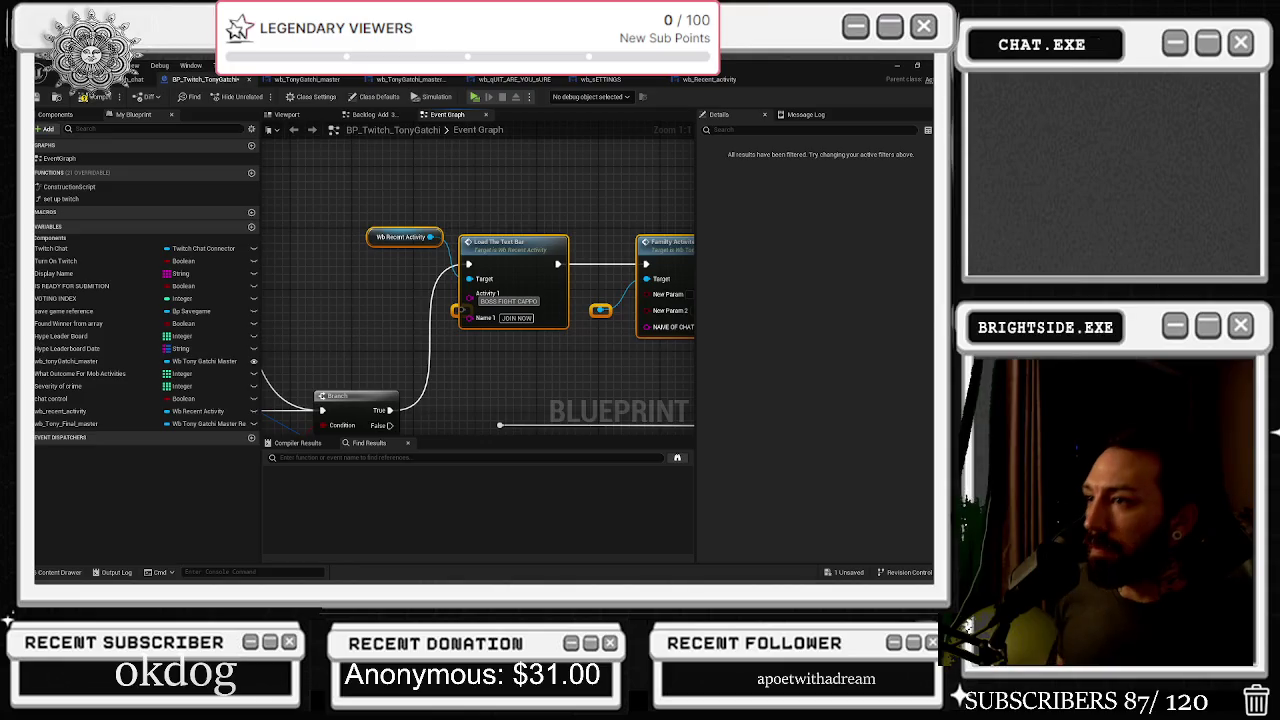
pyautogui.scroll(-1, 537, 325)
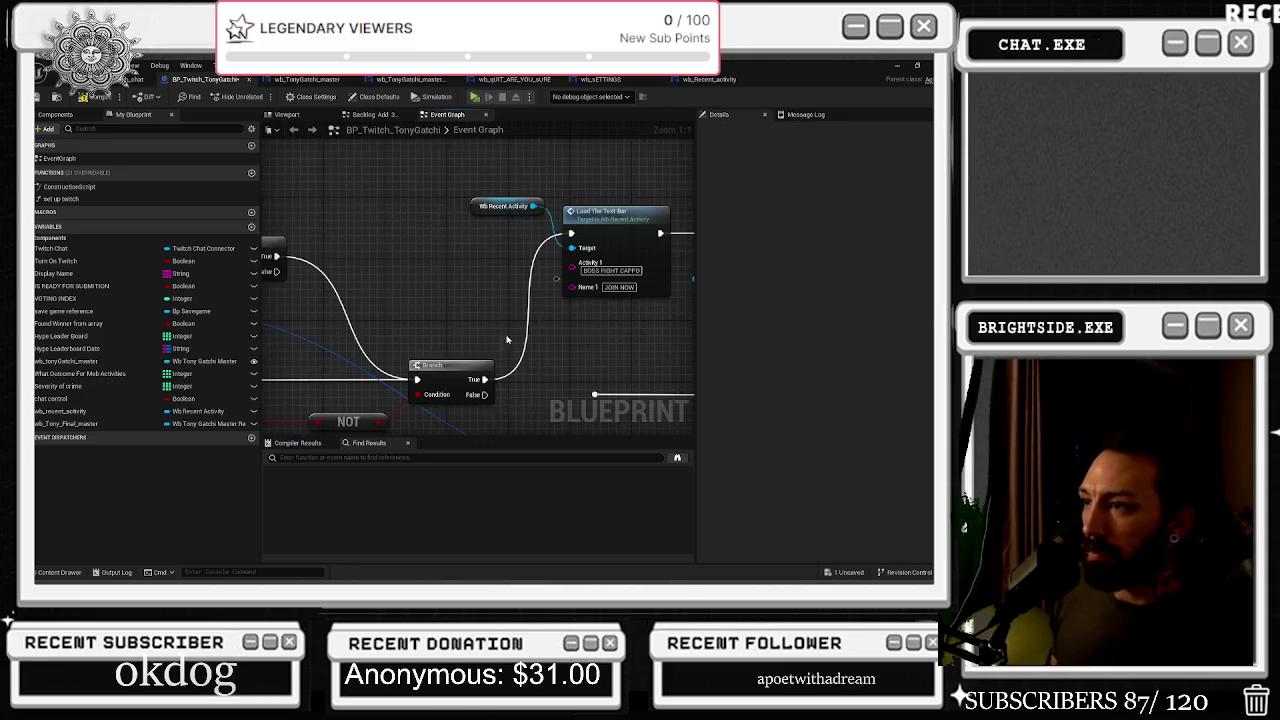
# Move the Break Twitch Message Author node and the pink wire's reroute point to the left
pyautogui.scroll(-2, 537, 325)
pyautogui.scroll(-1, 511, 323)
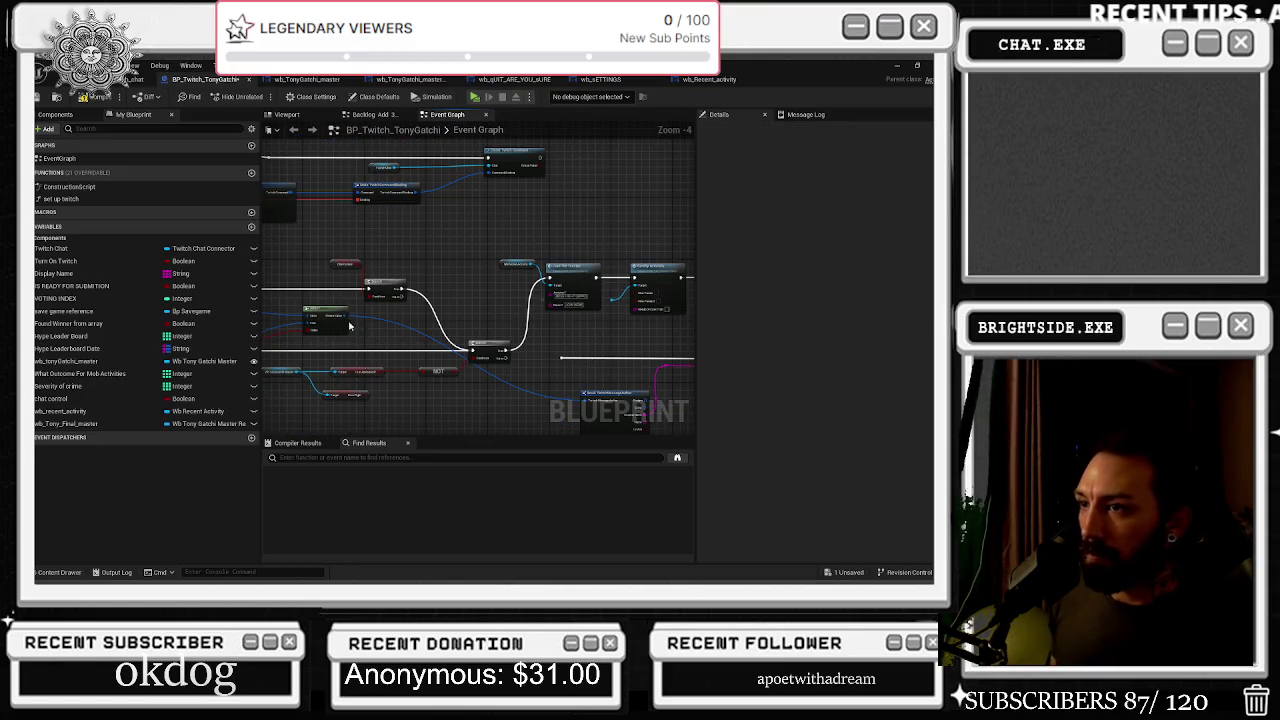
pyautogui.scroll(2, 349, 325)
pyautogui.moveTo(196, 406); pyautogui.dragTo(430, 325)
pyautogui.moveTo(541, 362)
pyautogui.mouseDown()
pyautogui.moveTo(349, 363)
pyautogui.moveTo(312, 380)
pyautogui.mouseUp()
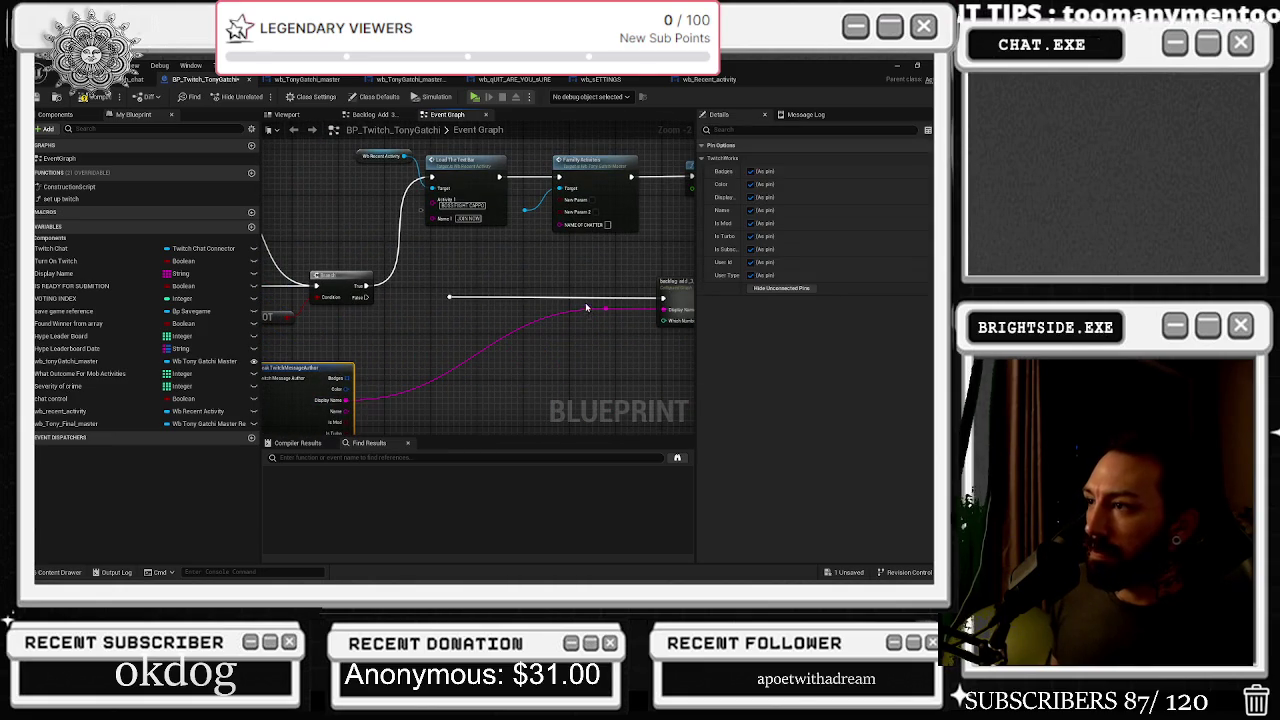
pyautogui.moveTo(603, 308)
pyautogui.mouseDown()
pyautogui.moveTo(374, 320)
pyautogui.moveTo(429, 247)
pyautogui.moveTo(434, 212)
pyautogui.moveTo(389, 318)
pyautogui.mouseUp()
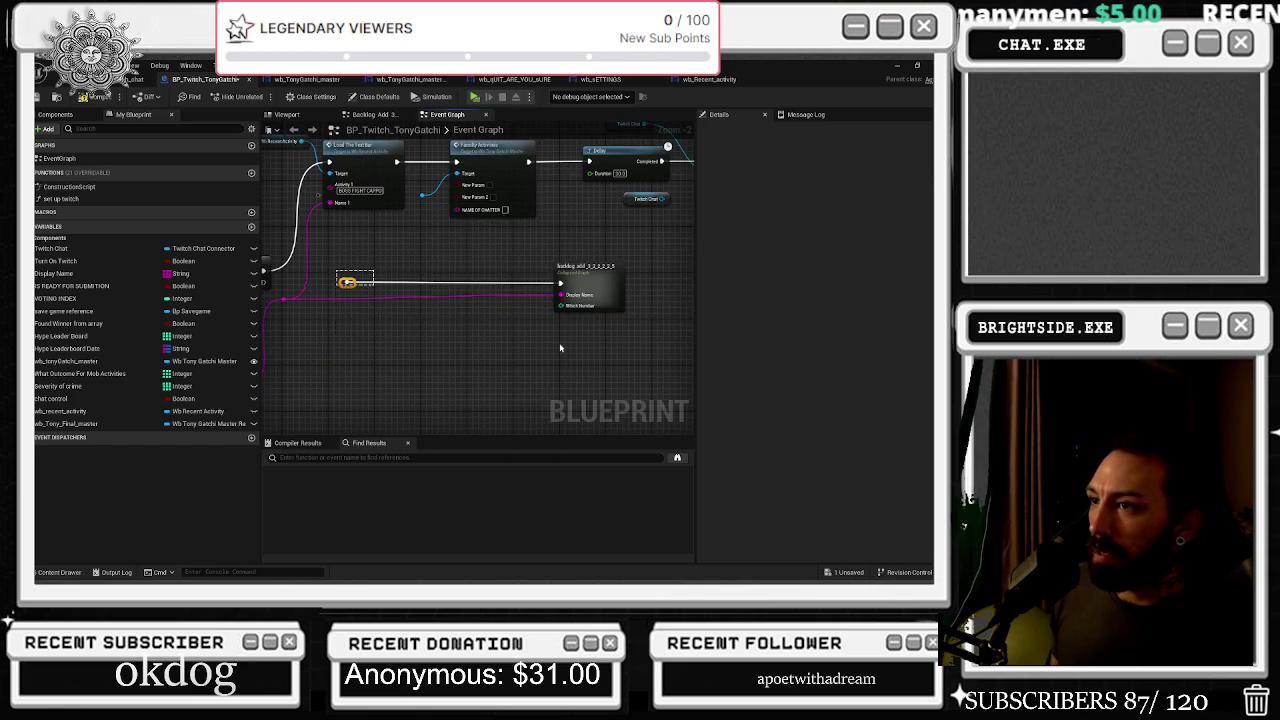
pyautogui.click(595, 288)
pyautogui.scroll(-1, 439, 360)
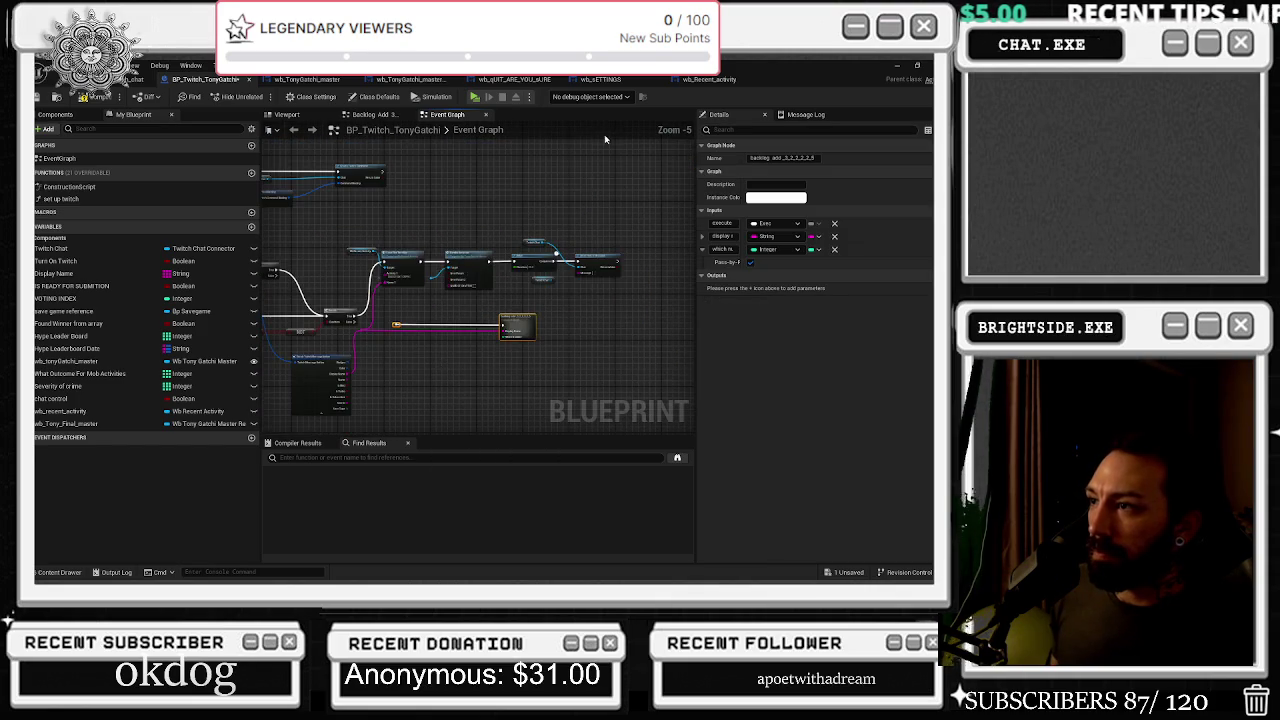
pyautogui.scroll(2, 545, 300)
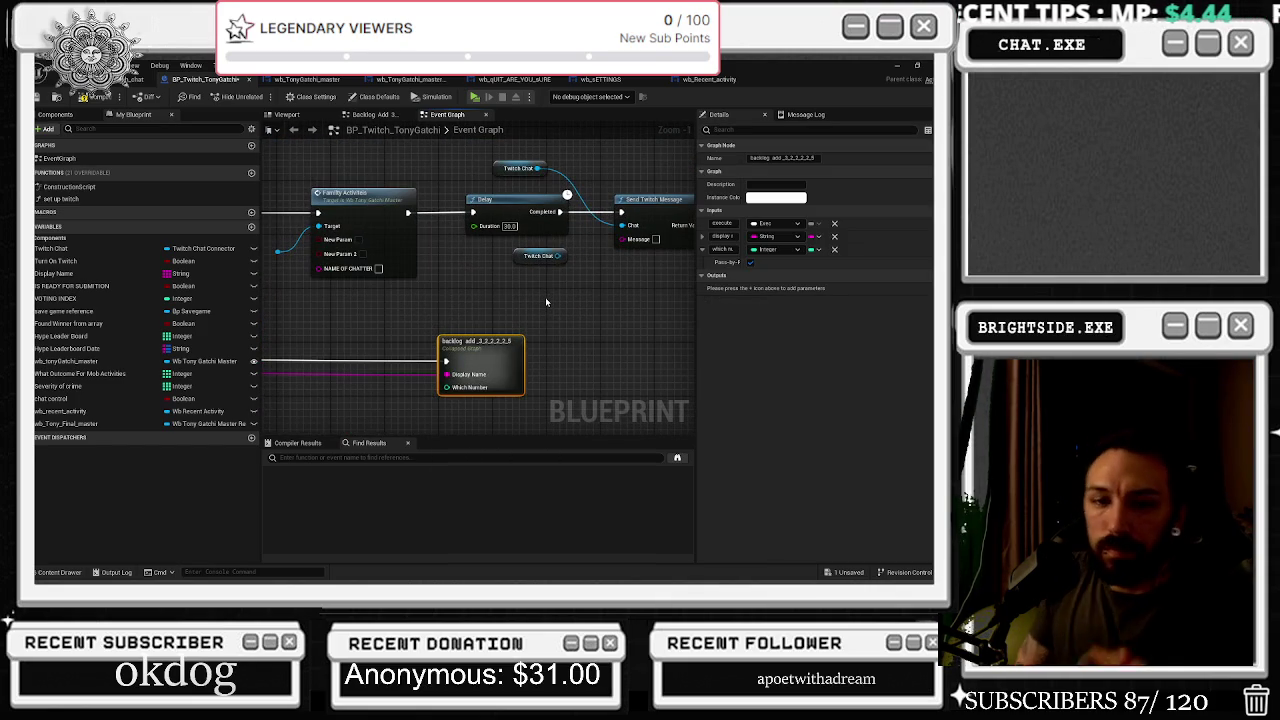
pyautogui.hotkey('alt', 'Tab')
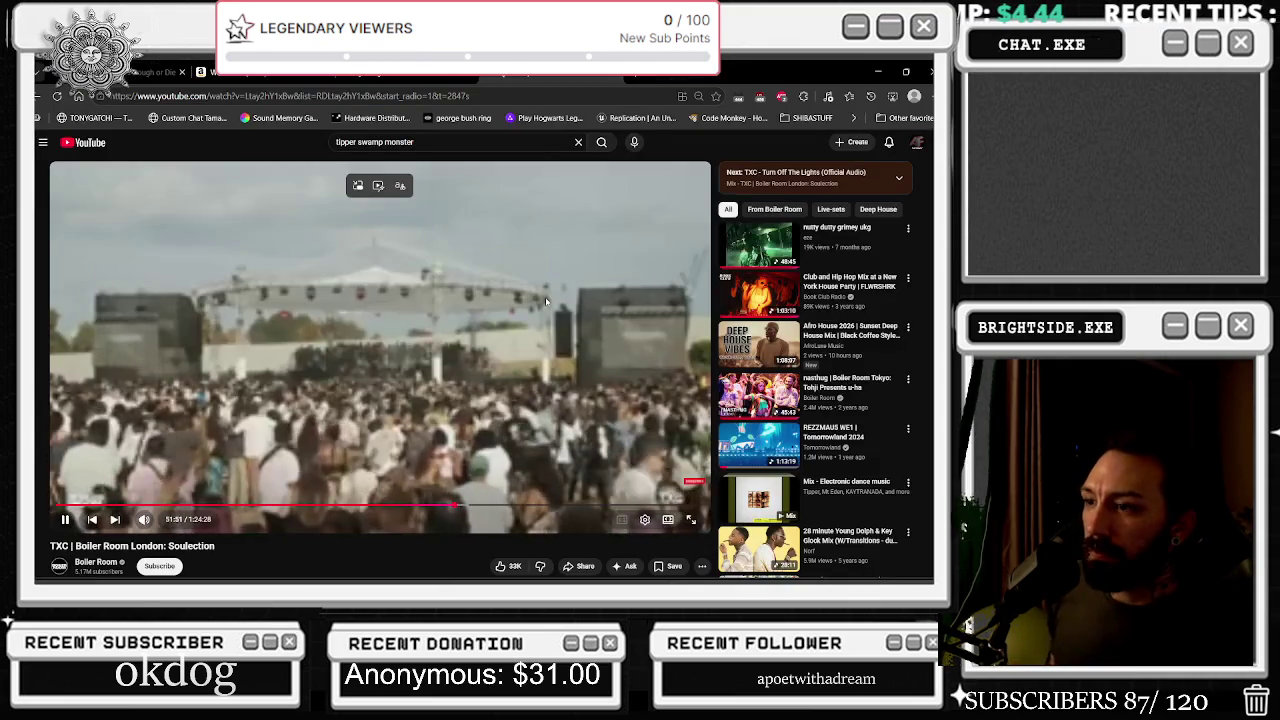
# Bring the YouTube browser playing the Boiler Room mix to the front
pyautogui.hotkey('alt', 'Tab')
pyautogui.click(176, 341)
pyautogui.hotkey('alt', 'Tab')
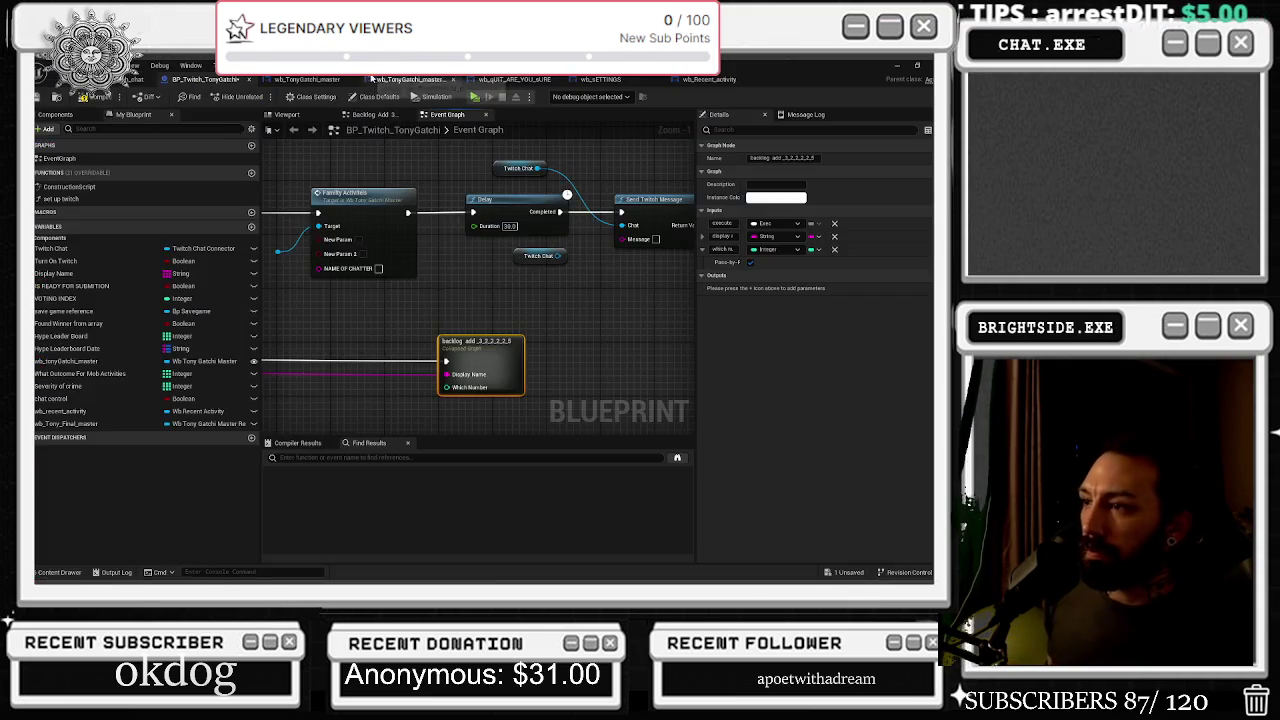
pyautogui.hotkey('alt', 'Tab')
pyautogui.click(686, 257)
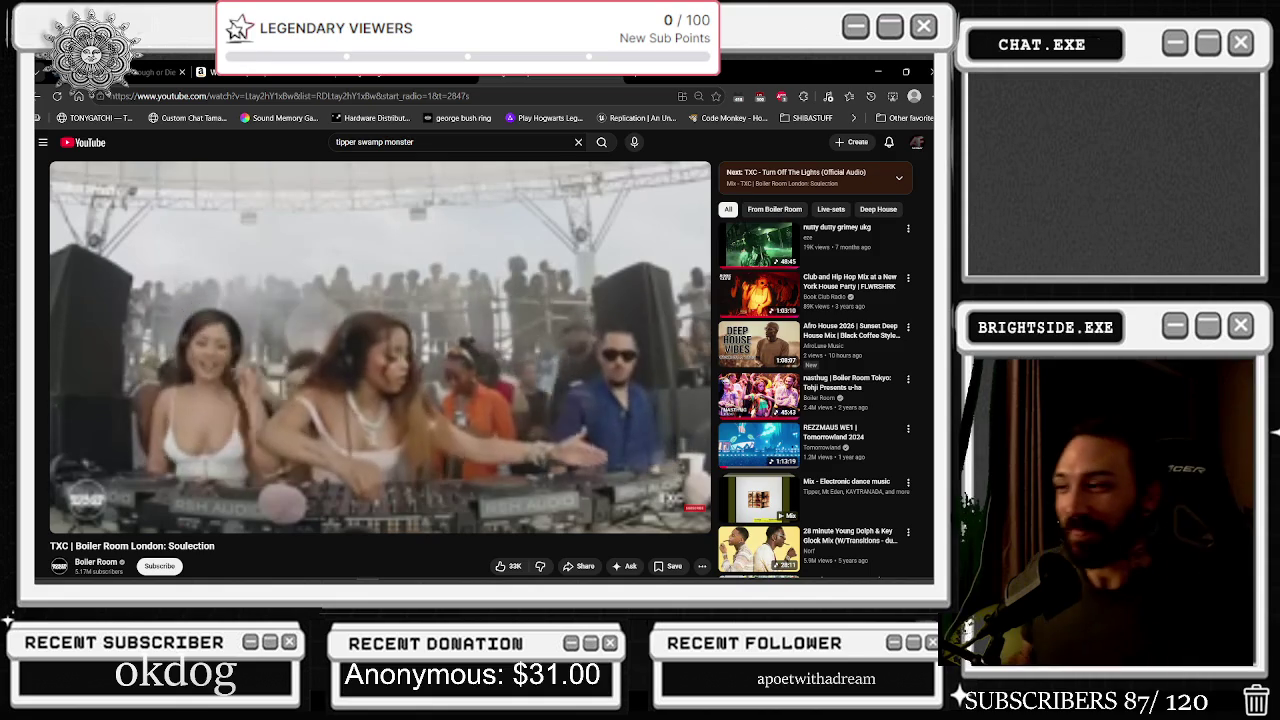
# Minimize the YouTube browser to reveal the BP_Twitch_TonyGatchi event graph
pyautogui.click(874, 71)
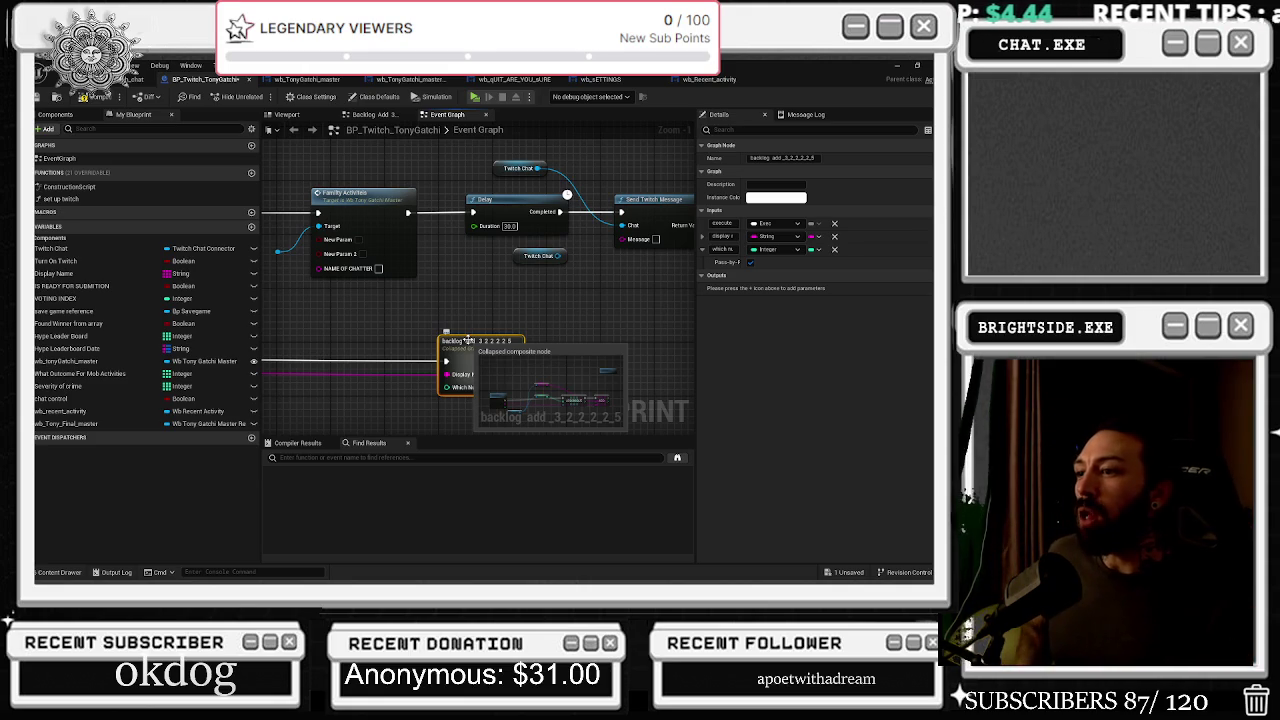
# Select the Select node and nudge it slightly
pyautogui.scroll(-6, 440, 325)
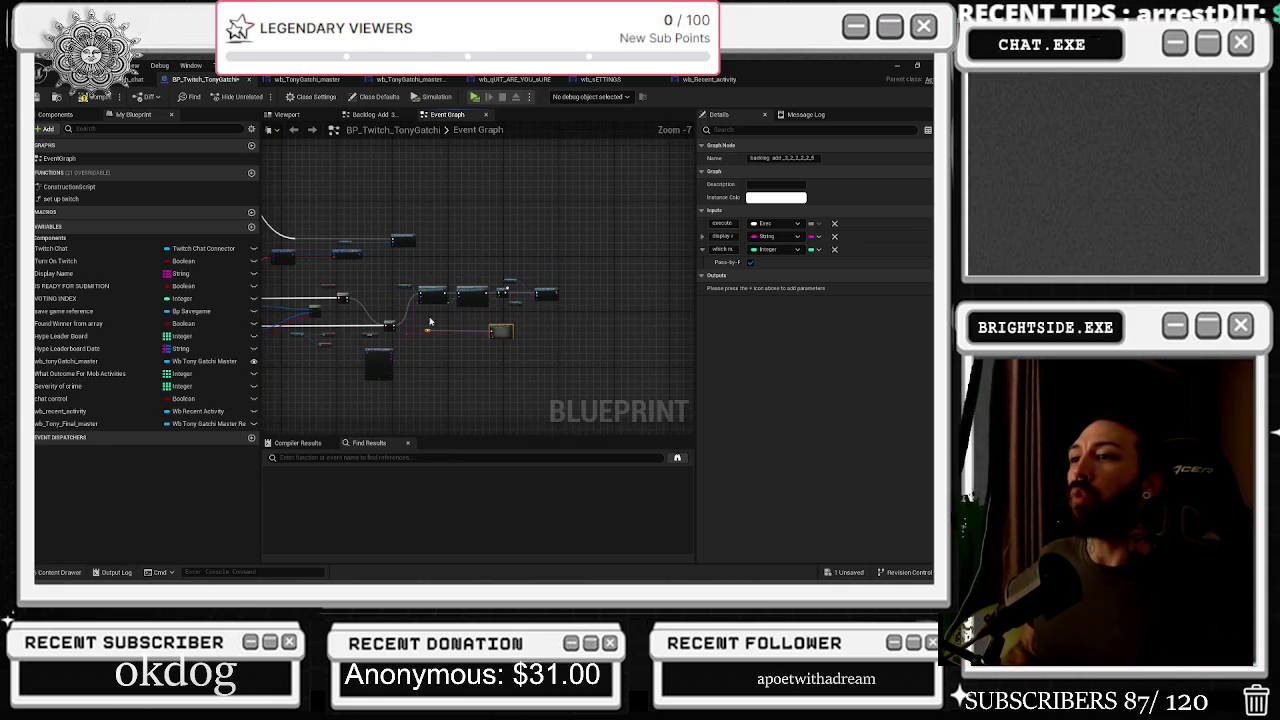
pyautogui.scroll(2, 408, 317)
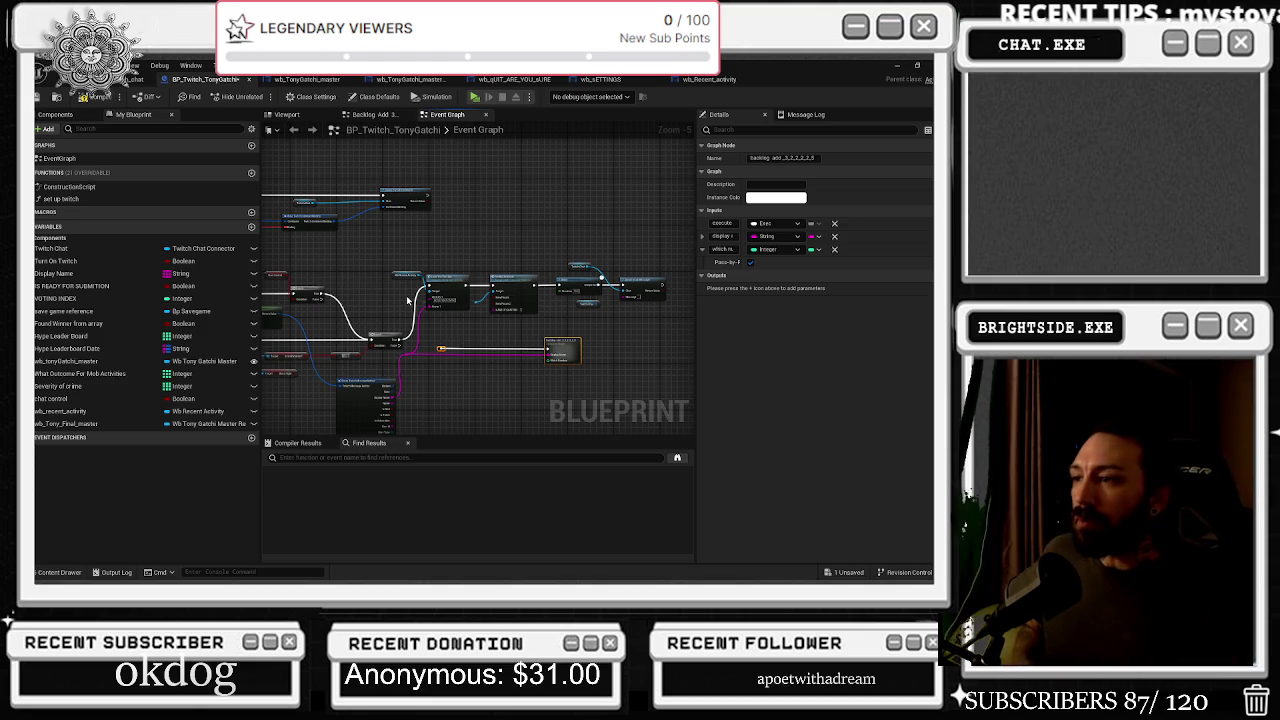
pyautogui.moveTo(410, 300); pyautogui.dragTo(625, 263)
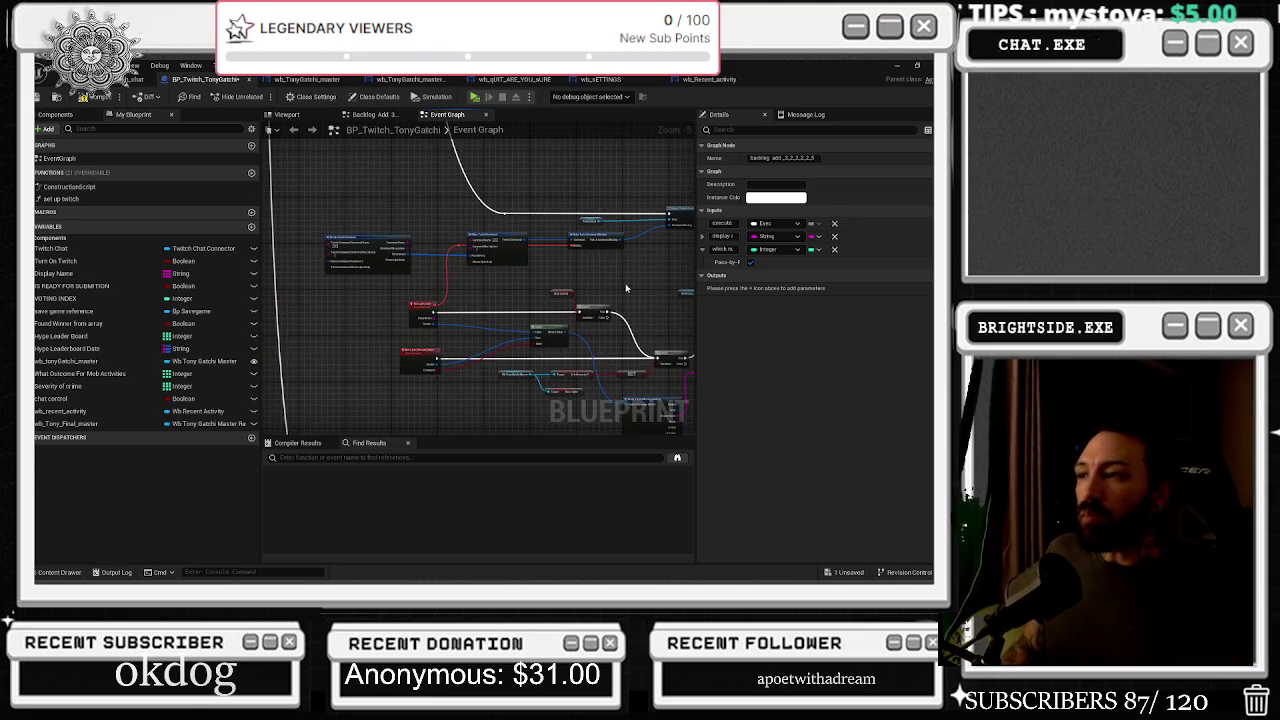
pyautogui.scroll(3, 626, 288)
pyautogui.click(443, 247)
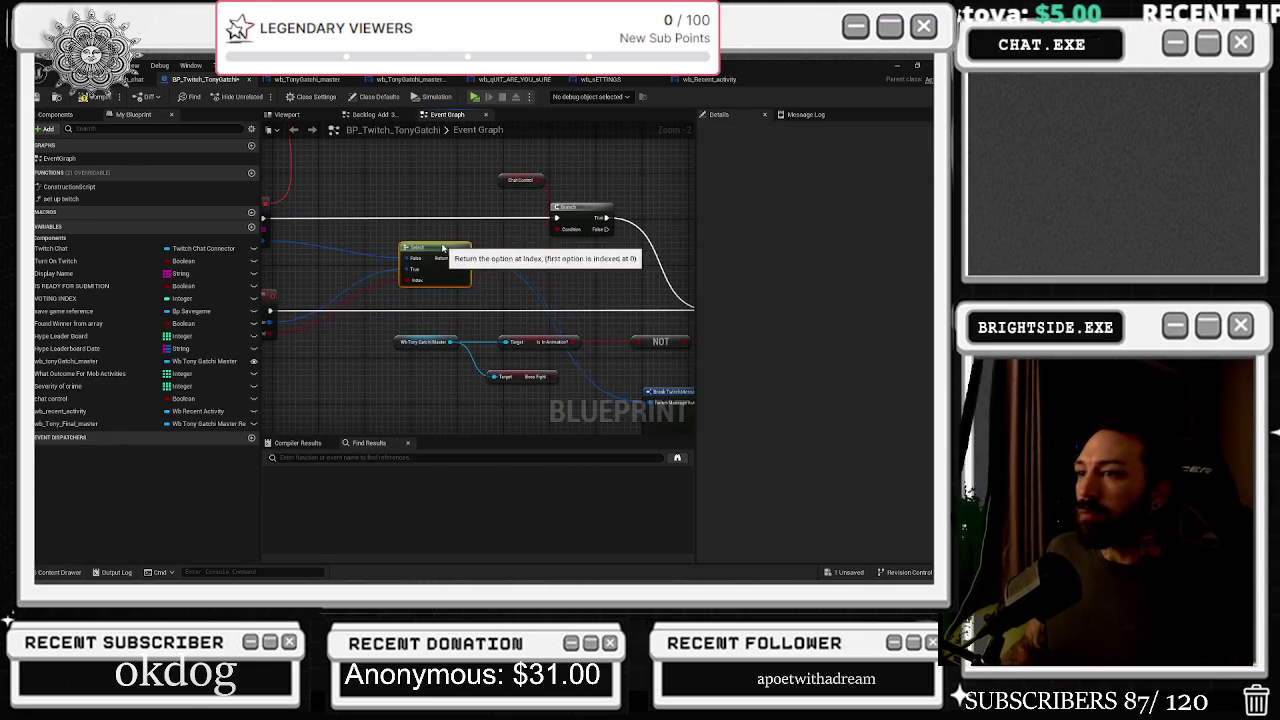
pyautogui.moveTo(443, 247)
pyautogui.mouseDown()
pyautogui.moveTo(604, 249)
pyautogui.moveTo(592, 257)
pyautogui.mouseUp()
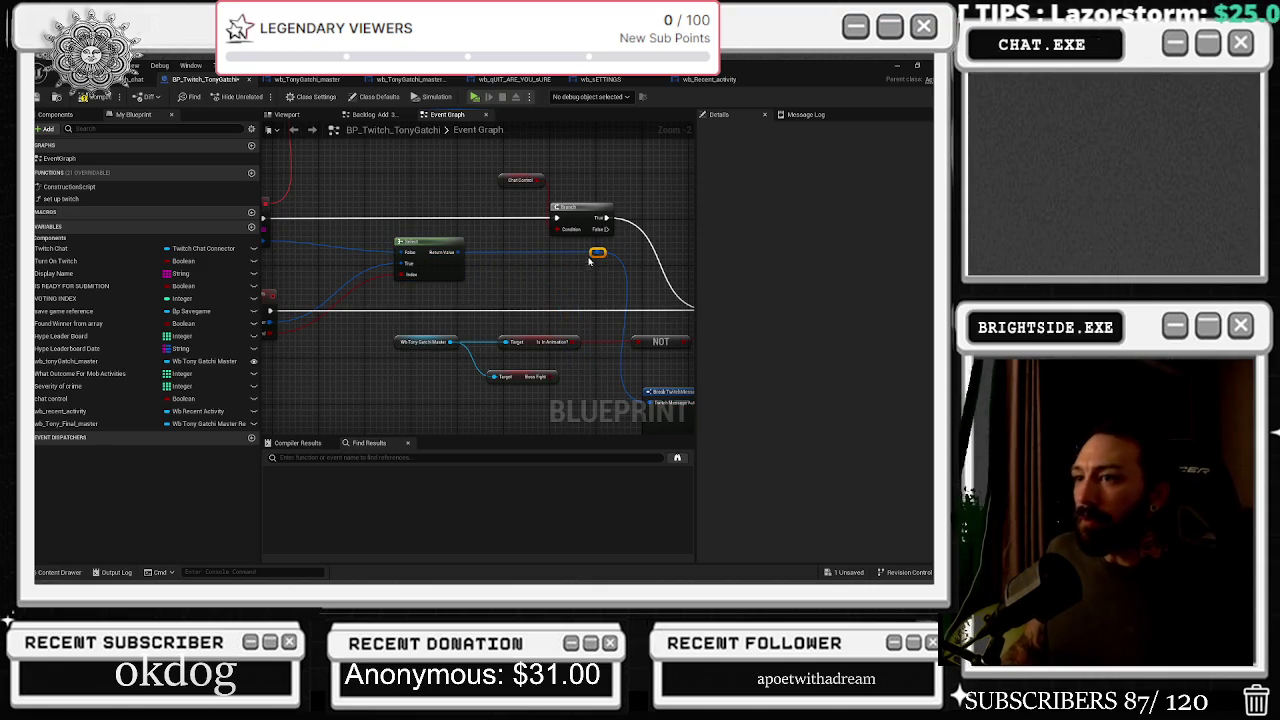
# Review the Boss_join_chat events and the boss-fight Load The Text Bar and Family Activities nodes
pyautogui.moveTo(453, 217)
pyautogui.mouseDown()
pyautogui.moveTo(502, 184)
pyautogui.moveTo(340, 180)
pyautogui.moveTo(406, 246)
pyautogui.mouseUp()
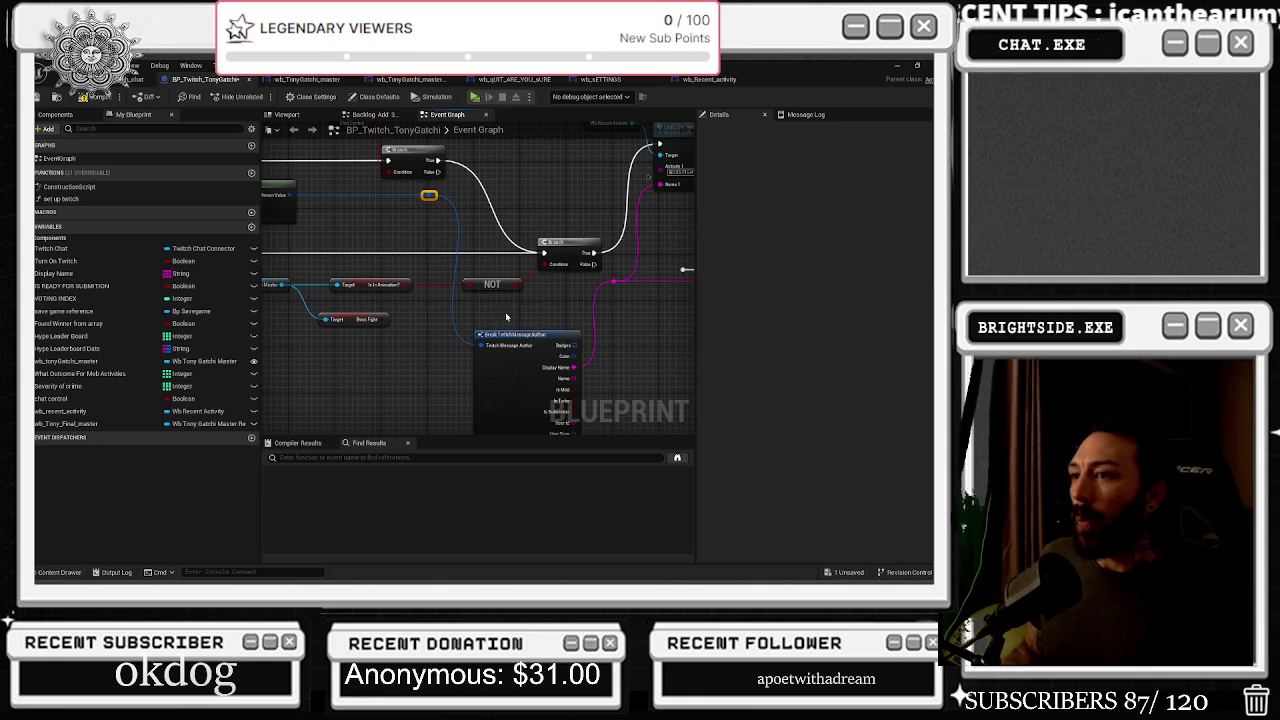
pyautogui.moveTo(596, 321); pyautogui.dragTo(445, 362)
pyautogui.scroll(1, 442, 364)
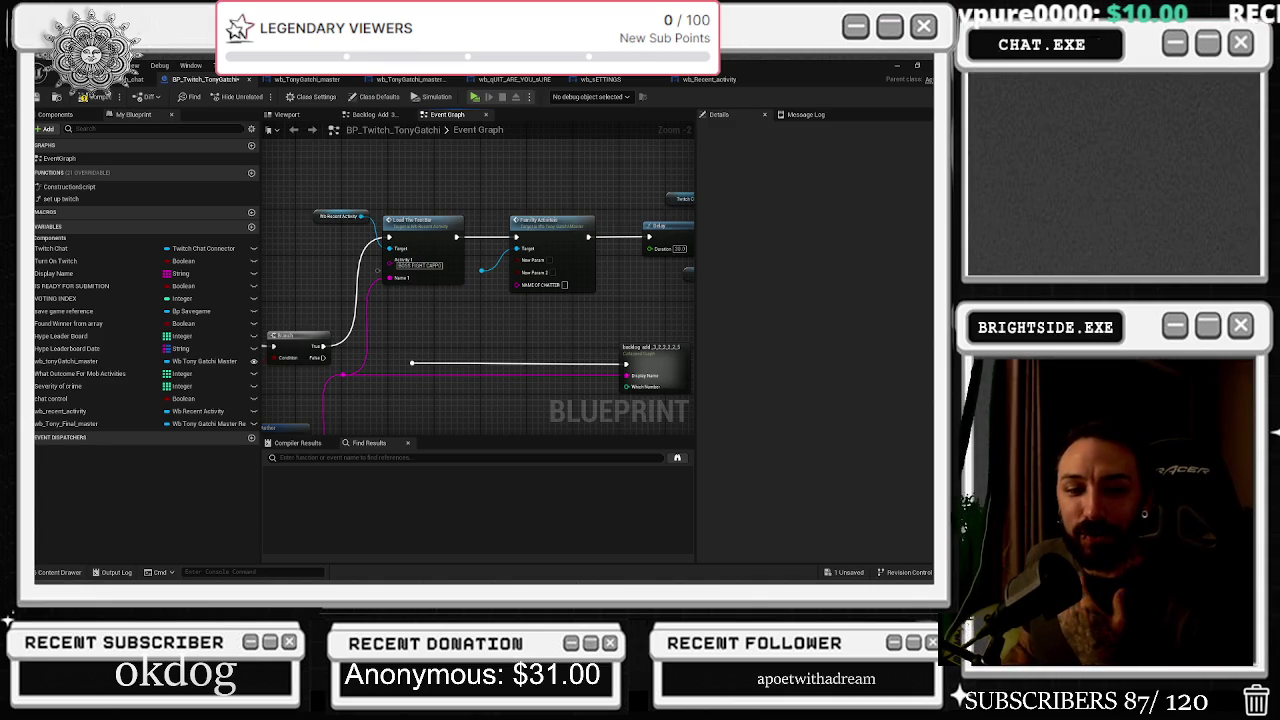
pyautogui.hotkey('alt', 'Tab')
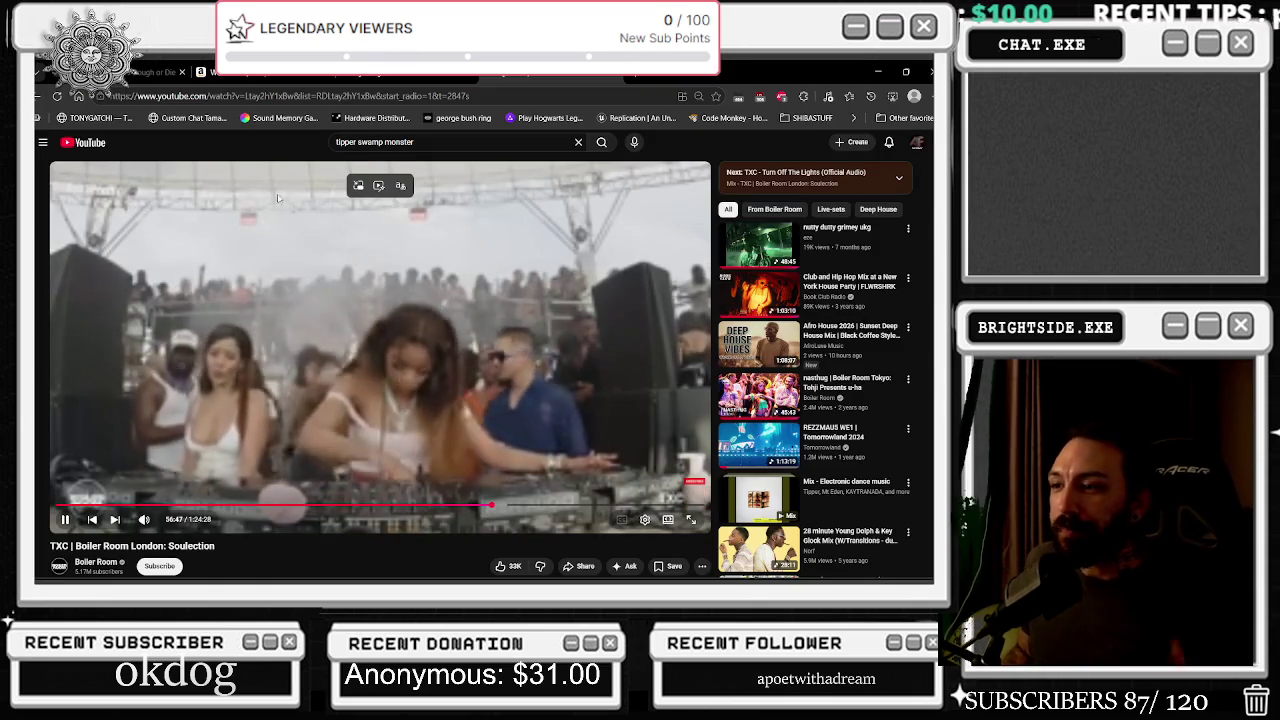
# Return to the Unreal Editor's BP_Twitch_TonyGatchi event graph
pyautogui.hotkey('alt', 'Tab')
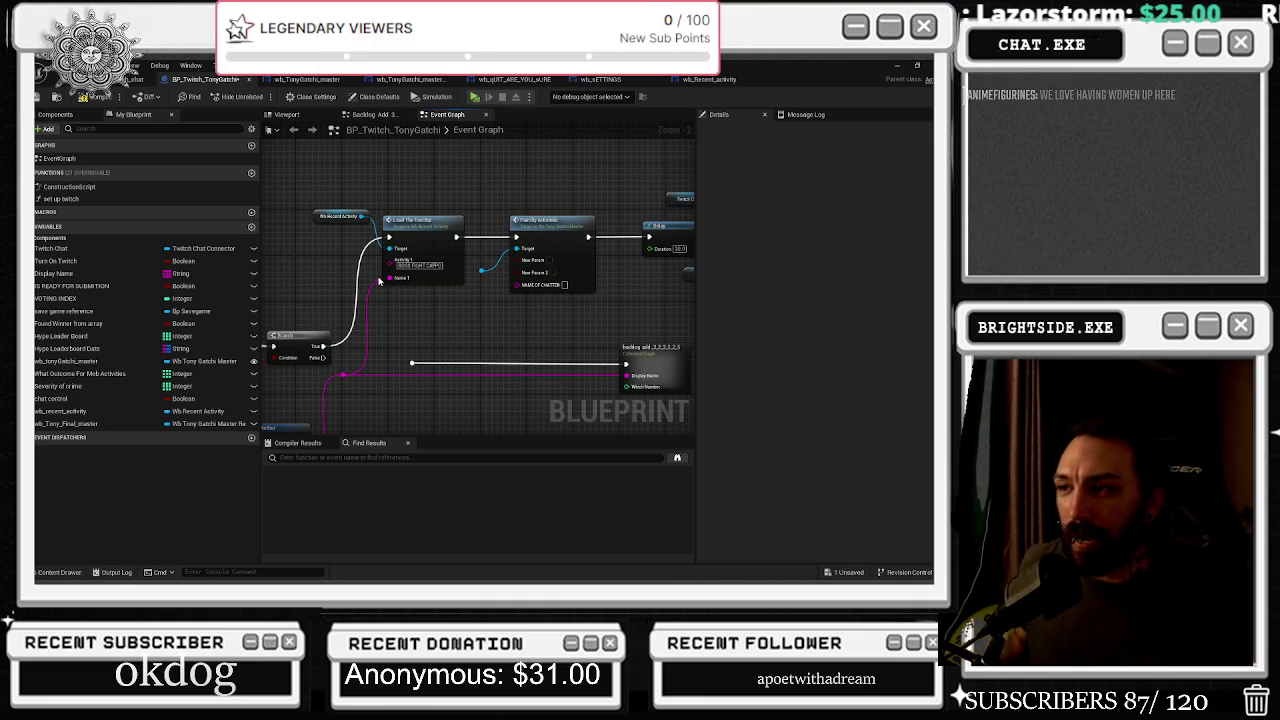
# Bring the browser playing the TXC Boiler Room London Soulection mix in front of Unreal
pyautogui.hotkey('alt', 'Tab')
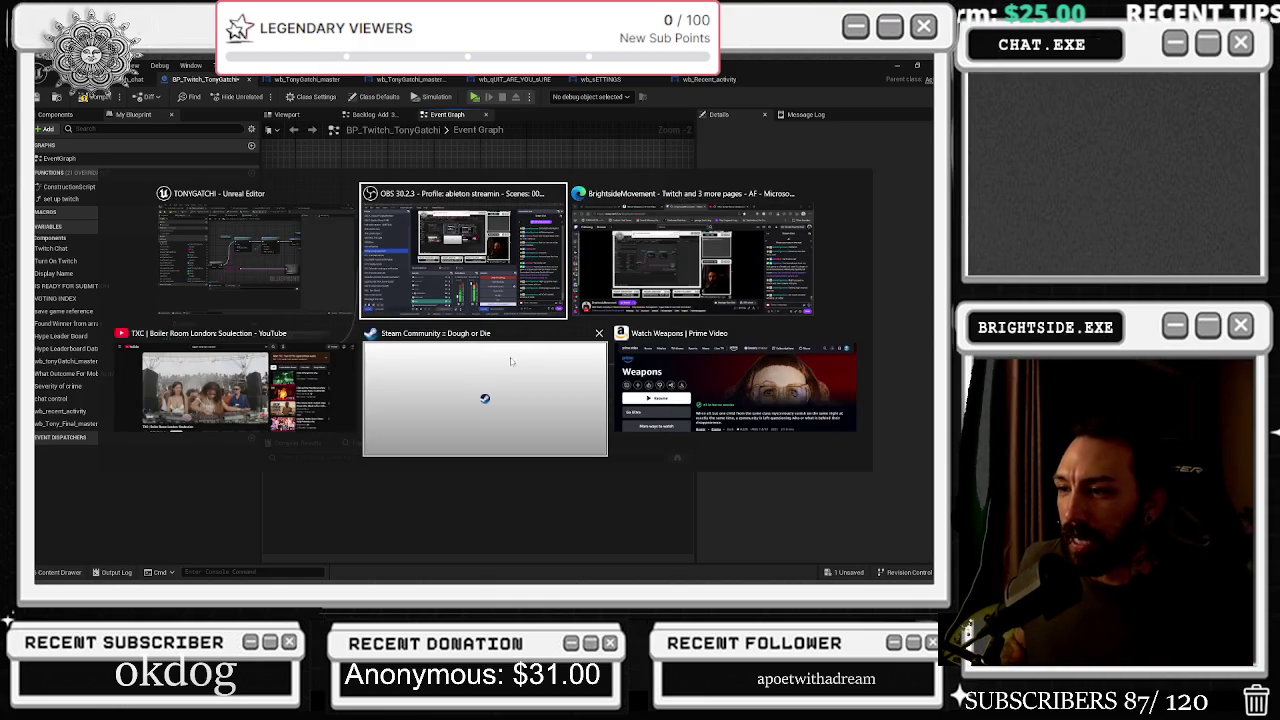
pyautogui.press('Escape')
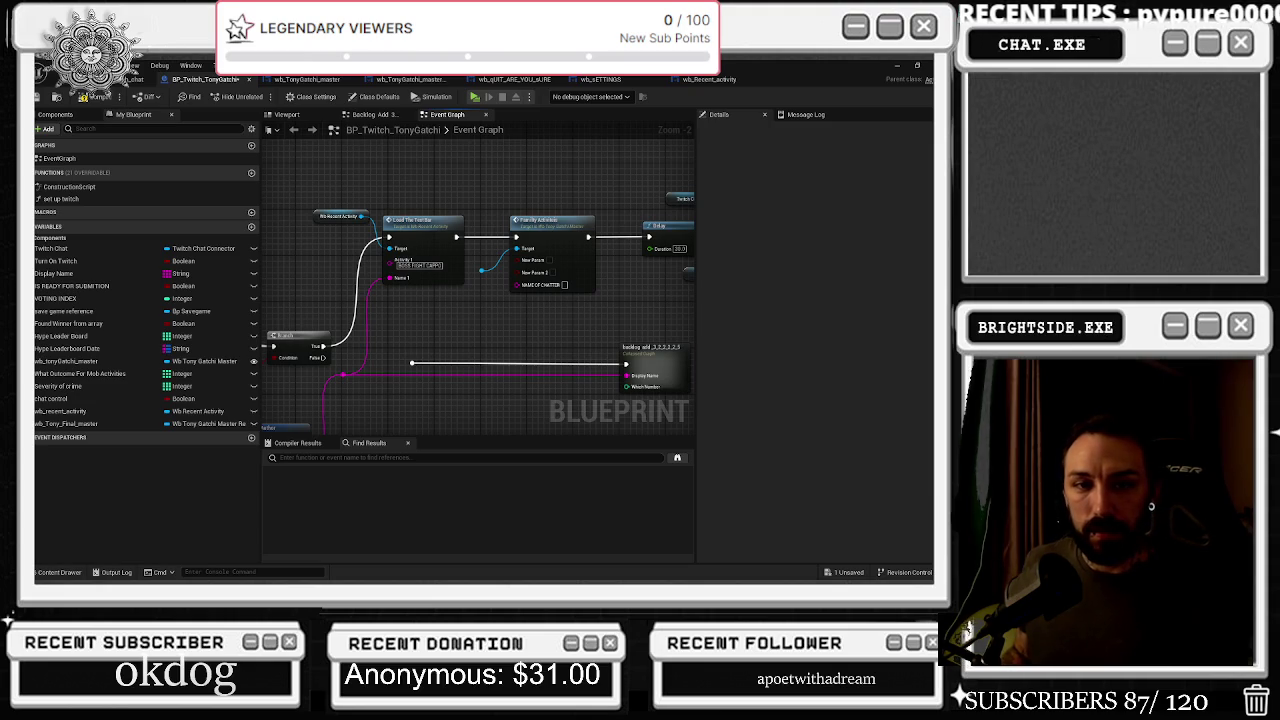
pyautogui.hotkey('alt', 'Tab')
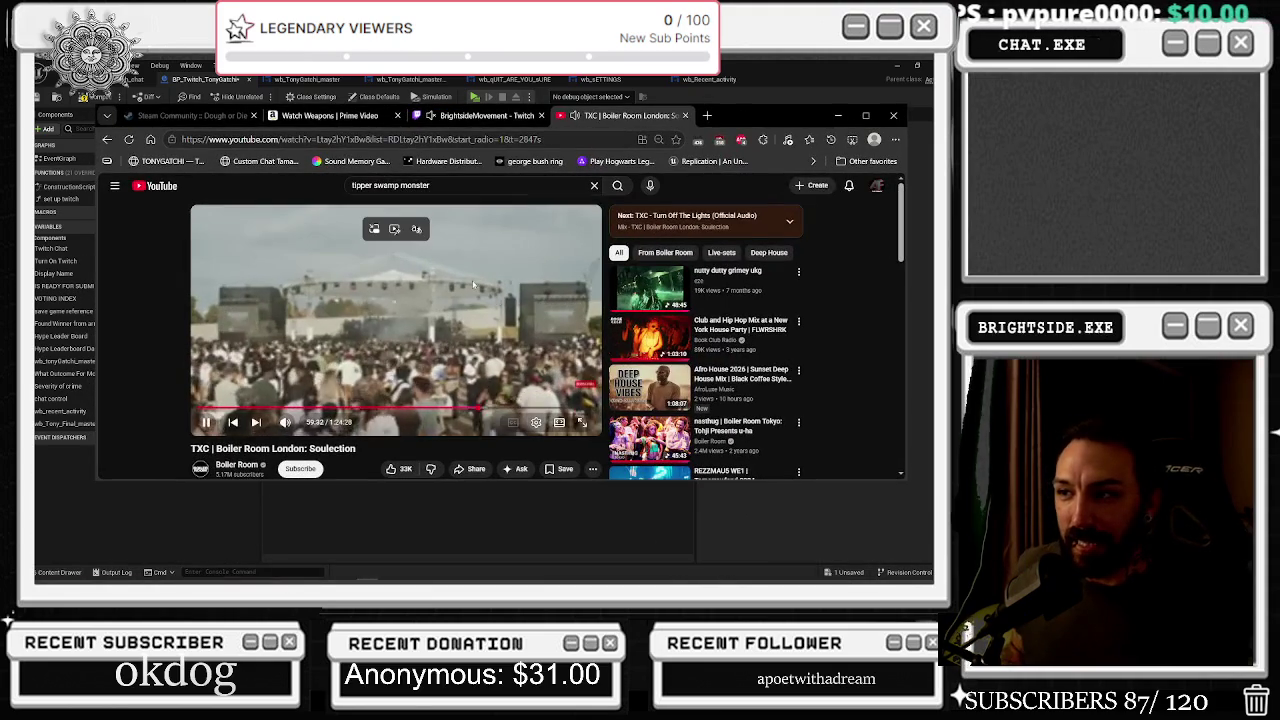
# Rewind the Boiler Room mix about ten seconds, resume playback, and minimise the browser
pyautogui.press('j')
pyautogui.click(437, 320)
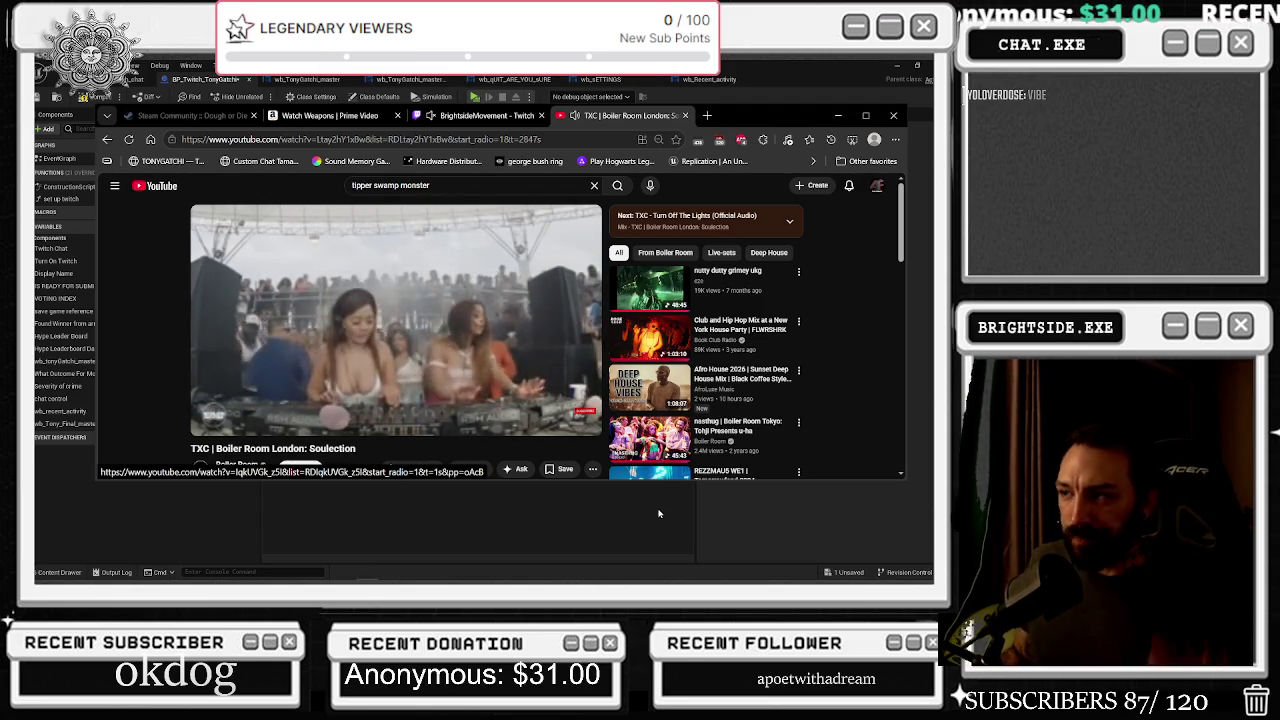
pyautogui.click(694, 544)
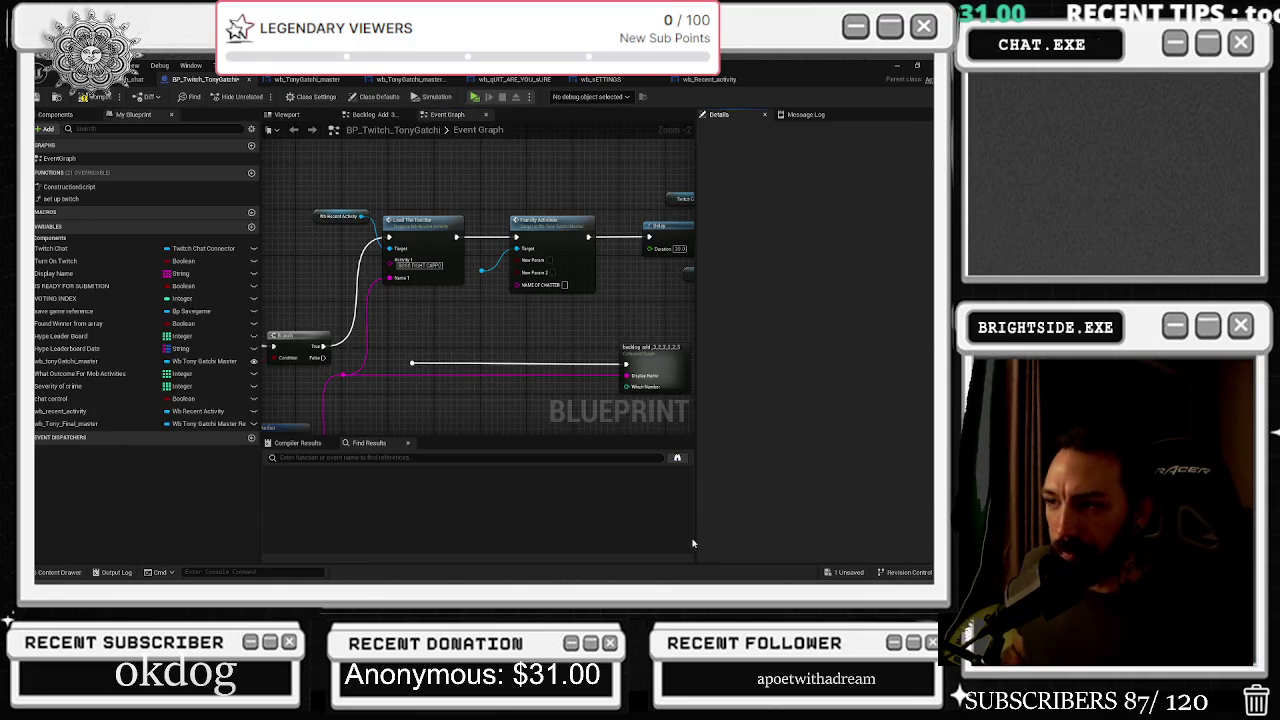
pyautogui.moveTo(457, 414)
pyautogui.mouseDown()
pyautogui.moveTo(452, 425)
pyautogui.moveTo(371, 420)
pyautogui.moveTo(371, 380)
pyautogui.mouseUp()
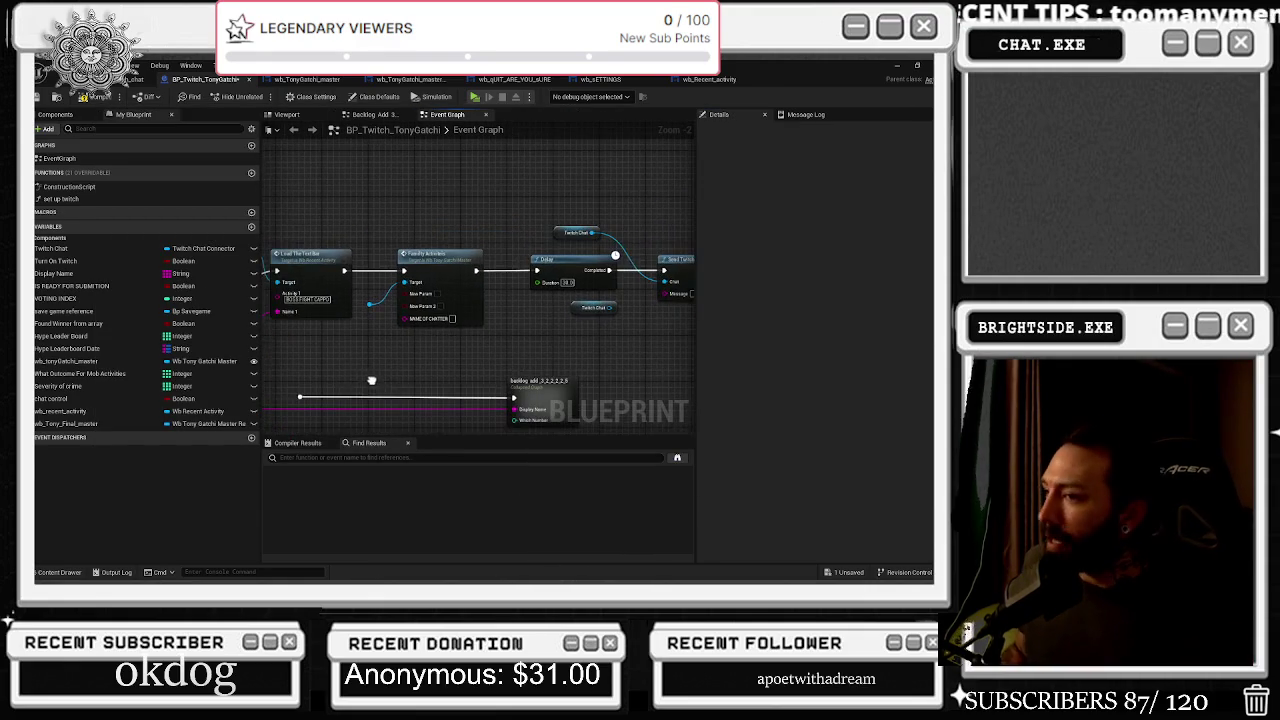
pyautogui.moveTo(369, 242); pyautogui.dragTo(471, 272)
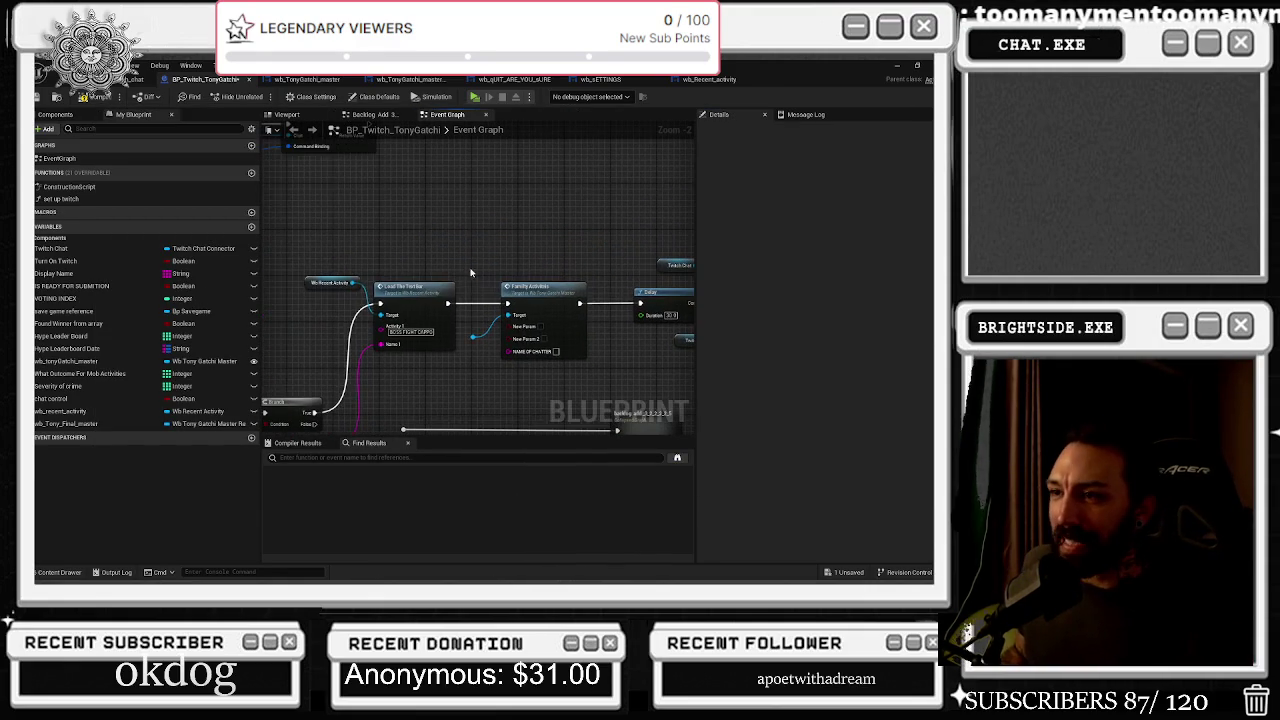
pyautogui.moveTo(318, 284); pyautogui.dragTo(305, 283)
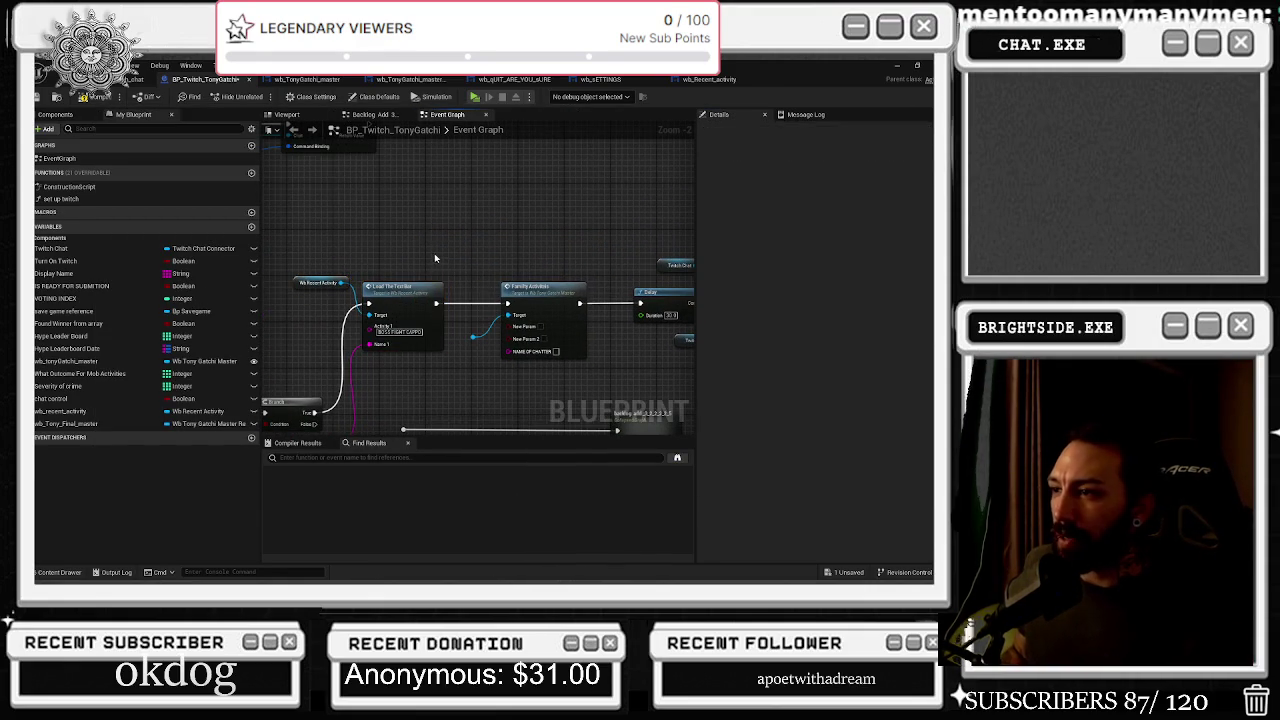
pyautogui.moveTo(428, 296); pyautogui.dragTo(433, 296)
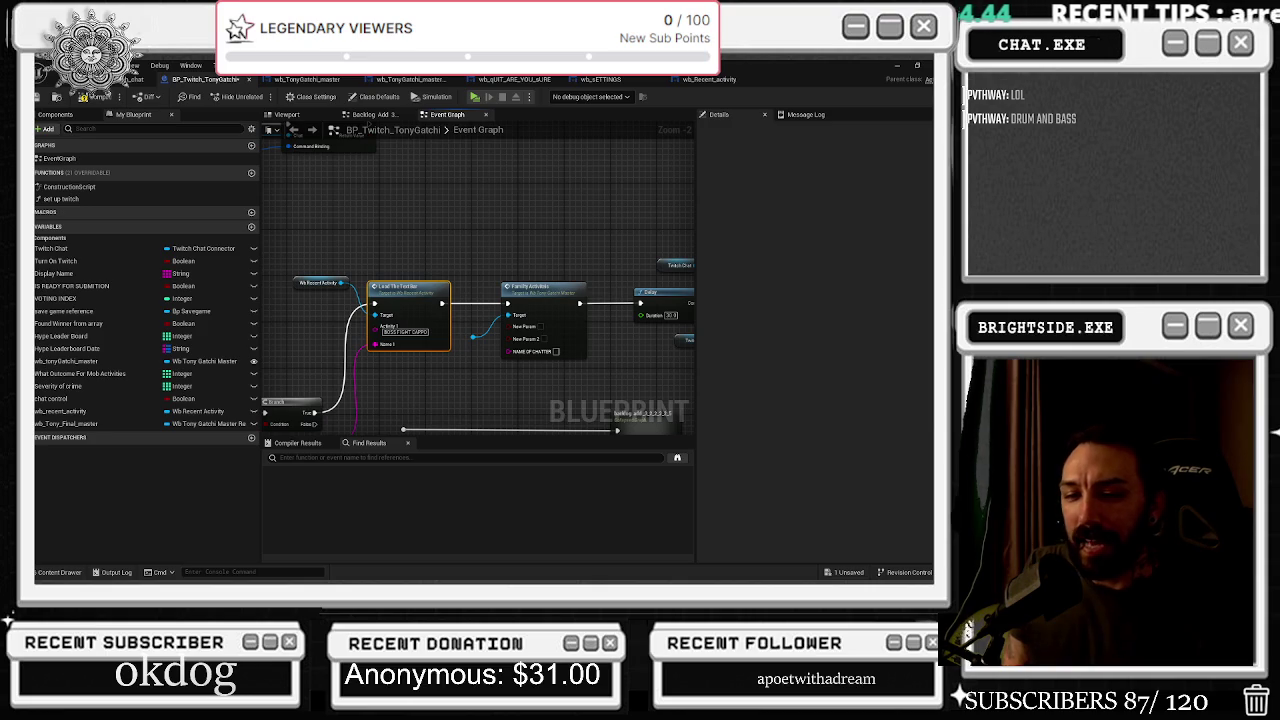
pyautogui.hotkey('alt', 'Tab')
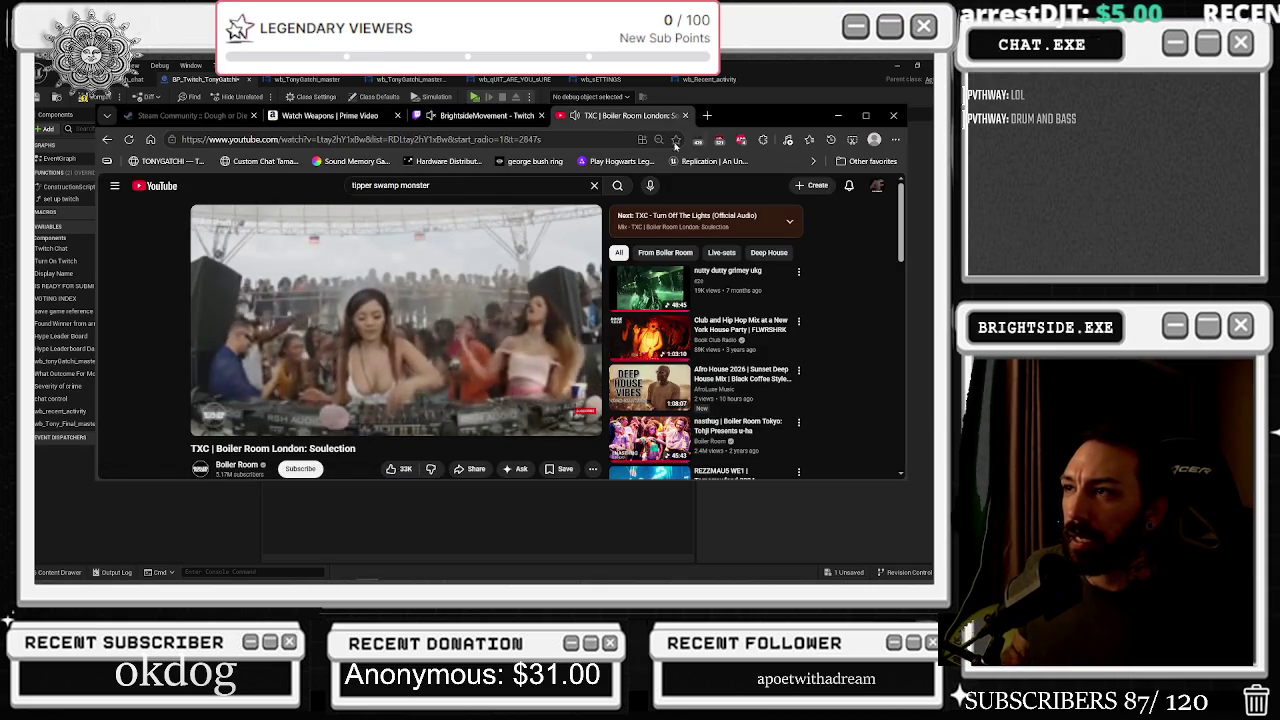
# In a new YouTube tab, search 'jauz feel the volume' and open the Jauz - Feel The Volume video
pyautogui.moveTo(255, 250)
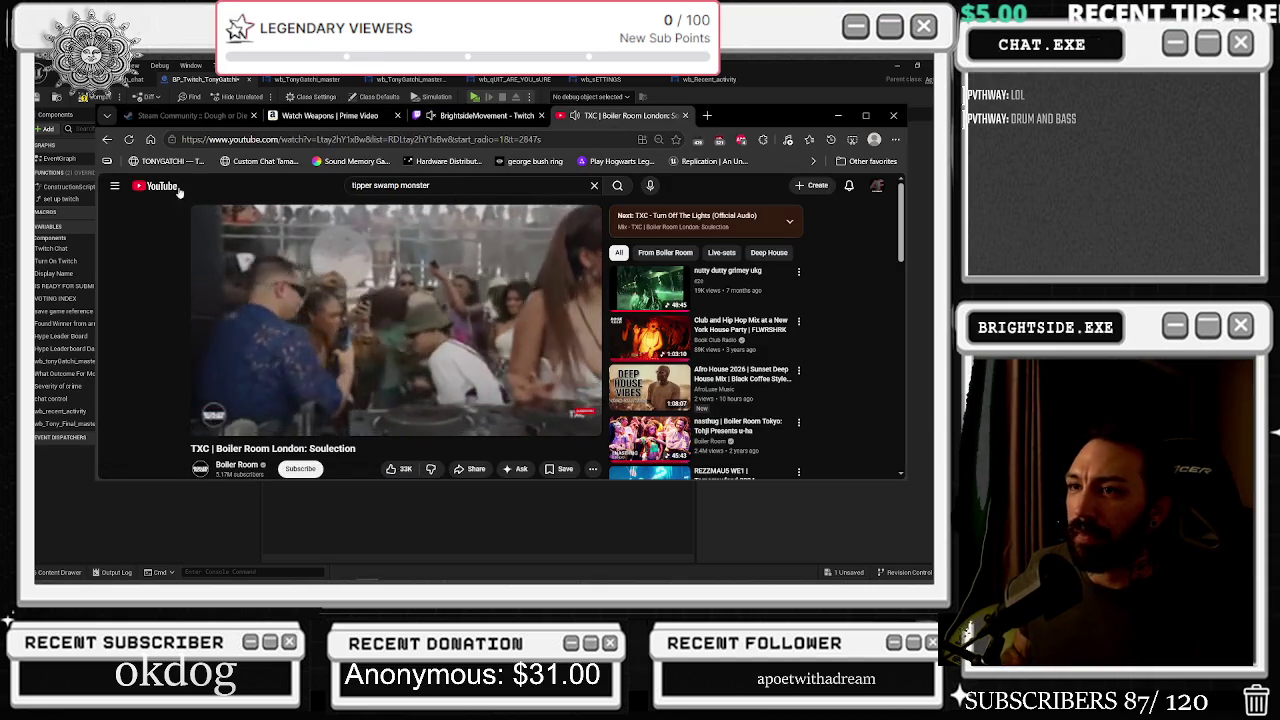
pyautogui.click(707, 115)
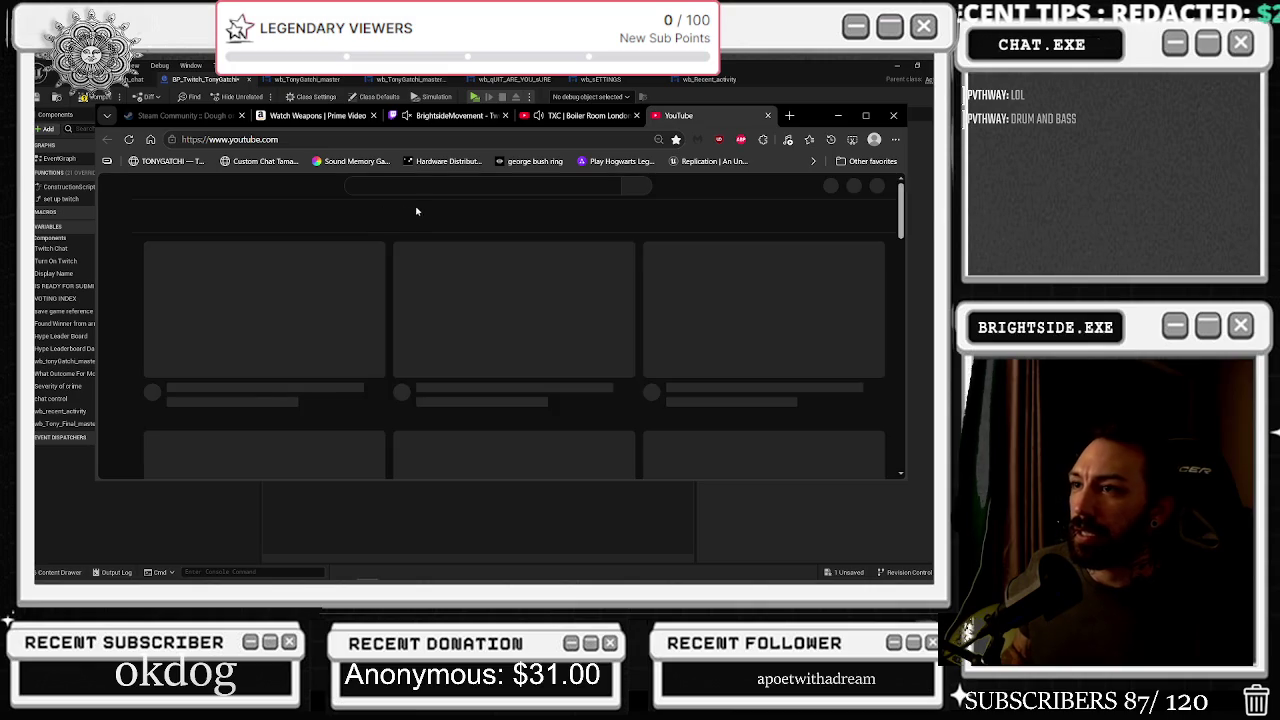
pyautogui.click(415, 186)
pyautogui.write('JAUZ')
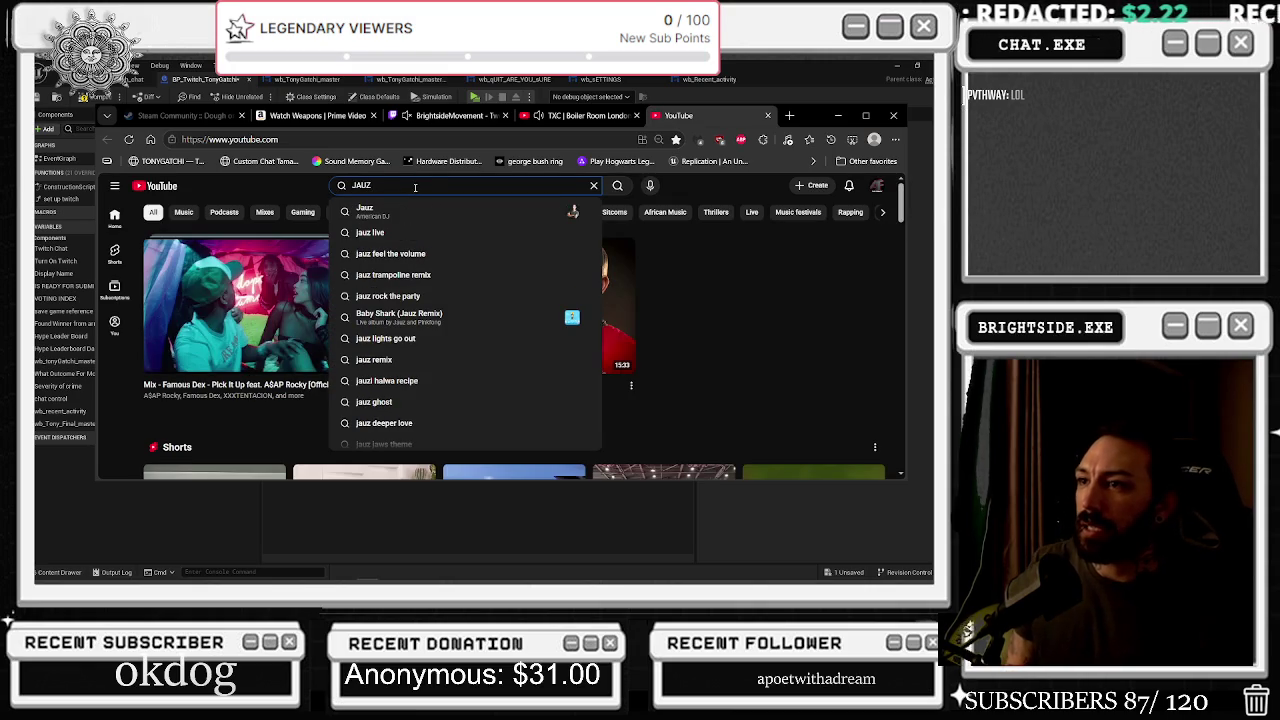
pyautogui.press('Down')
pyautogui.press('Down')
pyautogui.press('Down')
pyautogui.press('Return')
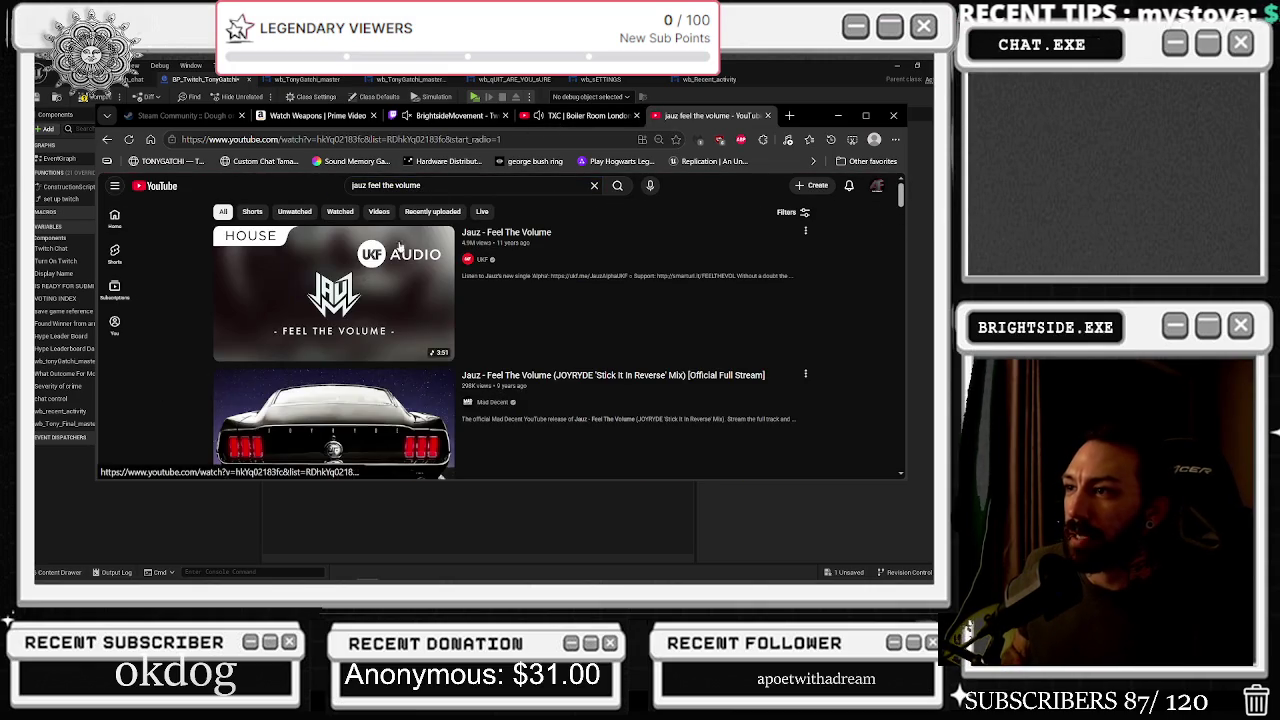
pyautogui.click(365, 282)
# Check the Boiler Room tab, return to the Jauz video, then switch back to Unreal
pyautogui.click(548, 115)
pyautogui.click(700, 115)
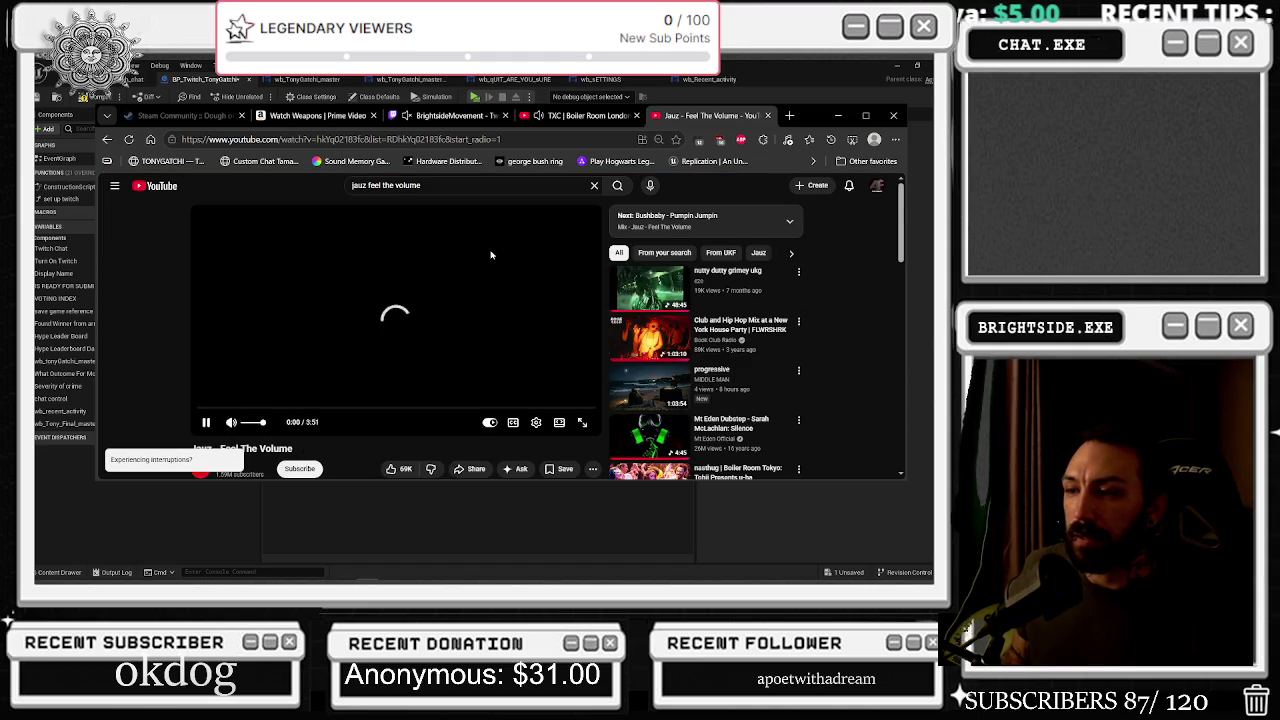
pyautogui.scroll(-5, 490, 255)
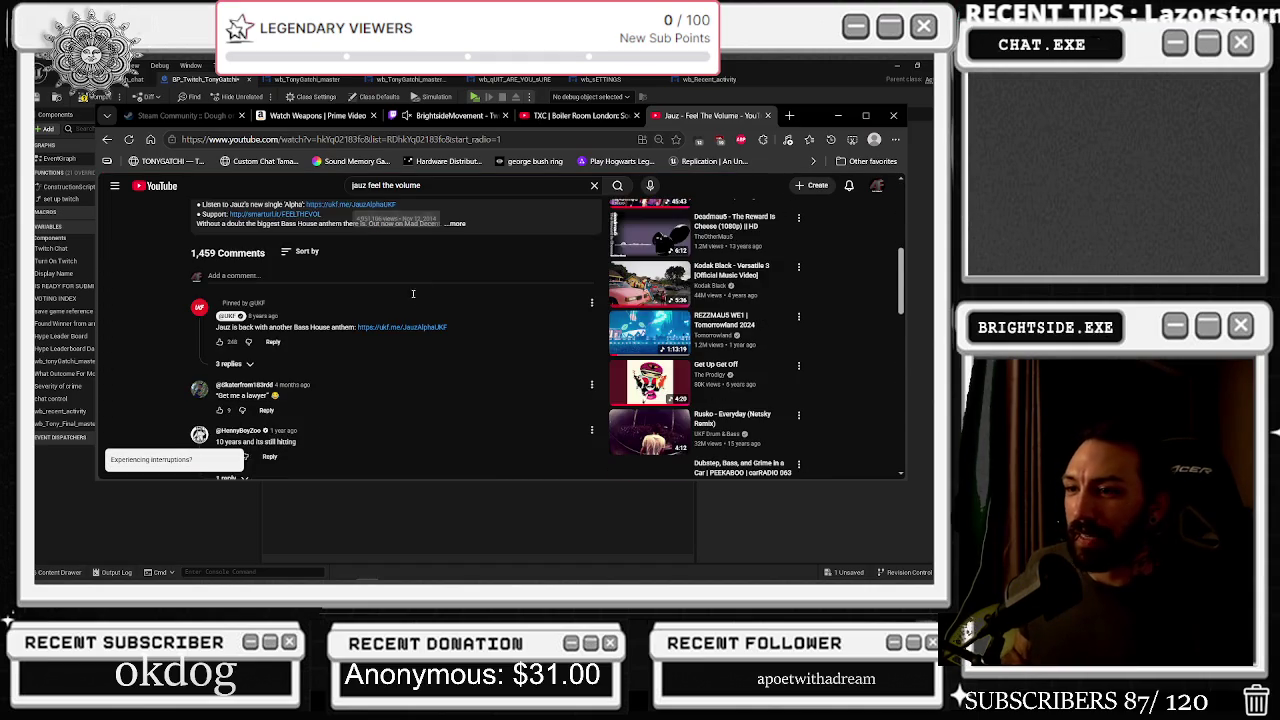
pyautogui.scroll(5, 400, 300)
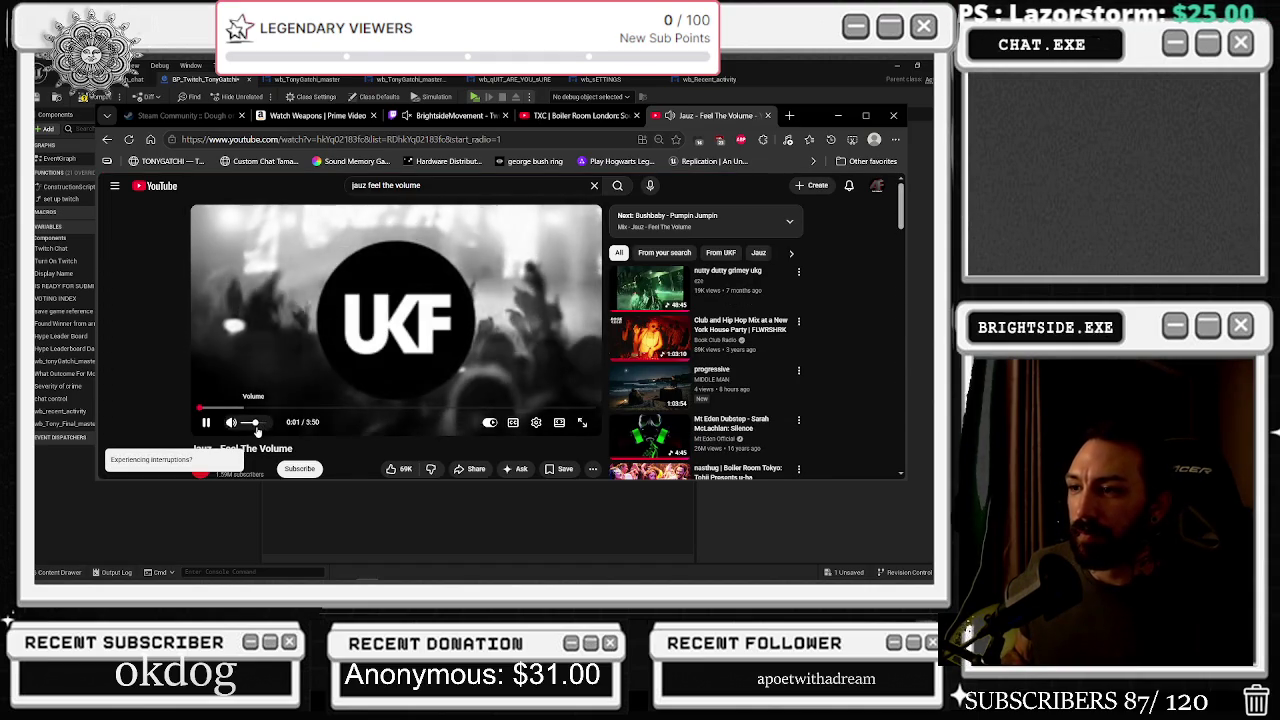
pyautogui.hotkey('alt', 'Tab')
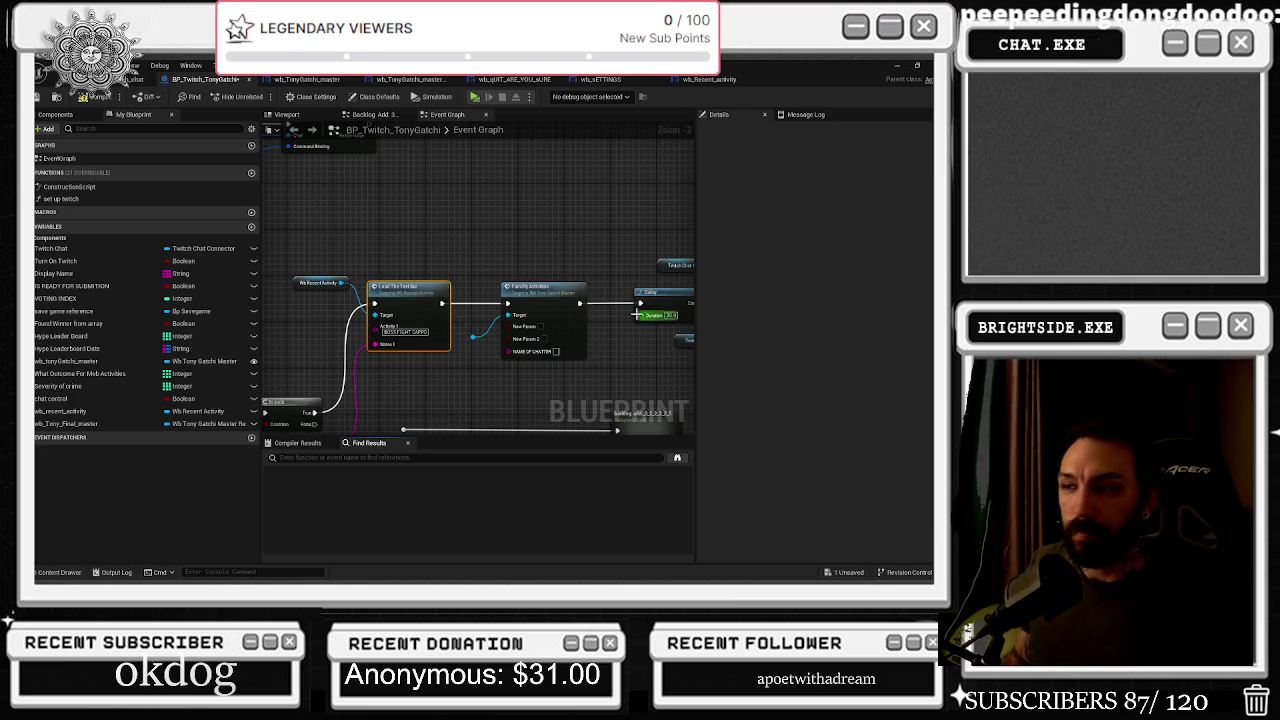
# Move the Twitch Chat getter slightly right beside Send Twitch Message, then return to the Jauz video
pyautogui.moveTo(514, 277)
pyautogui.mouseDown()
pyautogui.moveTo(349, 252)
pyautogui.moveTo(394, 366)
pyautogui.moveTo(466, 366)
pyautogui.moveTo(315, 350)
pyautogui.moveTo(341, 354)
pyautogui.mouseUp()
pyautogui.click(349, 252)
pyautogui.click(437, 360)
pyautogui.moveTo(369, 275); pyautogui.dragTo(404, 269)
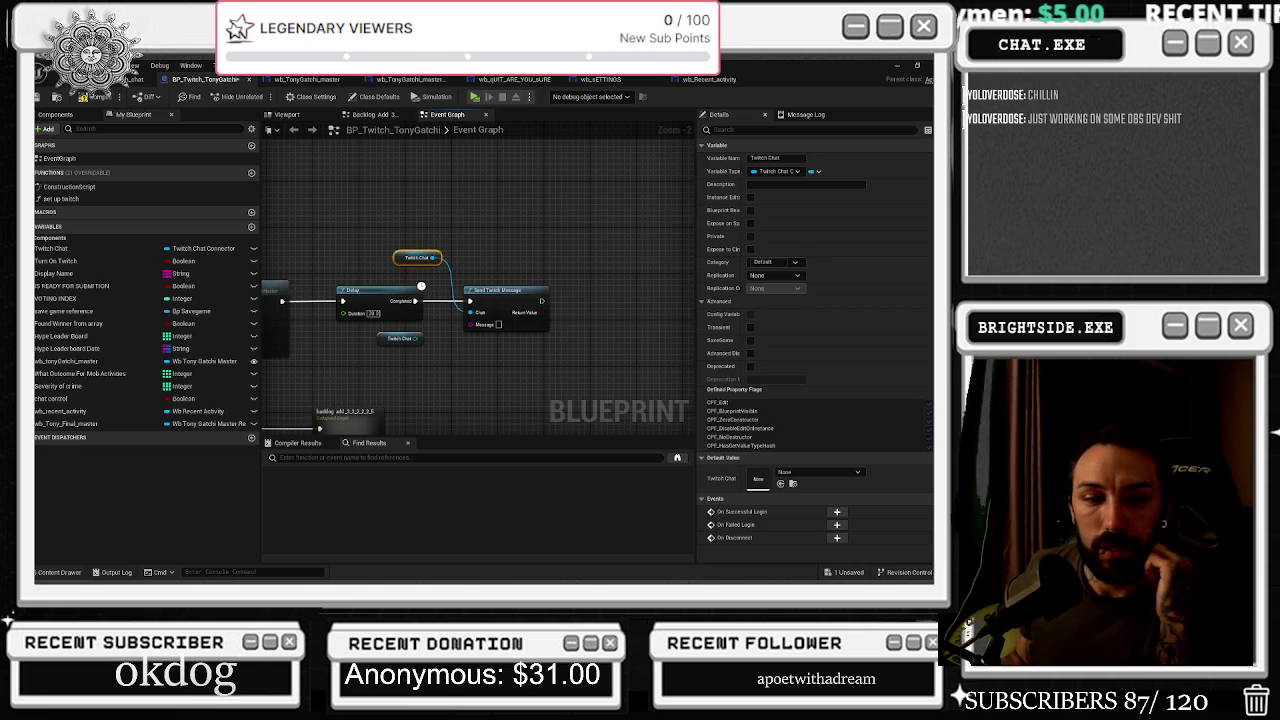
pyautogui.hotkey('alt', 'Tab')
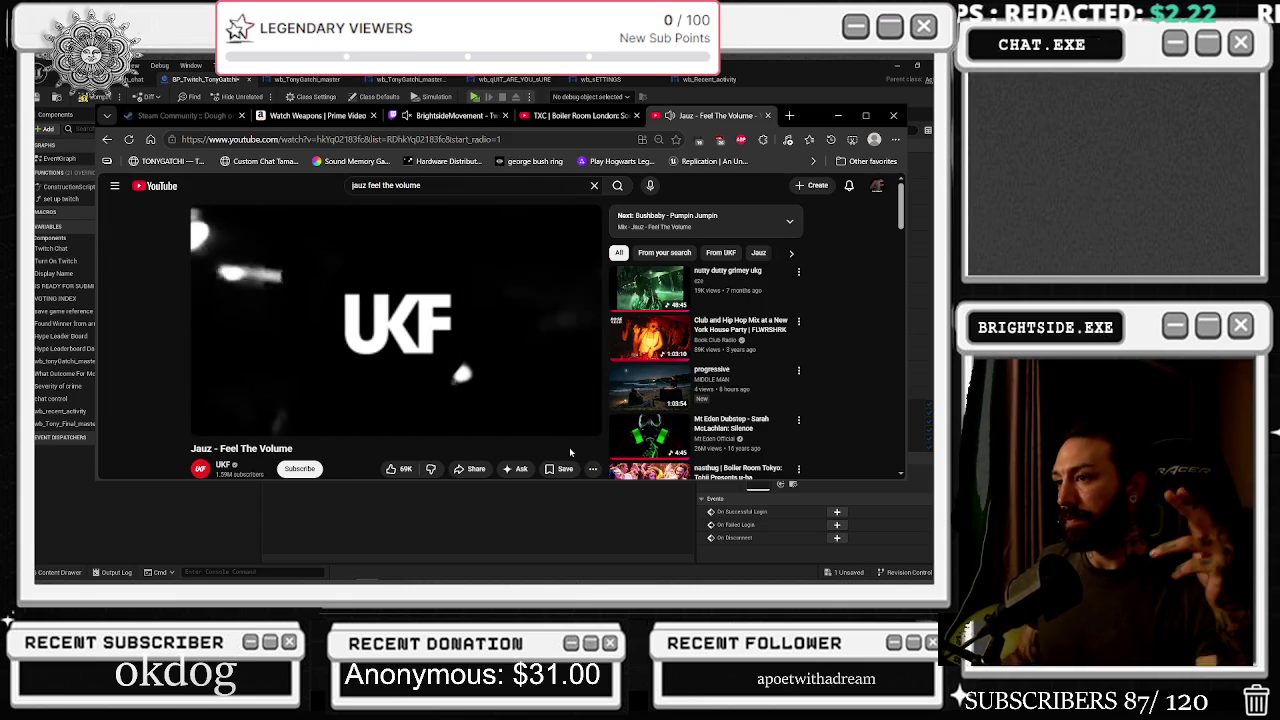
# Pause and resume the Jauz track twice, leave it playing, and minimise the browser
pyautogui.moveTo(561, 428)
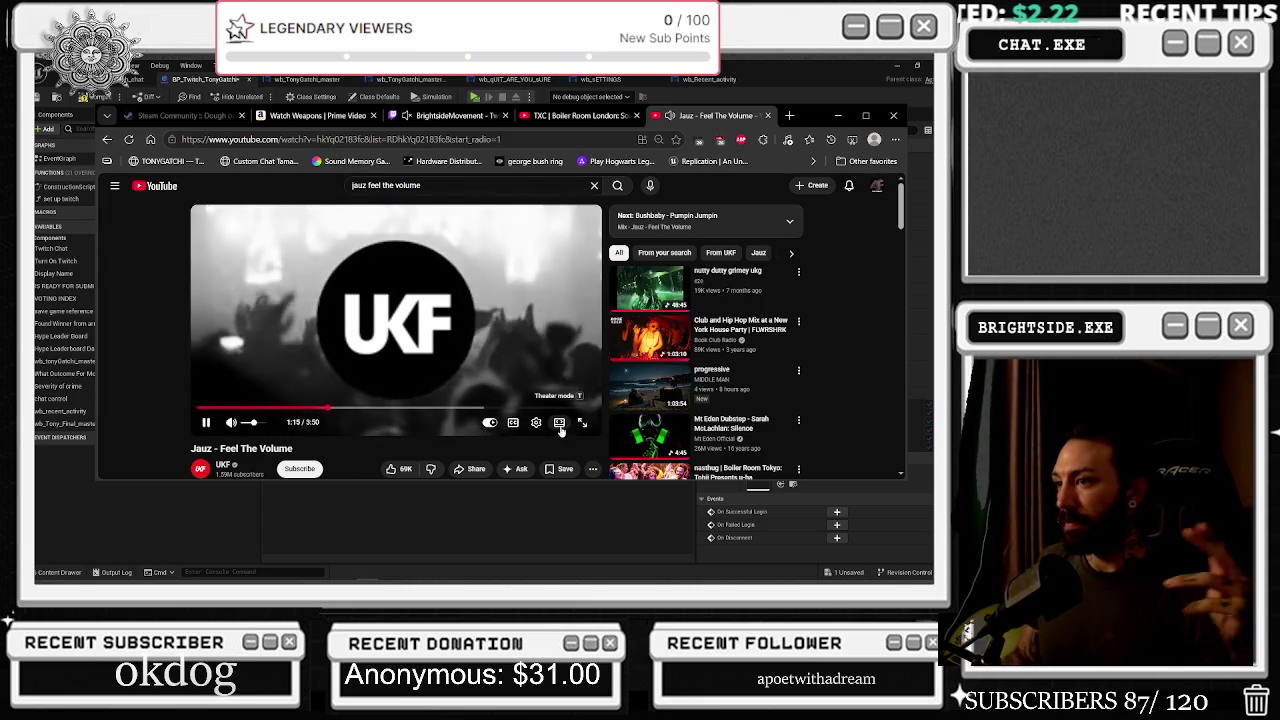
pyautogui.click(548, 325)
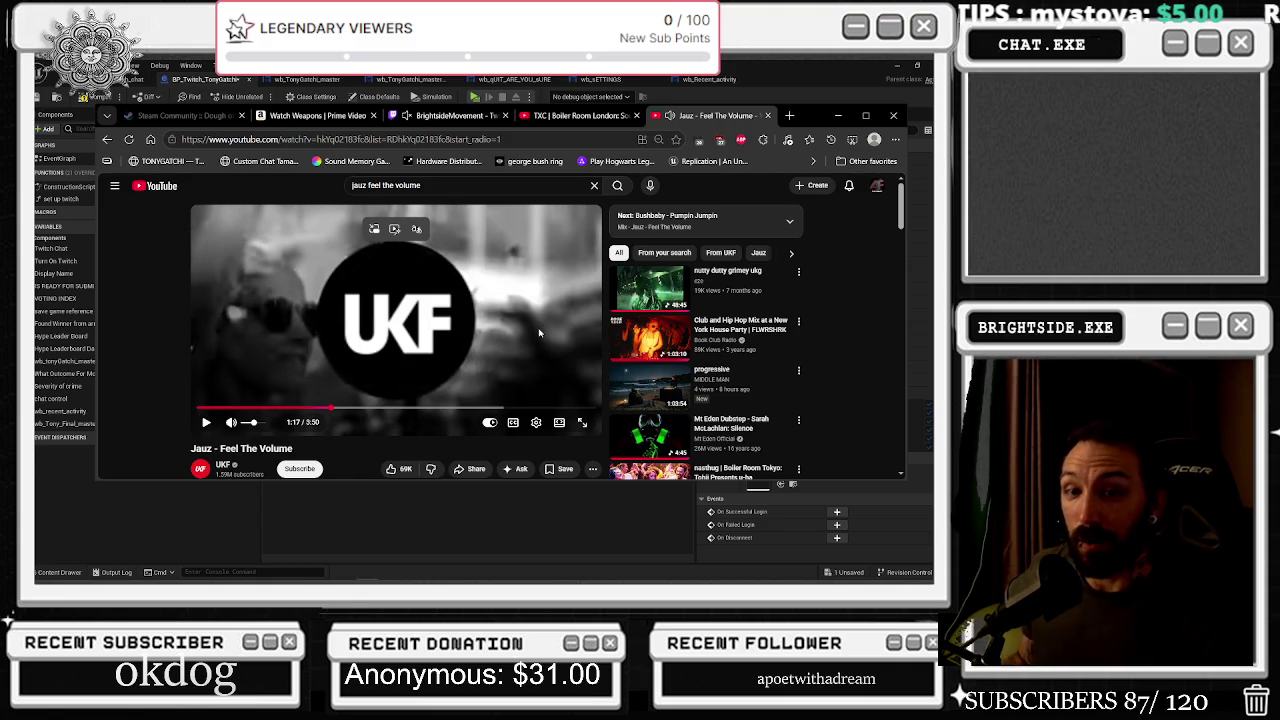
pyautogui.click(538, 332)
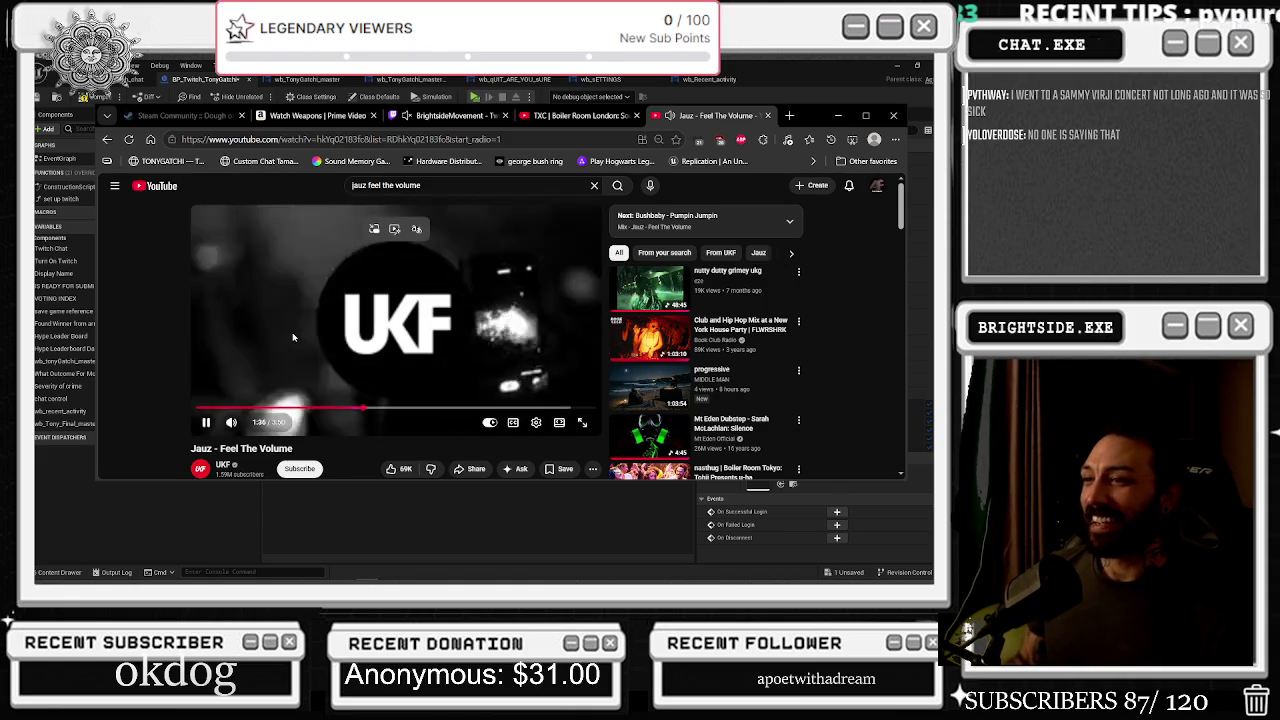
pyautogui.click(294, 345)
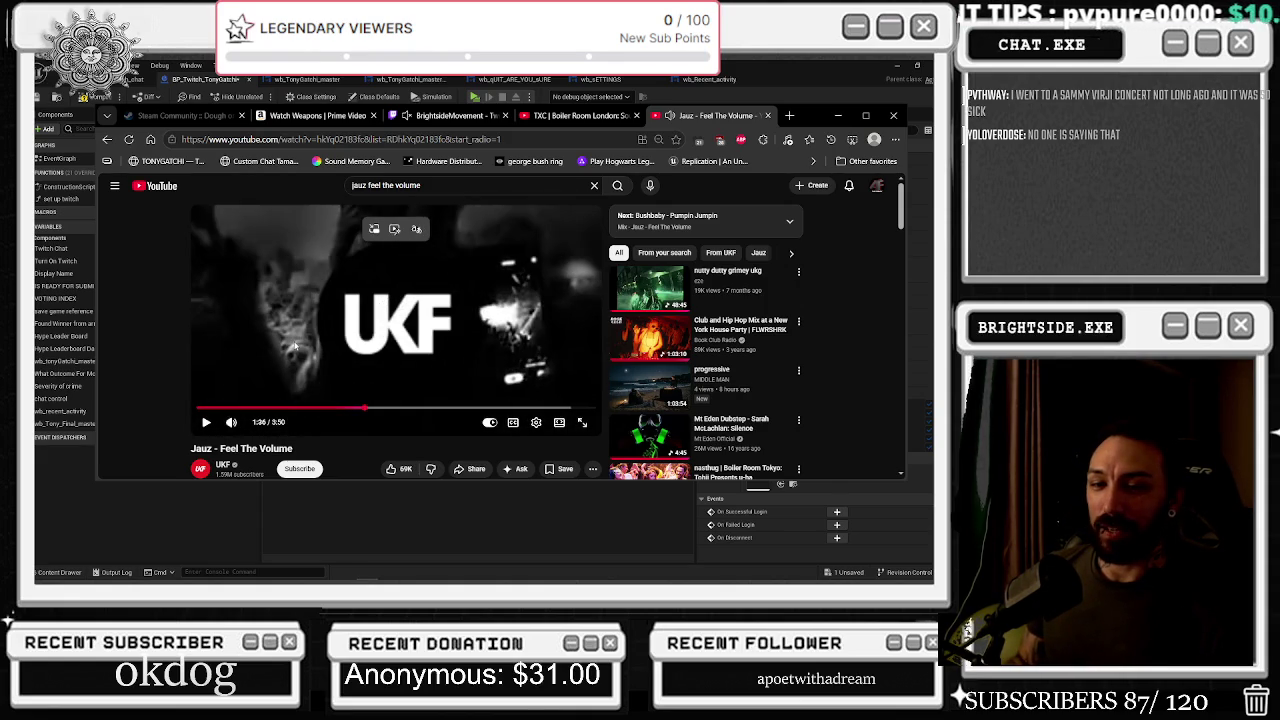
pyautogui.click(294, 345)
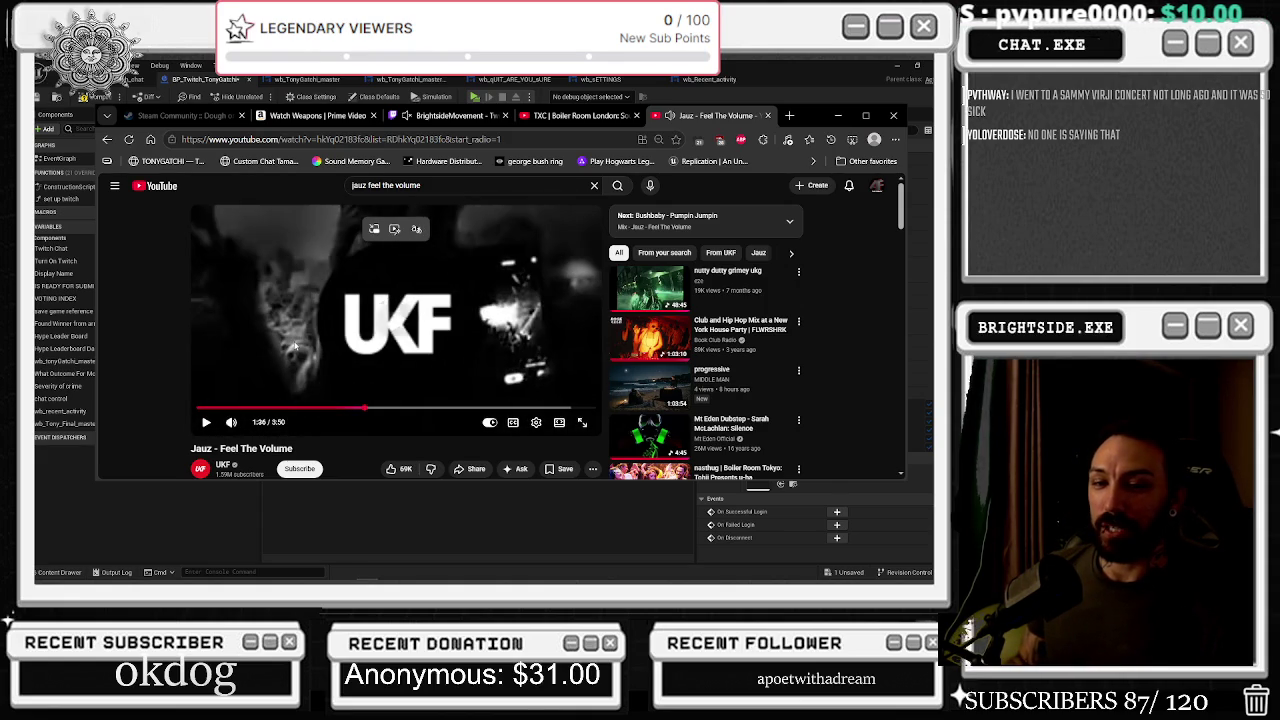
pyautogui.click(83, 535)
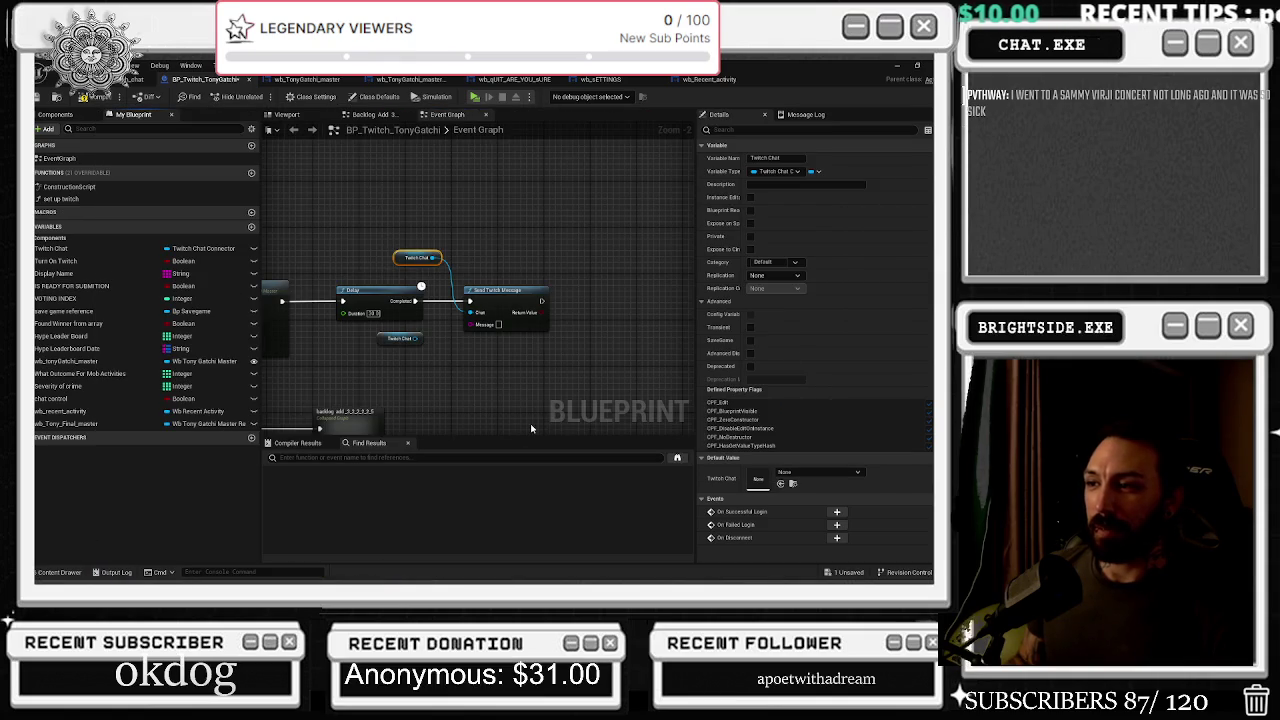
# Nudge the Twitch Chat node slightly right and select the existing Wb Tony Gatchi Master getter
pyautogui.moveTo(397, 257); pyautogui.dragTo(403, 257)
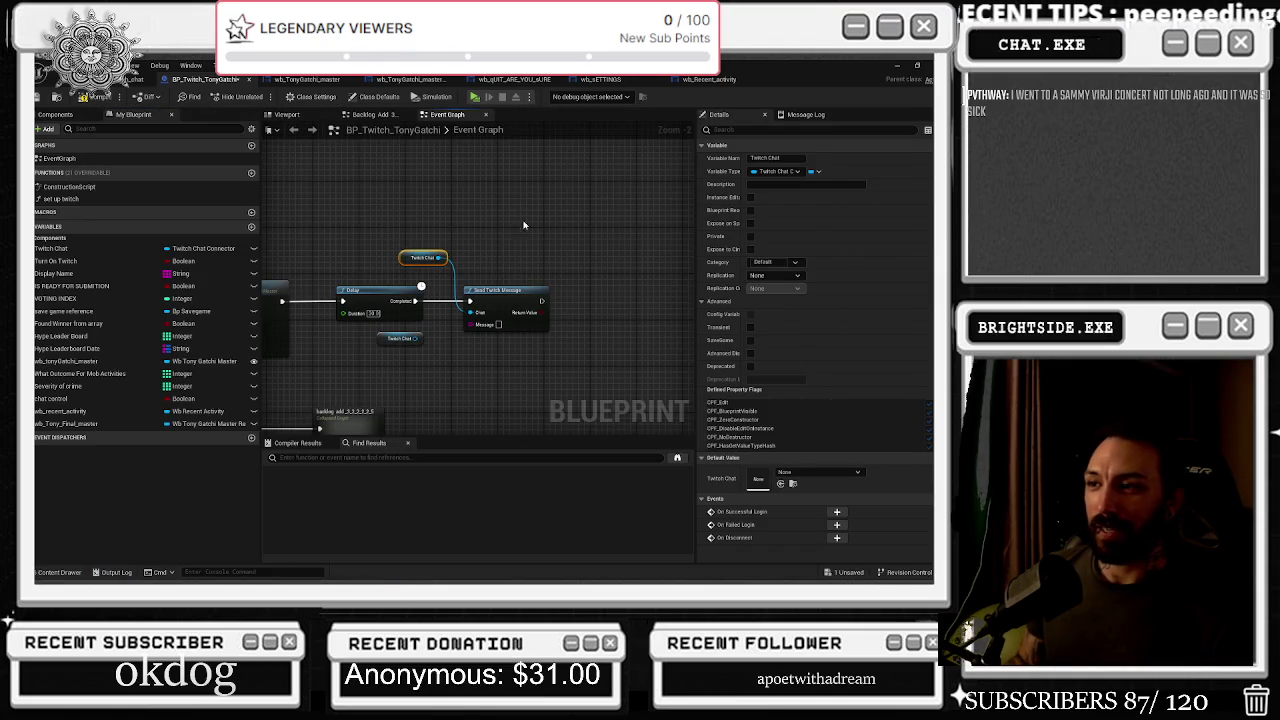
pyautogui.moveTo(449, 338)
pyautogui.mouseDown()
pyautogui.moveTo(524, 329)
pyautogui.moveTo(692, 217)
pyautogui.mouseUp()
pyautogui.moveTo(466, 301); pyautogui.dragTo(444, 359)
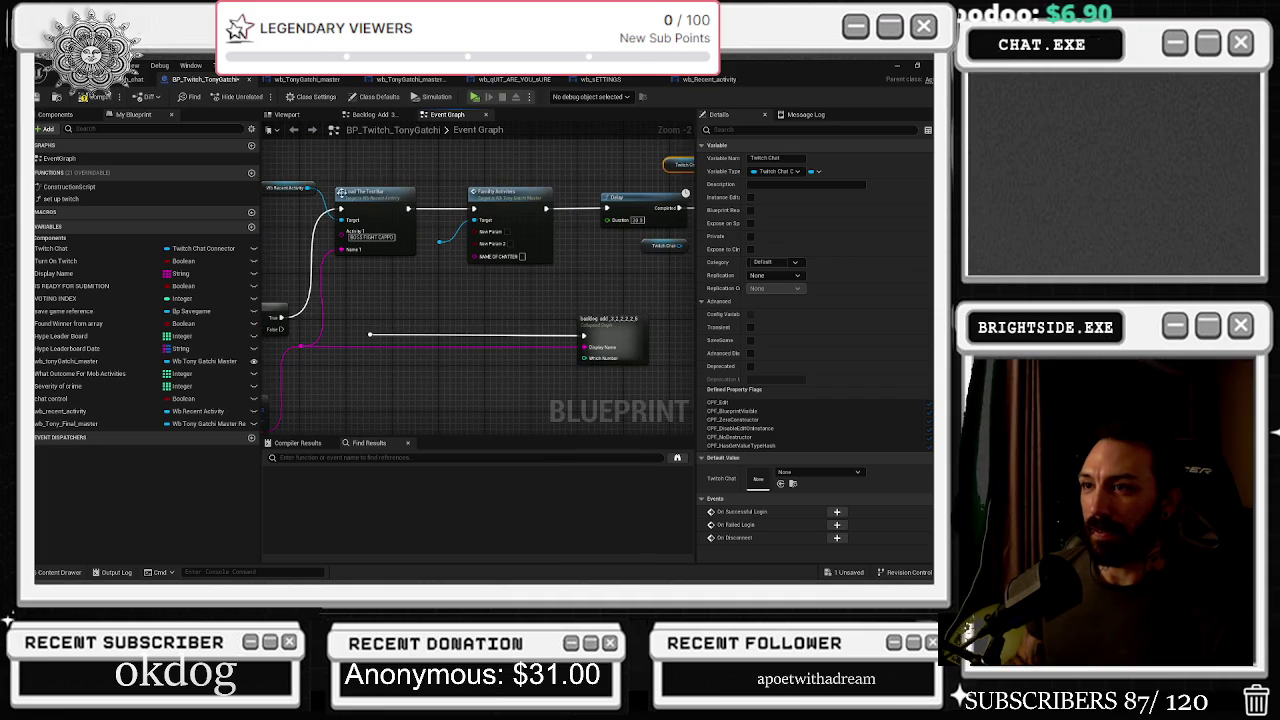
pyautogui.moveTo(339, 289); pyautogui.dragTo(360, 195)
pyautogui.moveTo(626, 199); pyautogui.dragTo(601, 285)
pyautogui.click(345, 276)
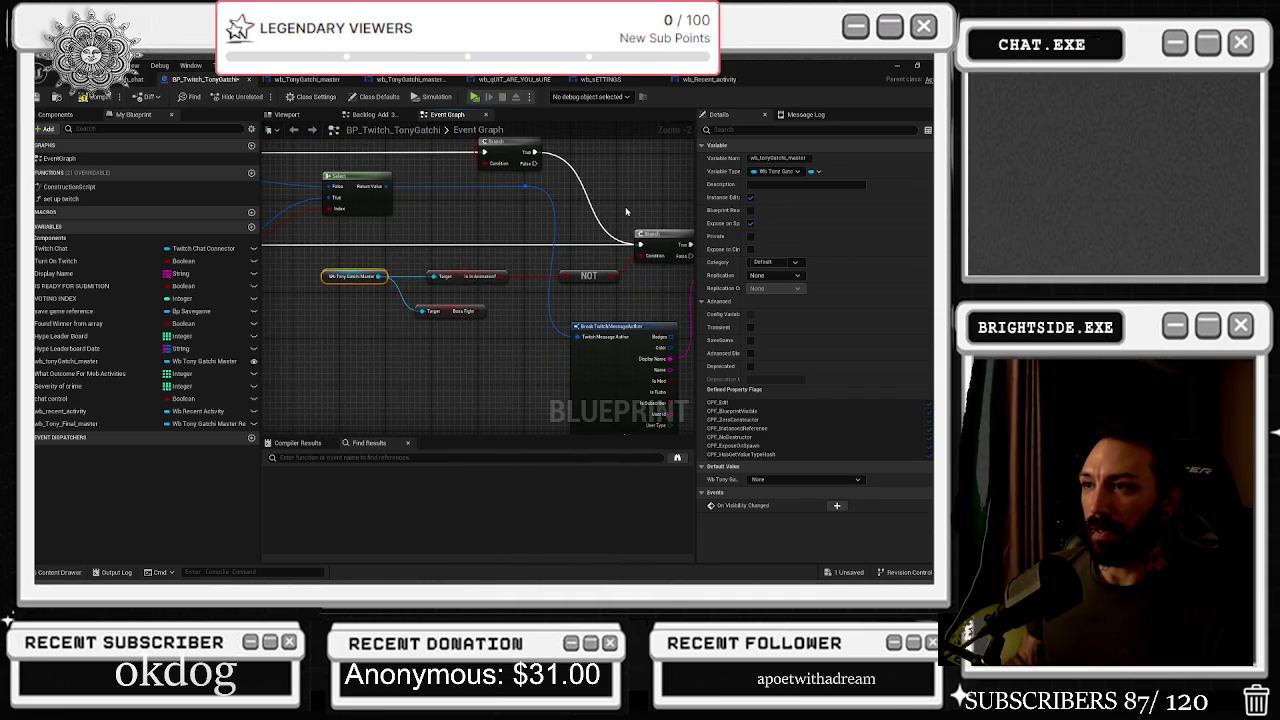
# Drag wb_tonyGatchi_master from My Blueprint into the graph as a Get node above the activity chain
pyautogui.scroll(-3, 625, 206)
pyautogui.moveTo(409, 360); pyautogui.dragTo(453, 306)
pyautogui.scroll(4, 453, 306)
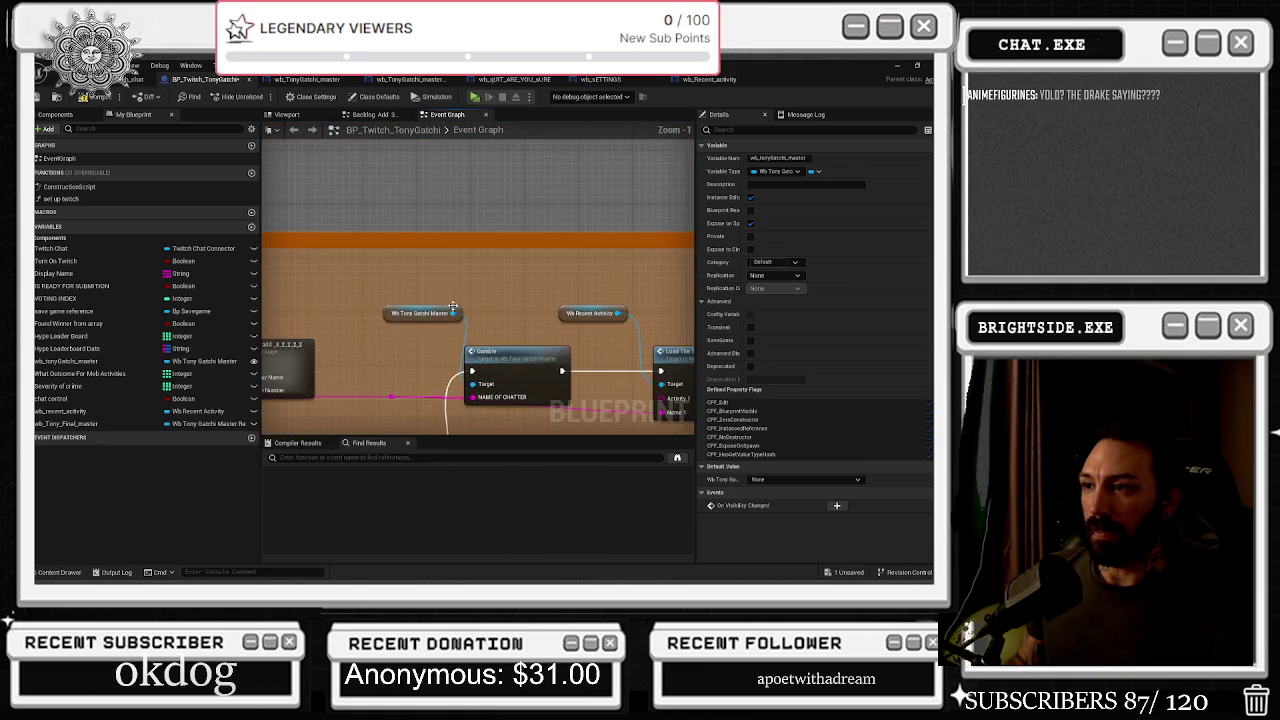
pyautogui.scroll(-7, 437, 283)
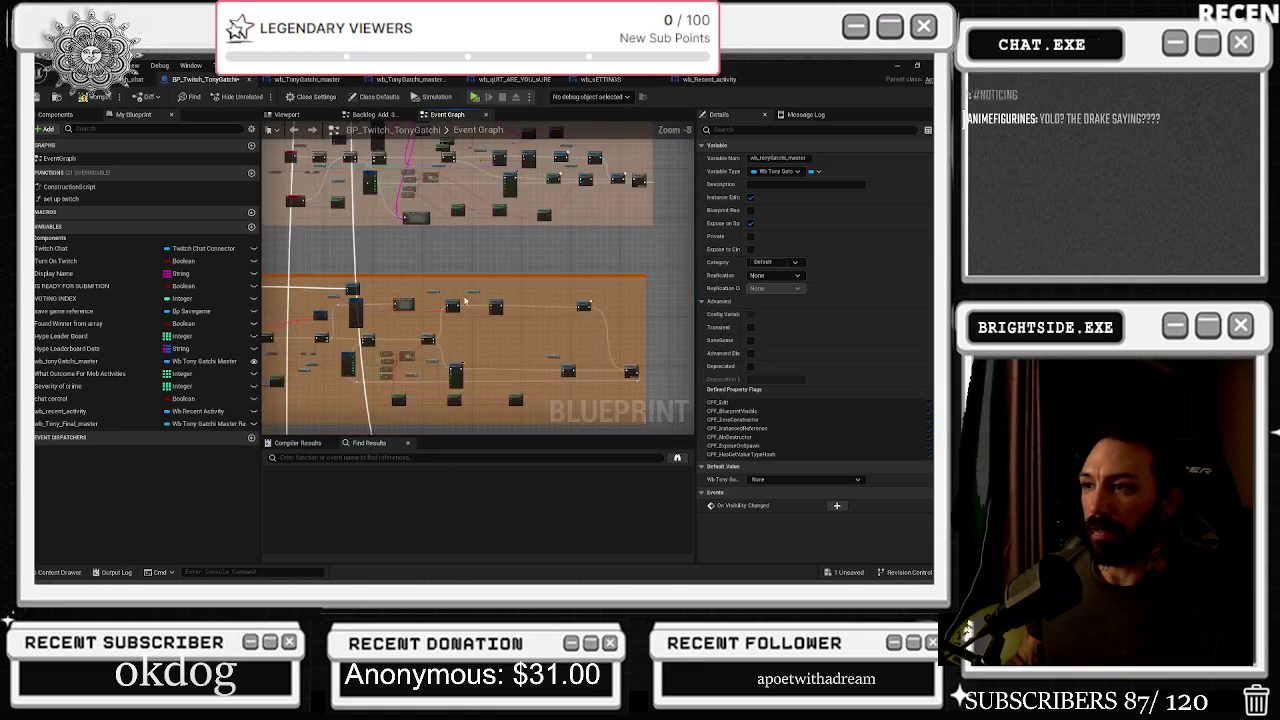
pyautogui.scroll(6, 430, 270)
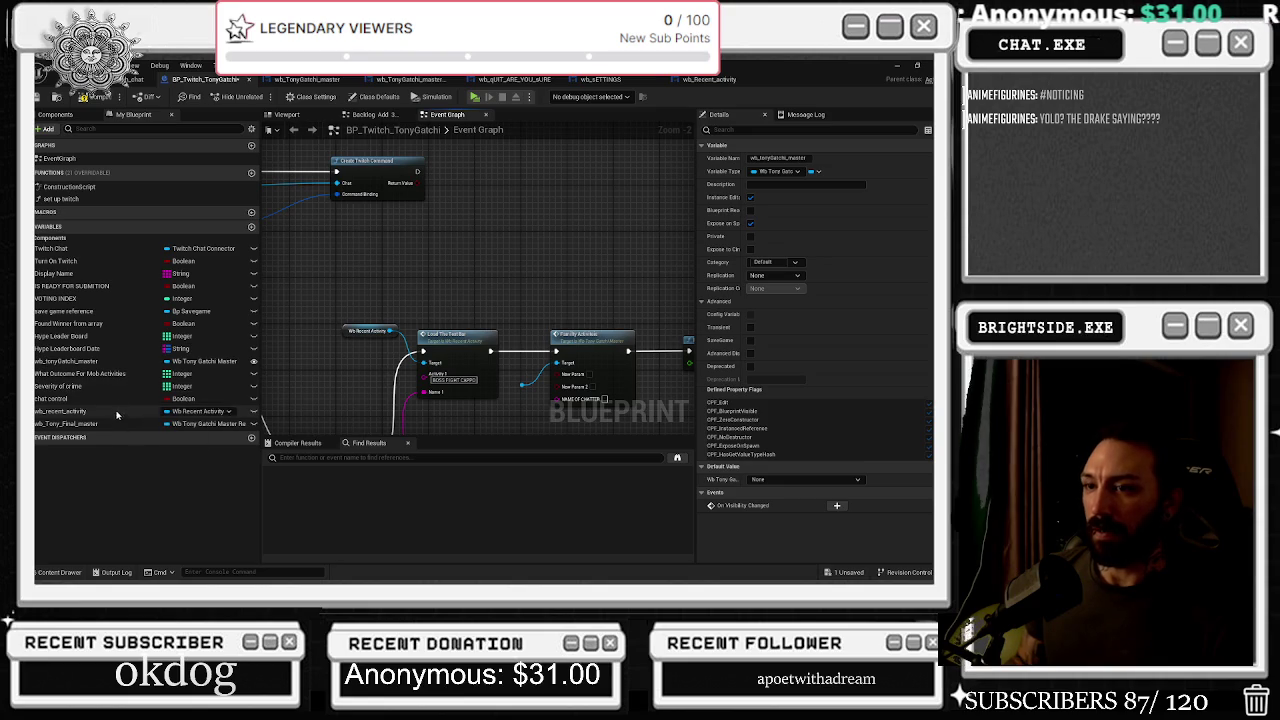
pyautogui.moveTo(100, 361)
pyautogui.mouseDown()
pyautogui.moveTo(470, 295)
pyautogui.moveTo(365, 304)
pyautogui.moveTo(357, 275)
pyautogui.moveTo(345, 280)
pyautogui.mouseUp()
pyautogui.click(350, 281)
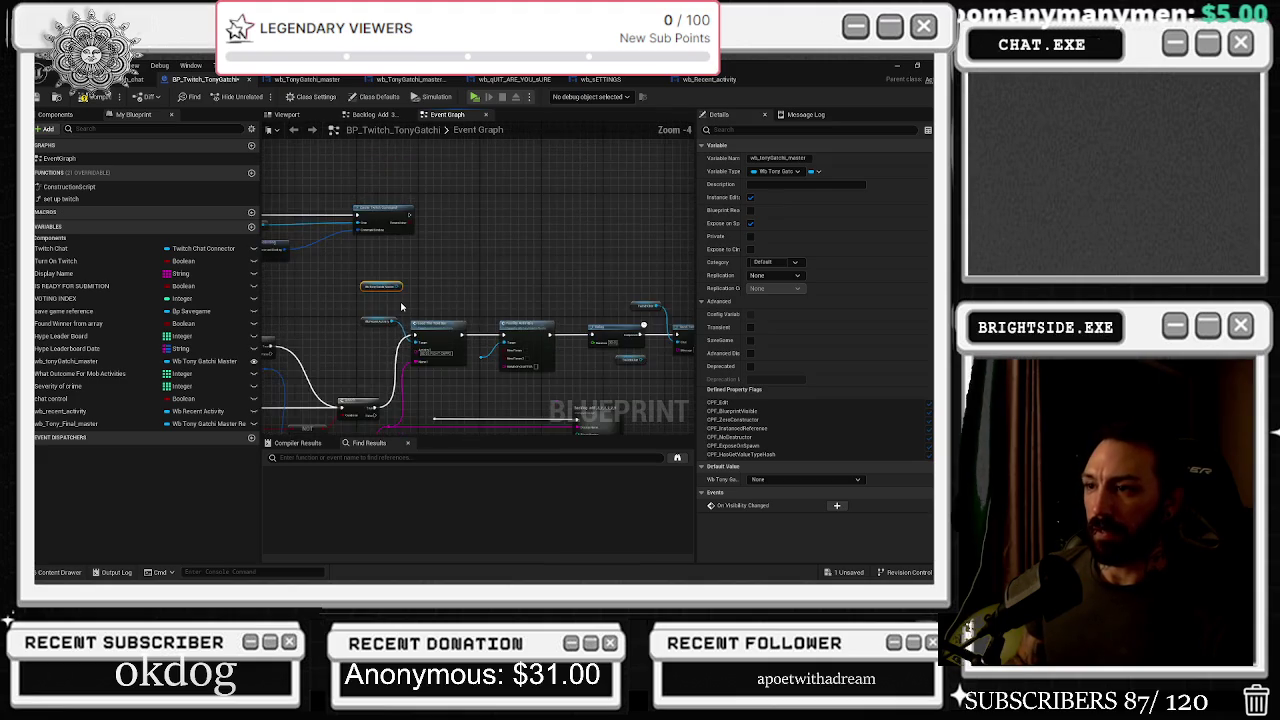
# Shift the row of activity and delay nodes slightly down
pyautogui.scroll(-3, 402, 307)
pyautogui.moveTo(380, 306); pyautogui.dragTo(660, 352)
pyautogui.moveTo(569, 338); pyautogui.dragTo(572, 349)
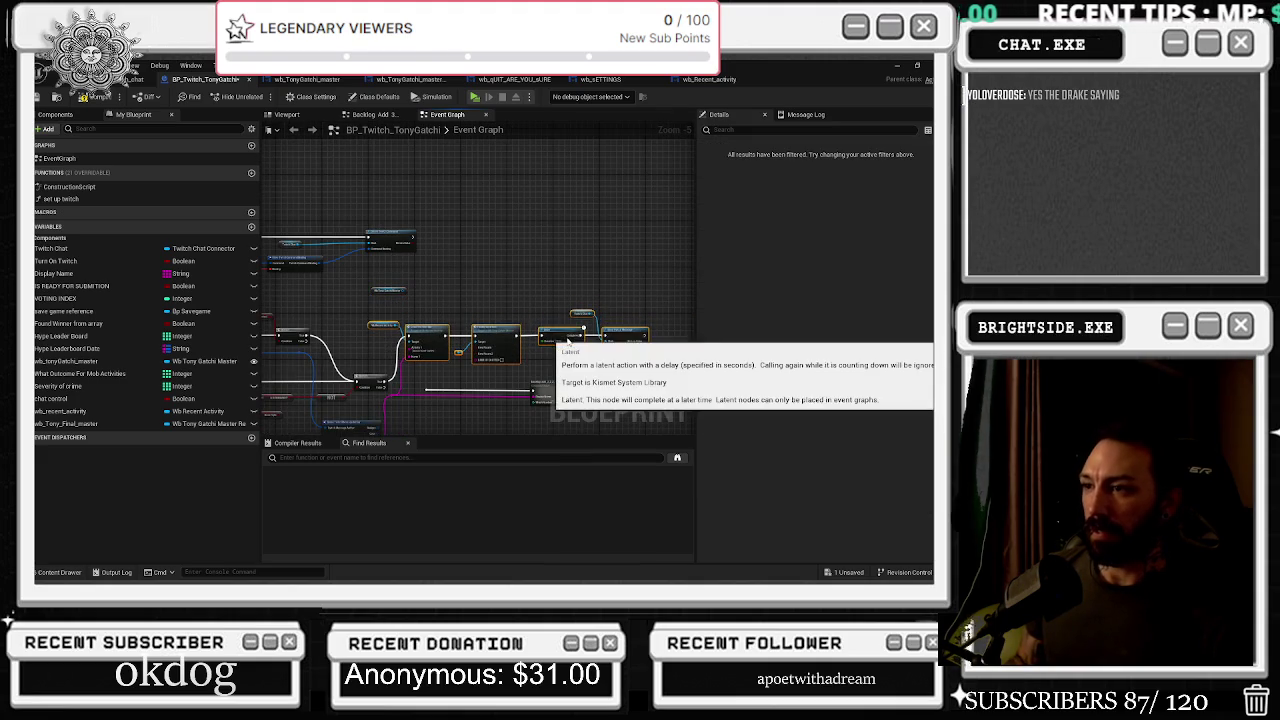
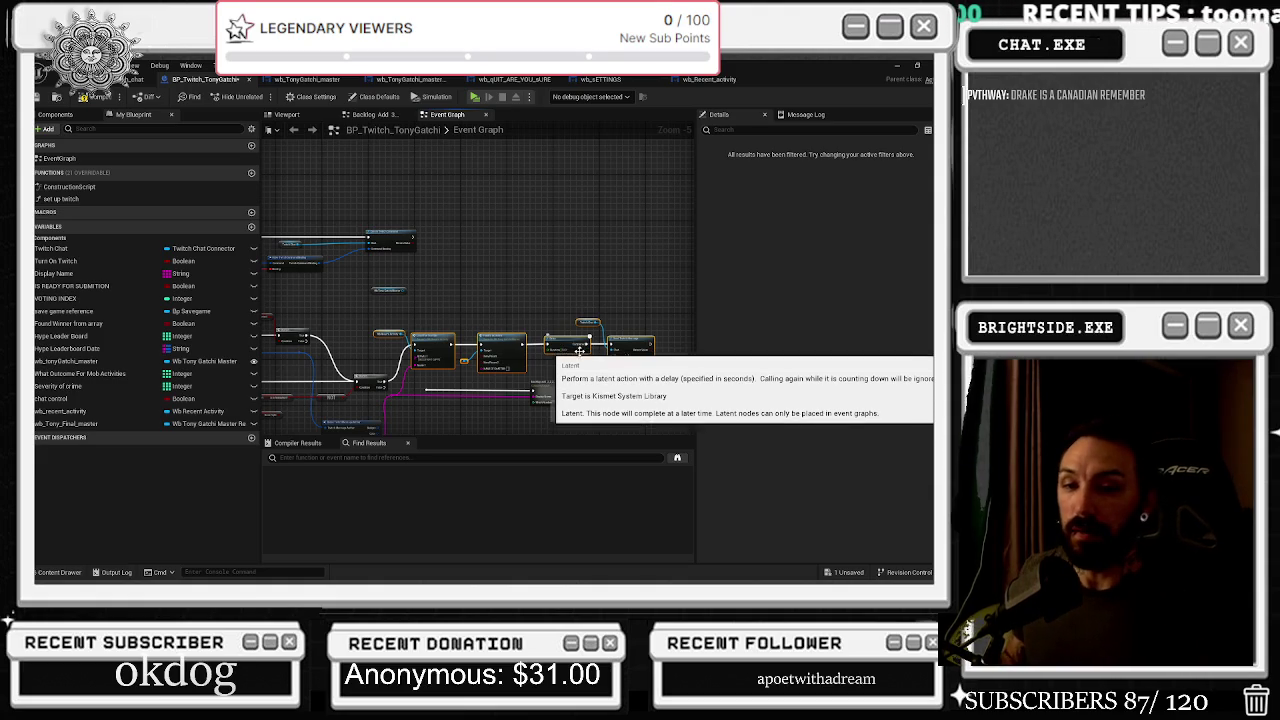
# Pan the event graph and box-select the Wb Recent Activity, Load Text Bar and Family Activities nodes
pyautogui.moveTo(520, 153); pyautogui.dragTo(496, 180)
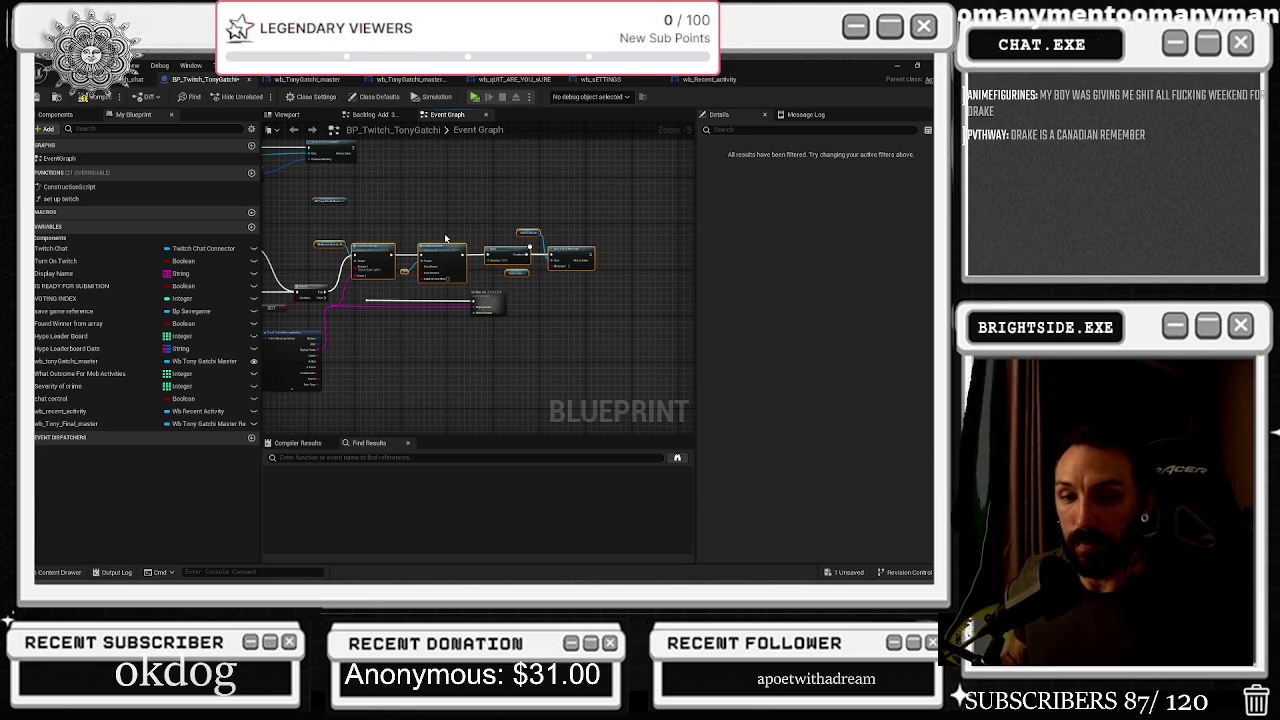
pyautogui.moveTo(372, 216); pyautogui.dragTo(411, 201)
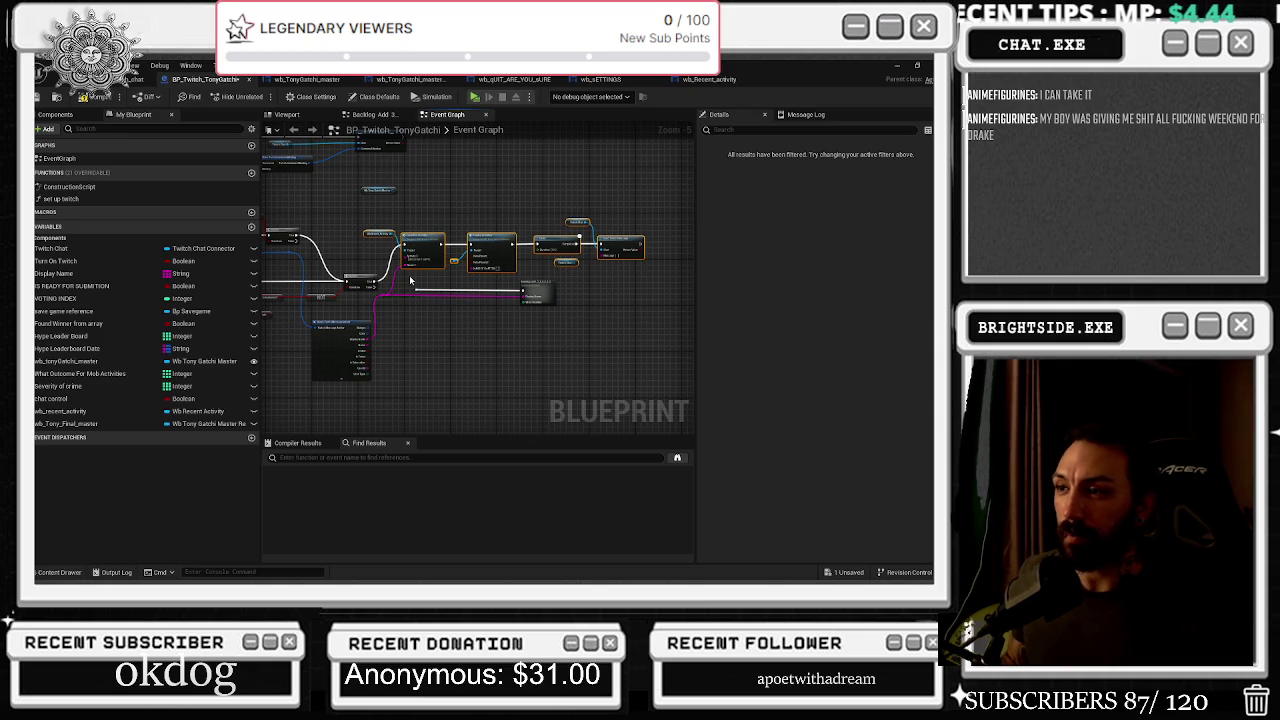
pyautogui.click(538, 294)
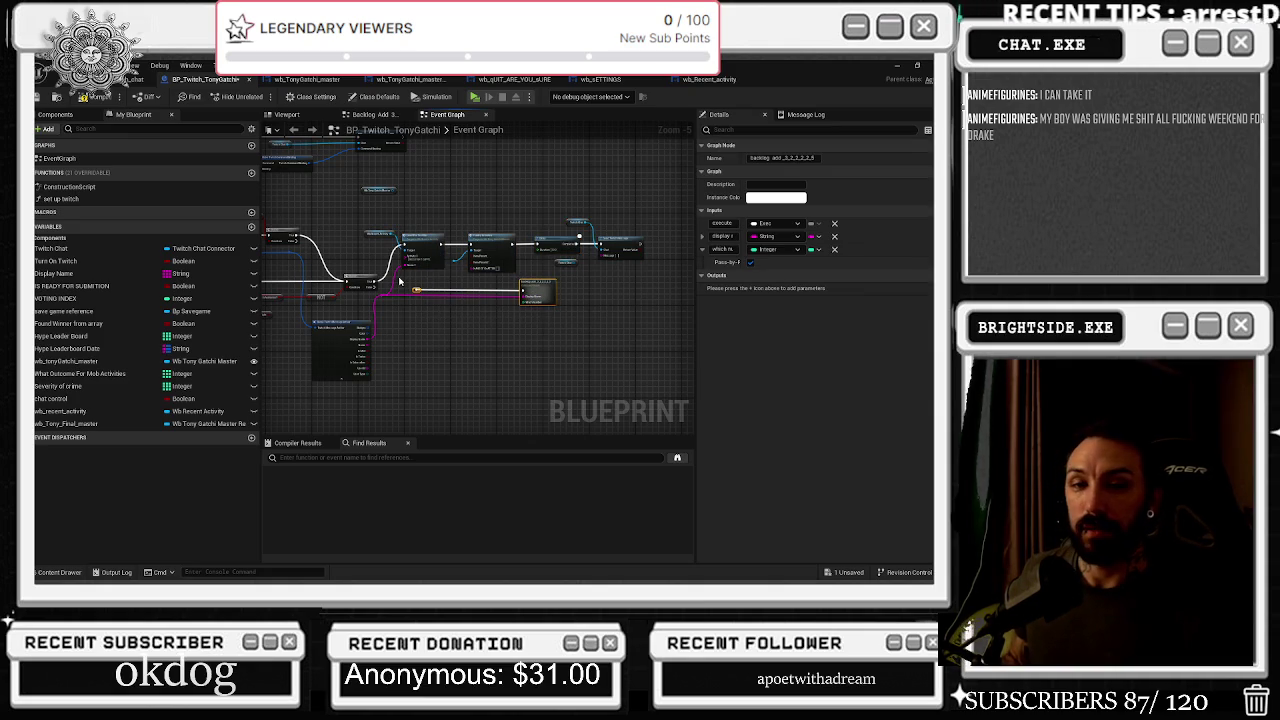
pyautogui.scroll(5, 398, 275)
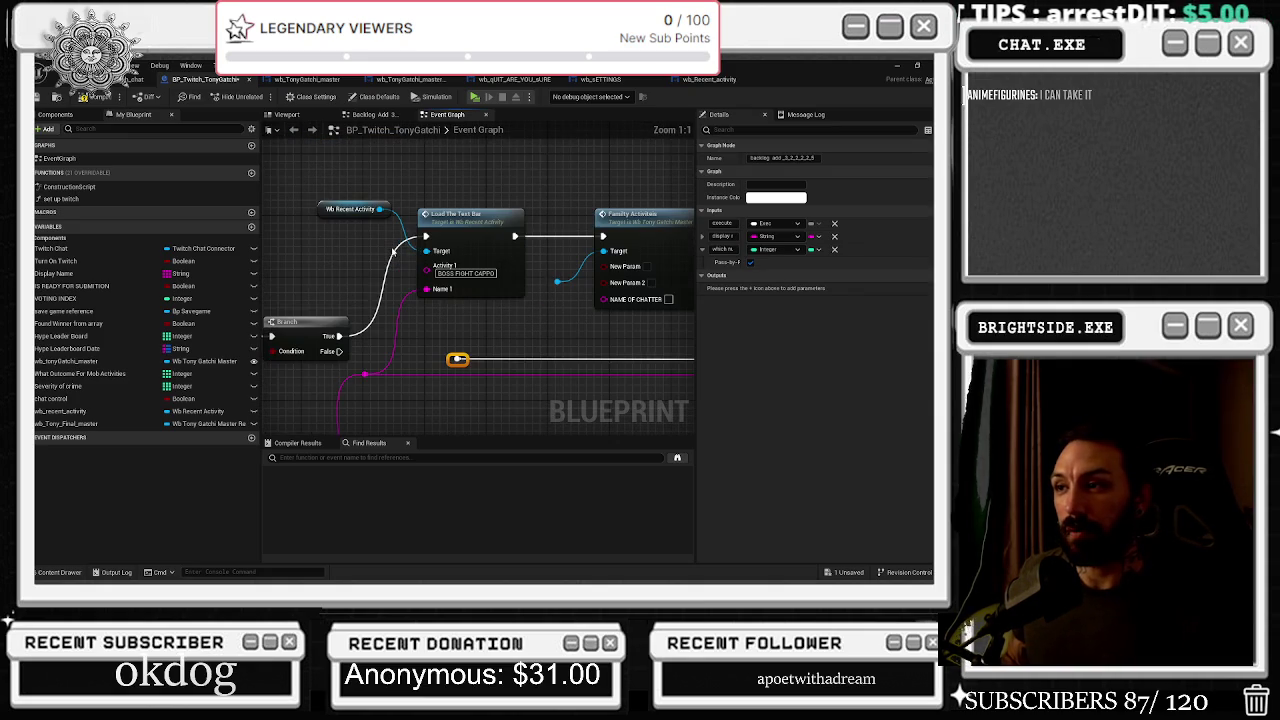
pyautogui.moveTo(316, 194)
pyautogui.mouseDown()
pyautogui.moveTo(688, 298)
pyautogui.moveTo(624, 307)
pyautogui.moveTo(640, 305)
pyautogui.moveTo(597, 331)
pyautogui.mouseUp()
pyautogui.scroll(-3, 462, 318)
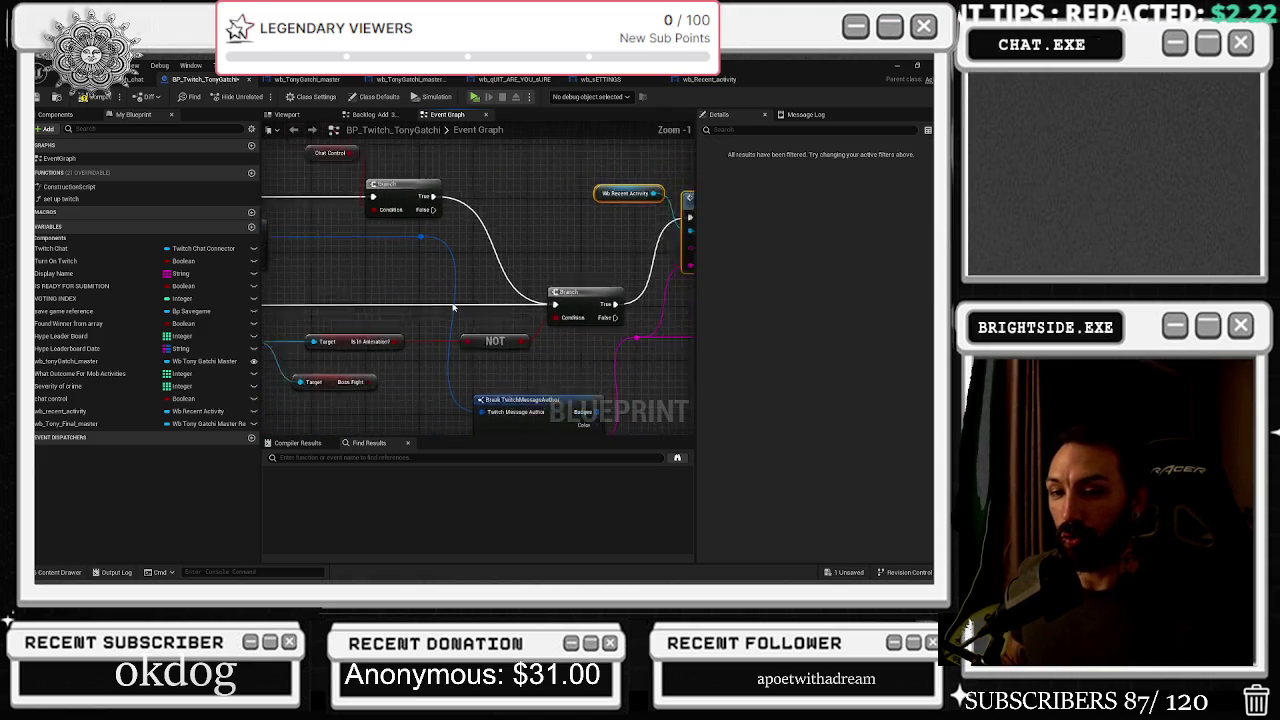
# Inspect the Wb Tony Gatchi Master variable's settings, then switch to the wb_TonyGatchi_master designer
pyautogui.scroll(-1, 453, 307)
pyautogui.scroll(2, 420, 330)
pyautogui.moveTo(378, 311)
pyautogui.mouseDown()
pyautogui.moveTo(416, 338)
pyautogui.moveTo(300, 307)
pyautogui.mouseUp()
pyautogui.click(417, 340)
pyautogui.click(332, 234)
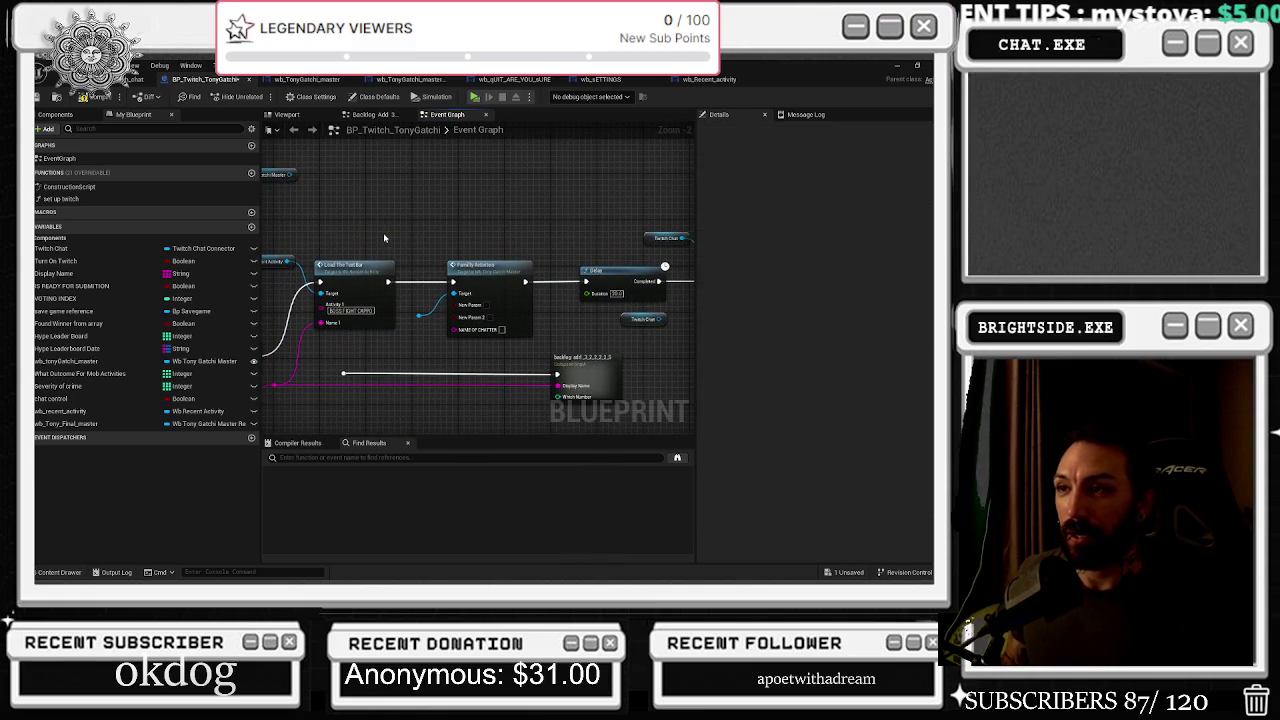
pyautogui.click(305, 79)
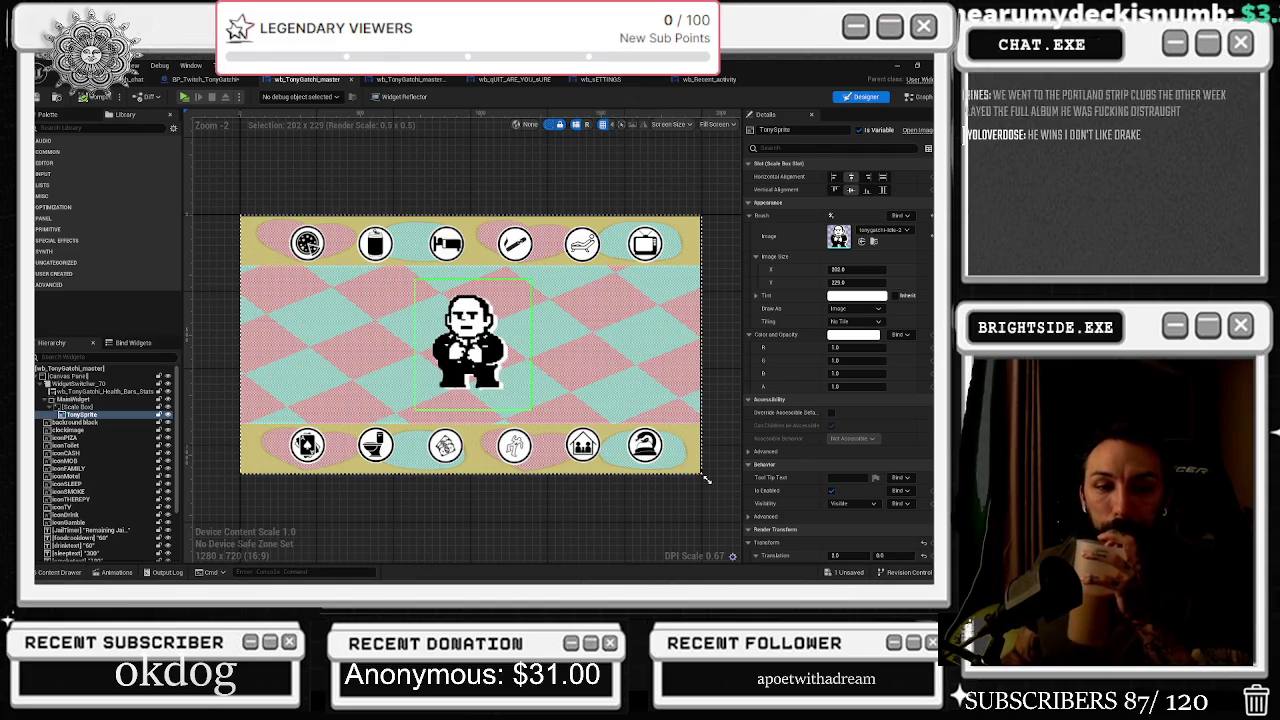
# Bring the Chrome window with the Bushbaby - Pumpin Jumpin YouTube video to the front
pyautogui.hotkey('alt', 'Tab')
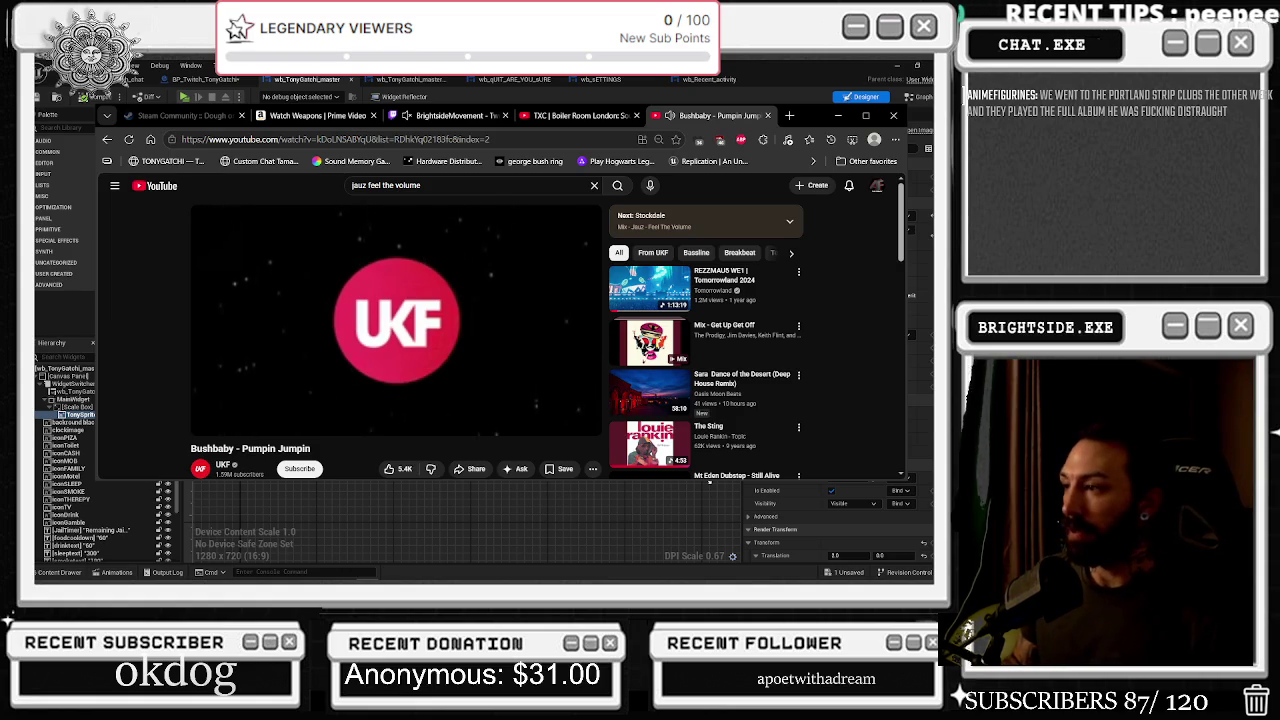
# Scroll the Bushbaby video's description and comments, then minimize the browser
pyautogui.scroll(-4, 645, 250)
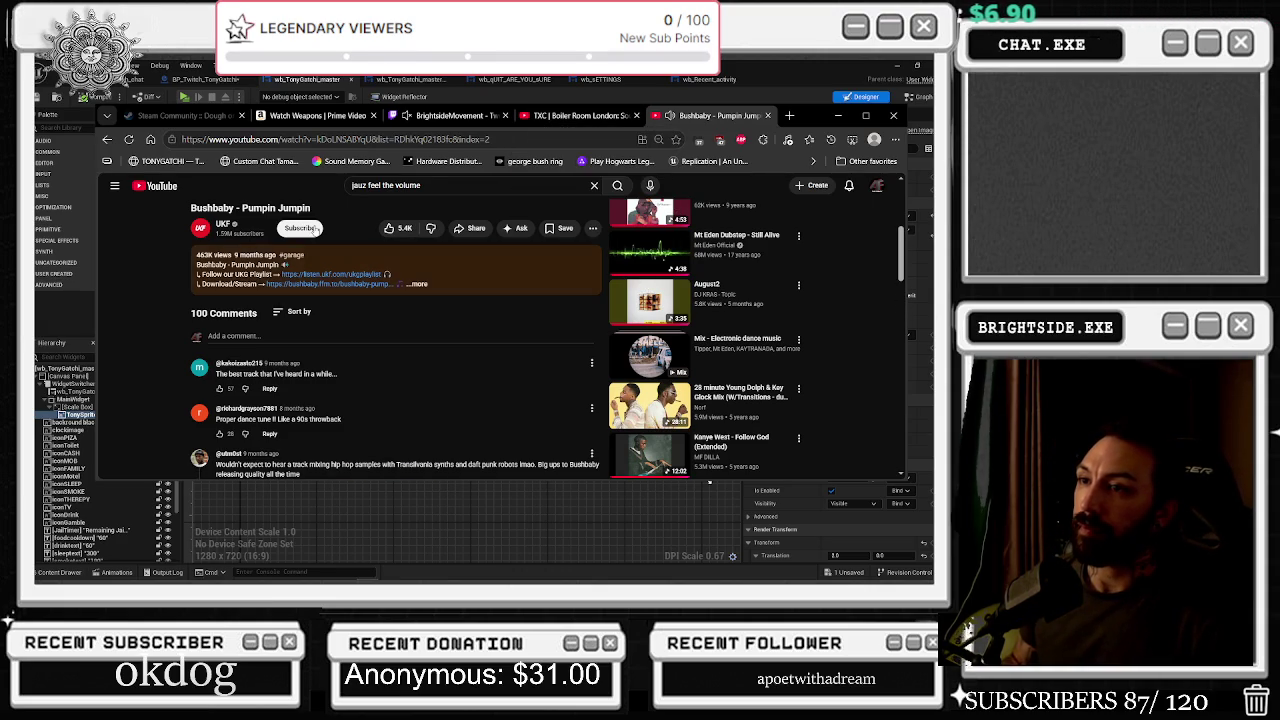
pyautogui.click(837, 115)
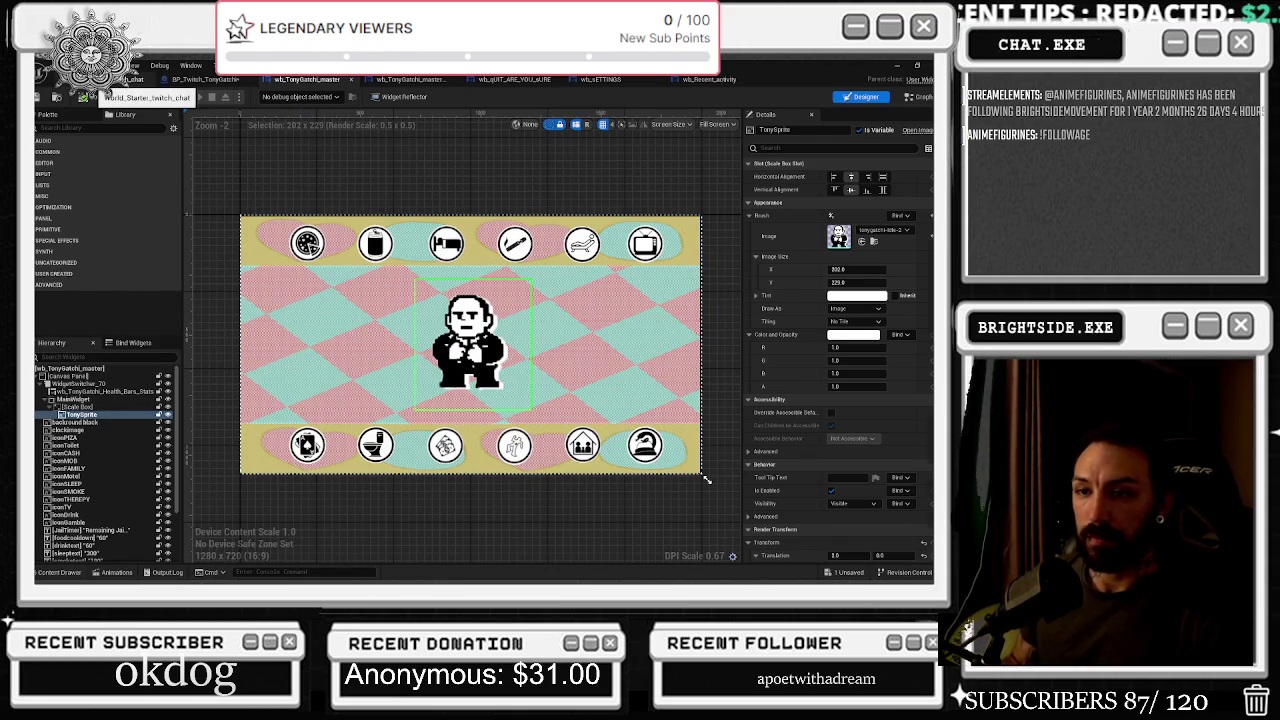
# Browse the level, wb_QUIT_ARE_YOU_SURE, wb_Recent_activity and wb_SETTINGS tabs, returning to the master widget
pyautogui.click(130, 80)
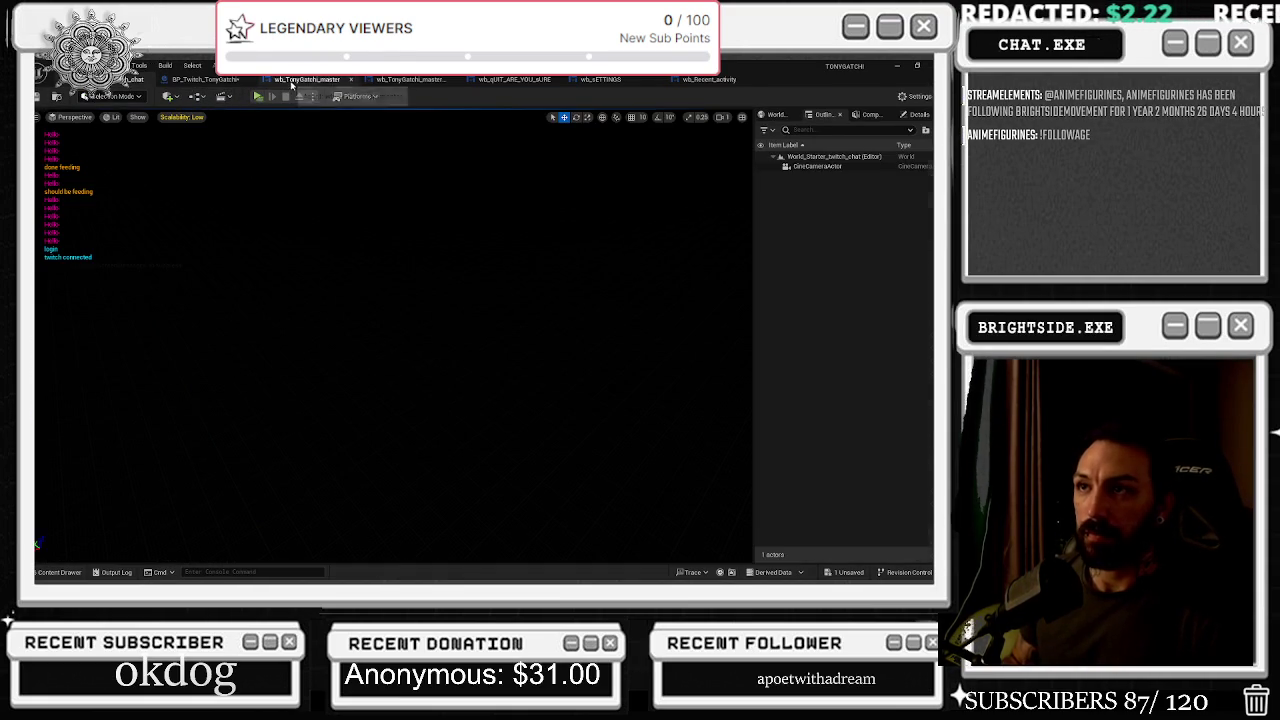
pyautogui.click(307, 79)
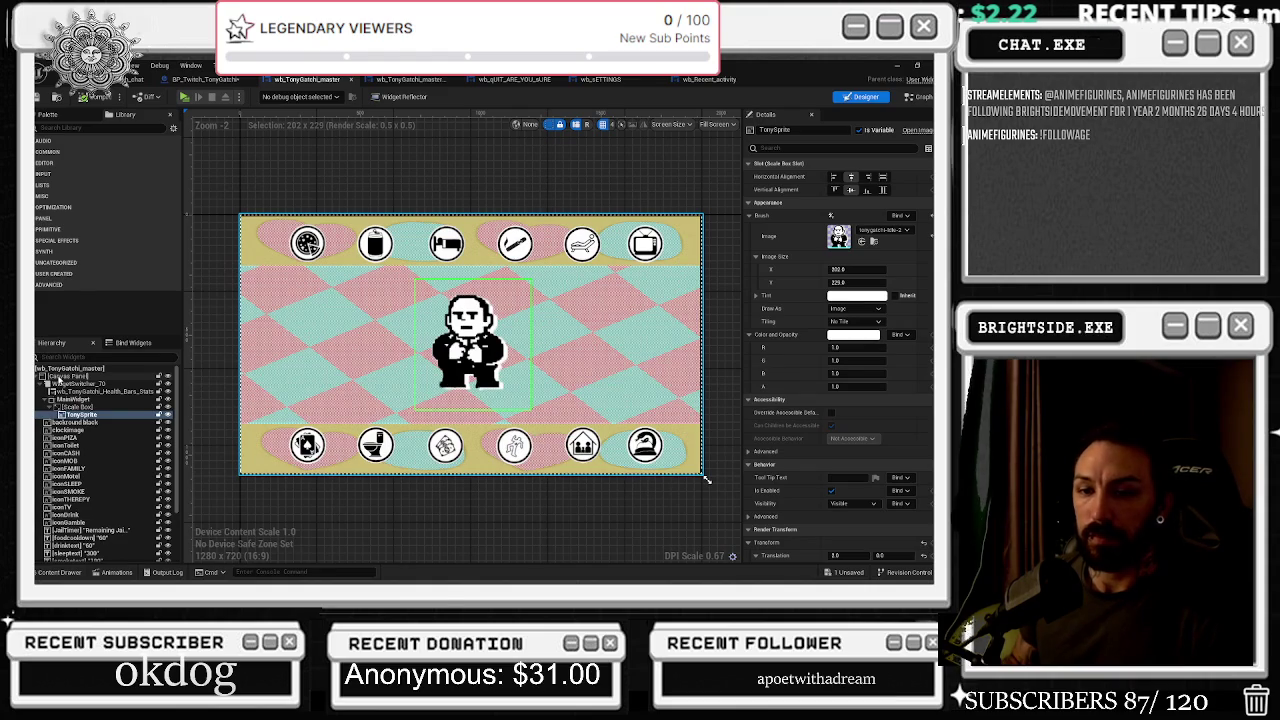
pyautogui.hotkey('ctrl', 'Tab')
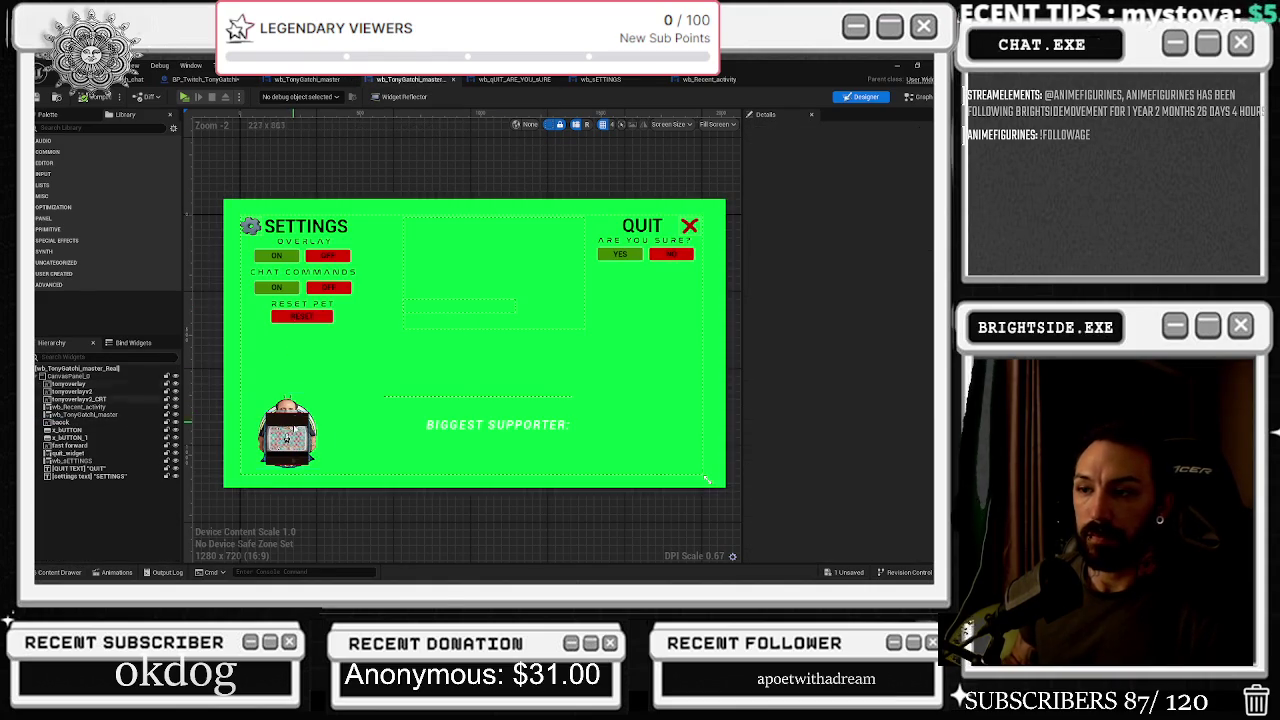
pyautogui.click(513, 79)
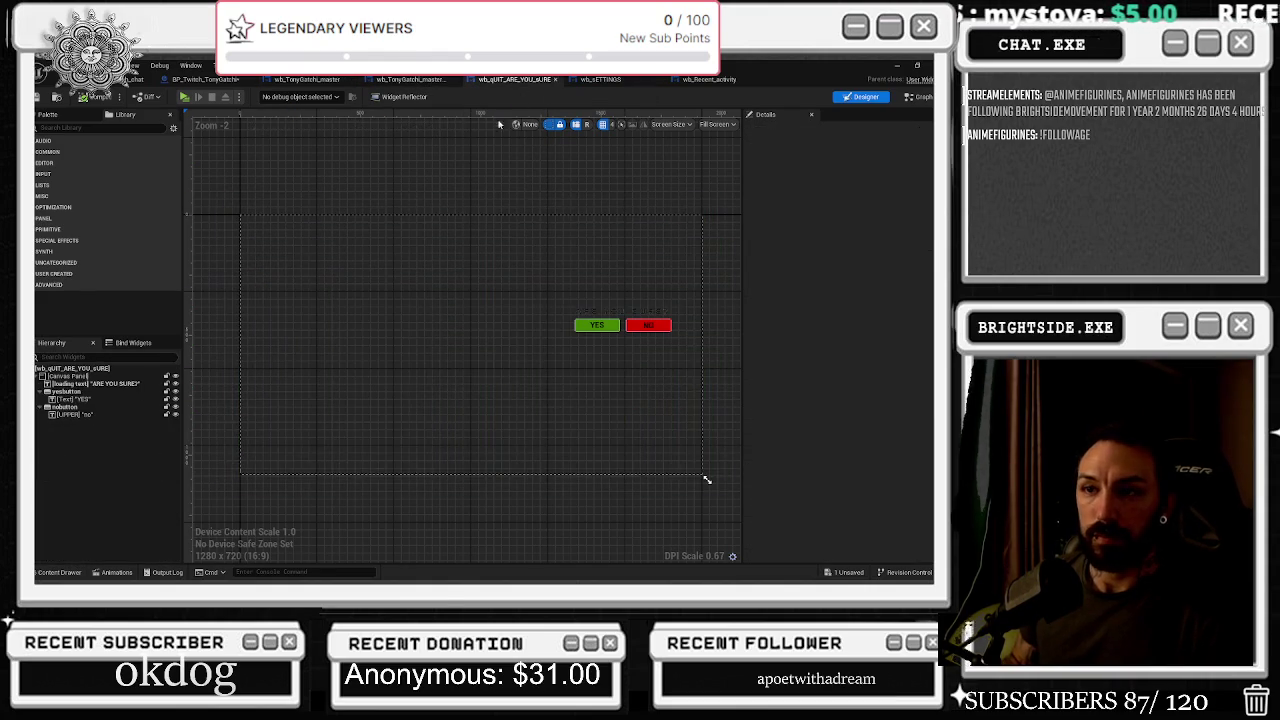
pyautogui.click(707, 84)
pyautogui.click(614, 84)
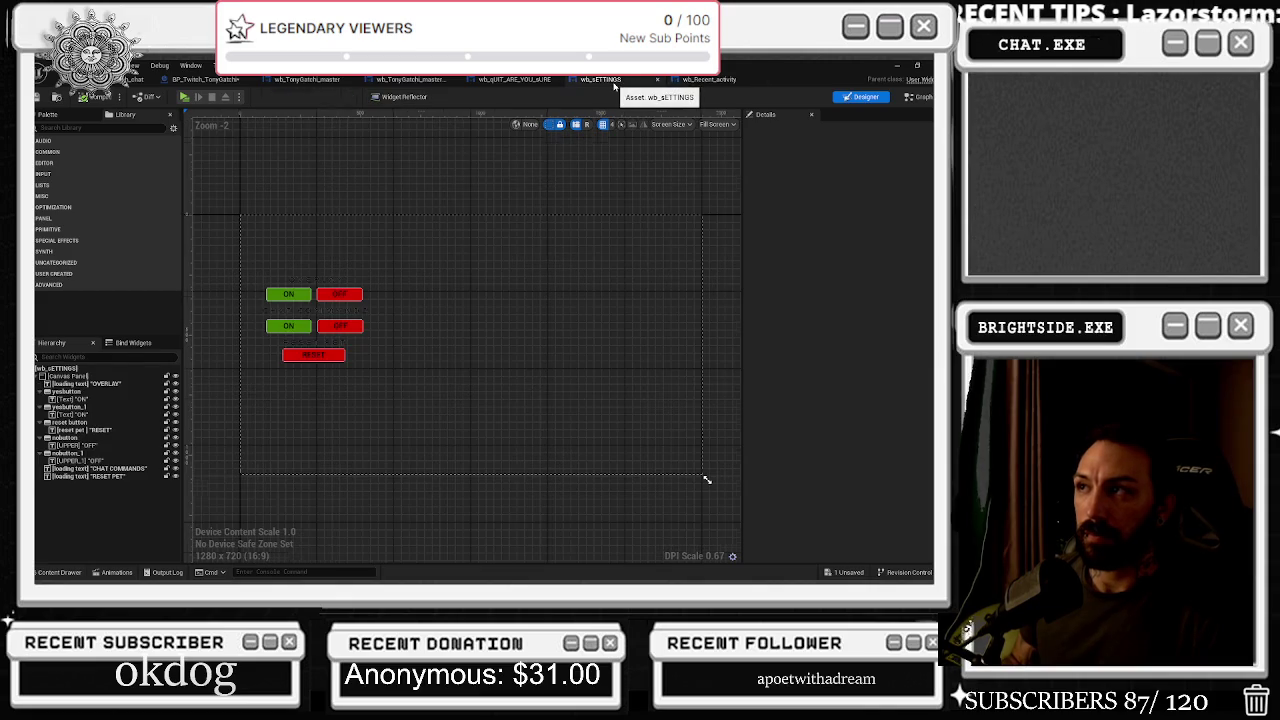
pyautogui.click(310, 80)
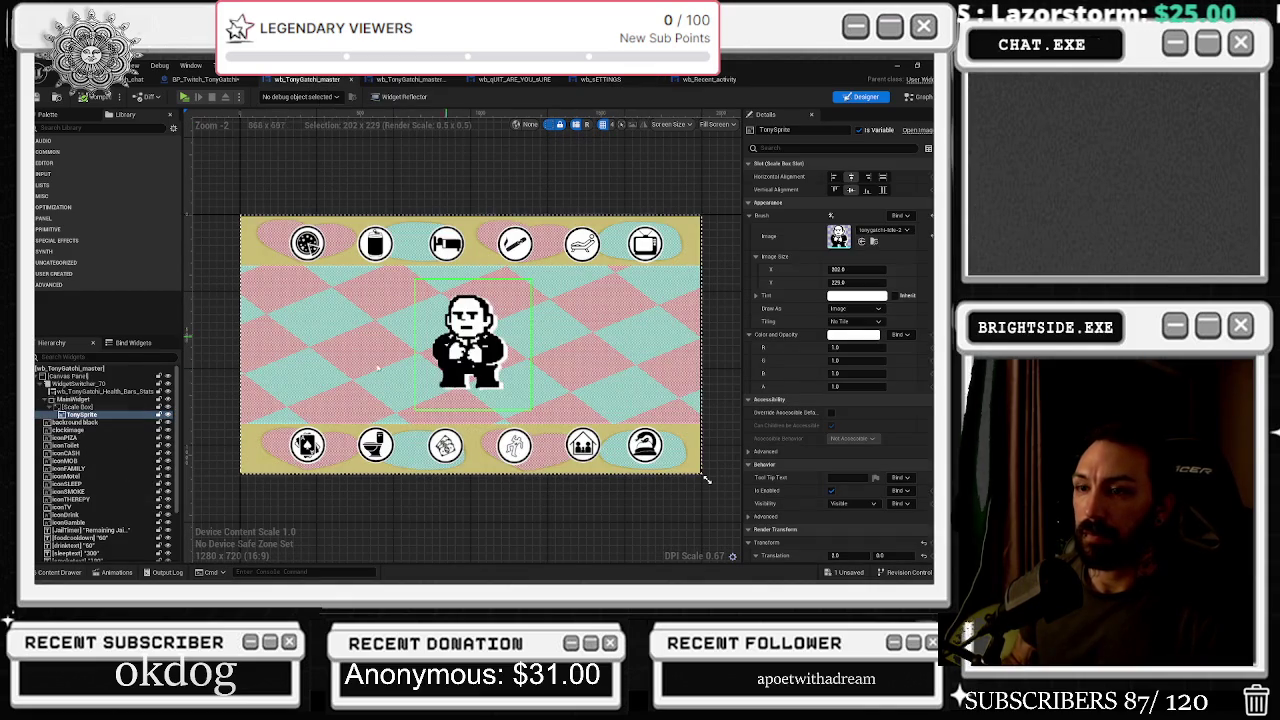
# Inspect MainWidget, its Size Box and TonySprite, undo the paste, then return to BP_Twitch_TonyGatchi
pyautogui.click(73, 400)
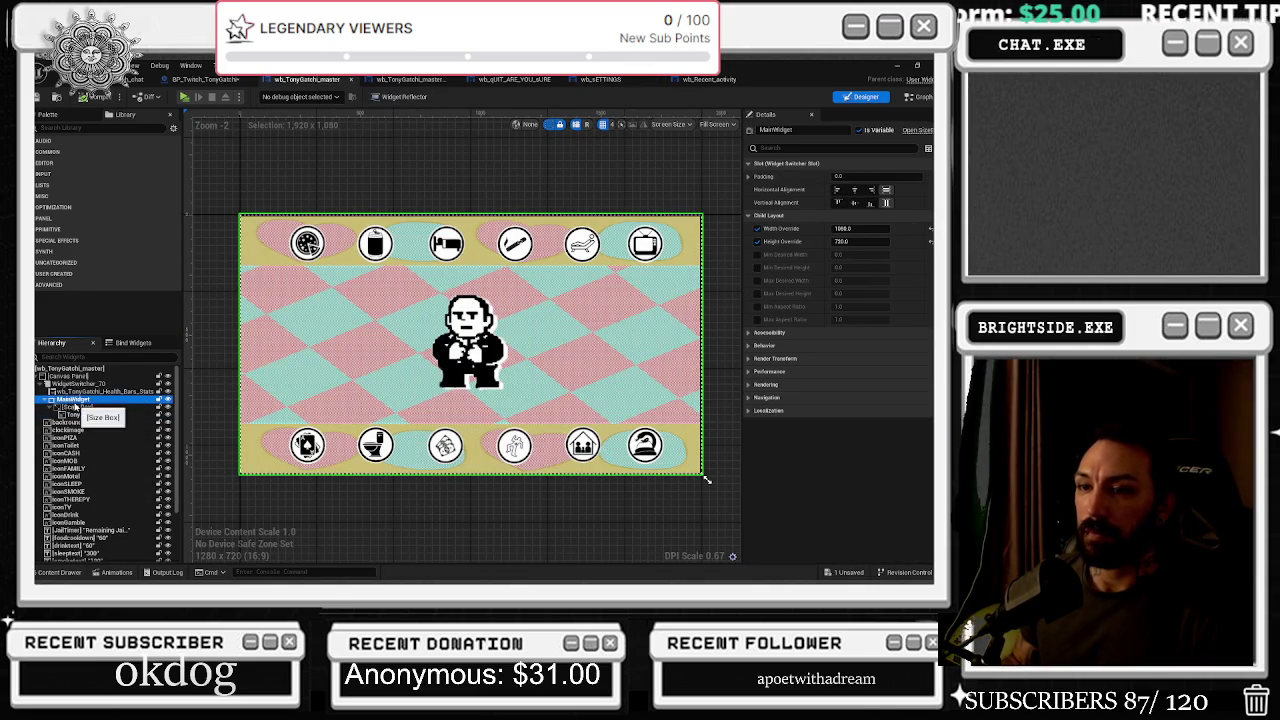
pyautogui.click(75, 406)
pyautogui.click(84, 414)
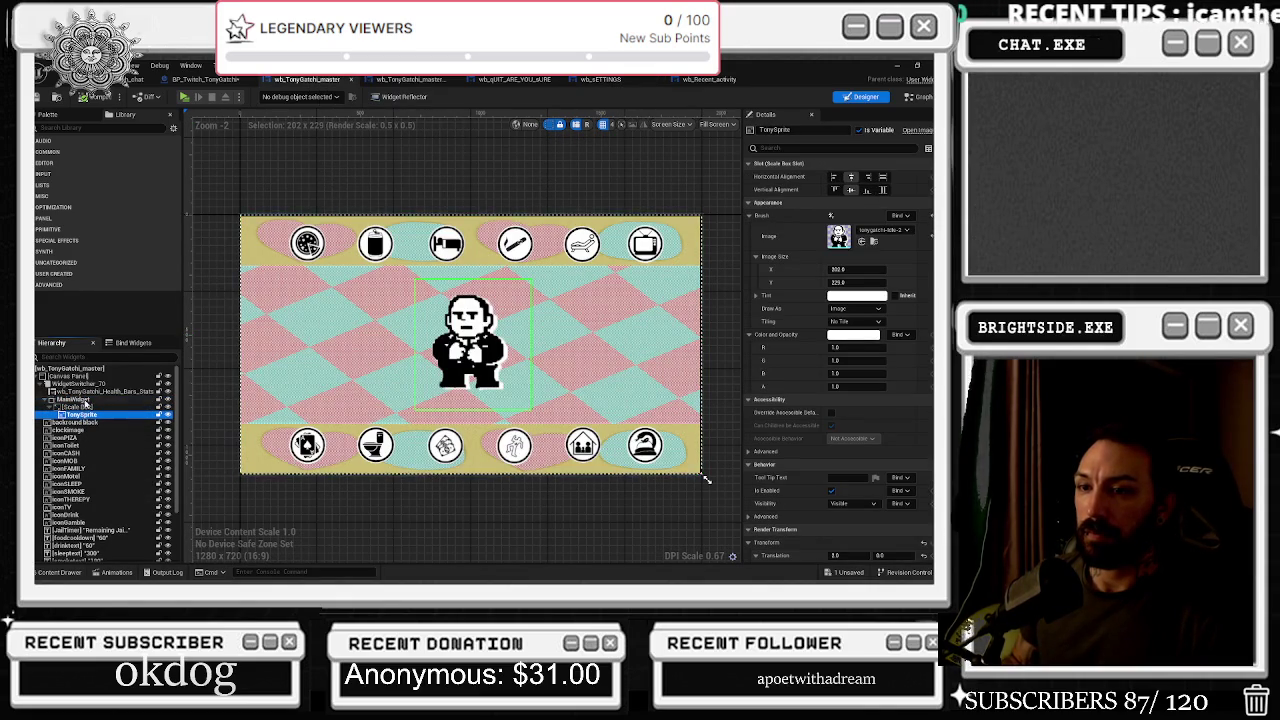
pyautogui.click(80, 400)
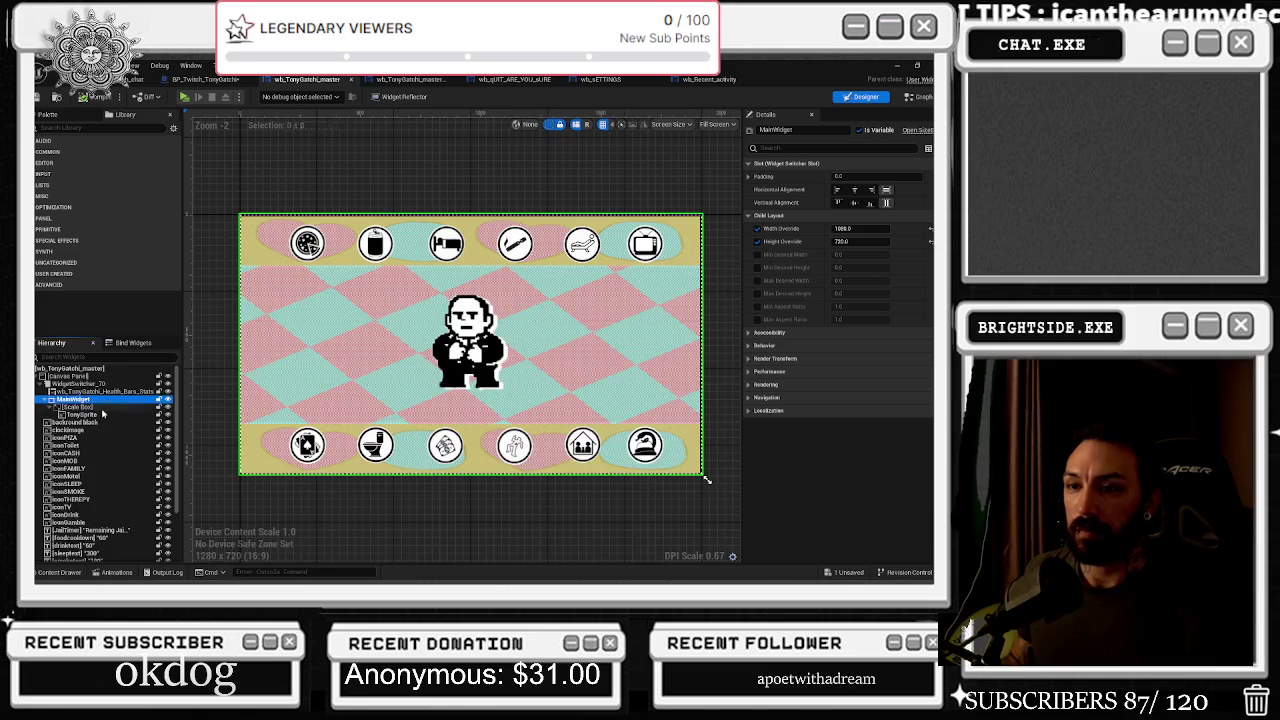
pyautogui.hotkey('ctrl', 'z')
pyautogui.click(104, 393)
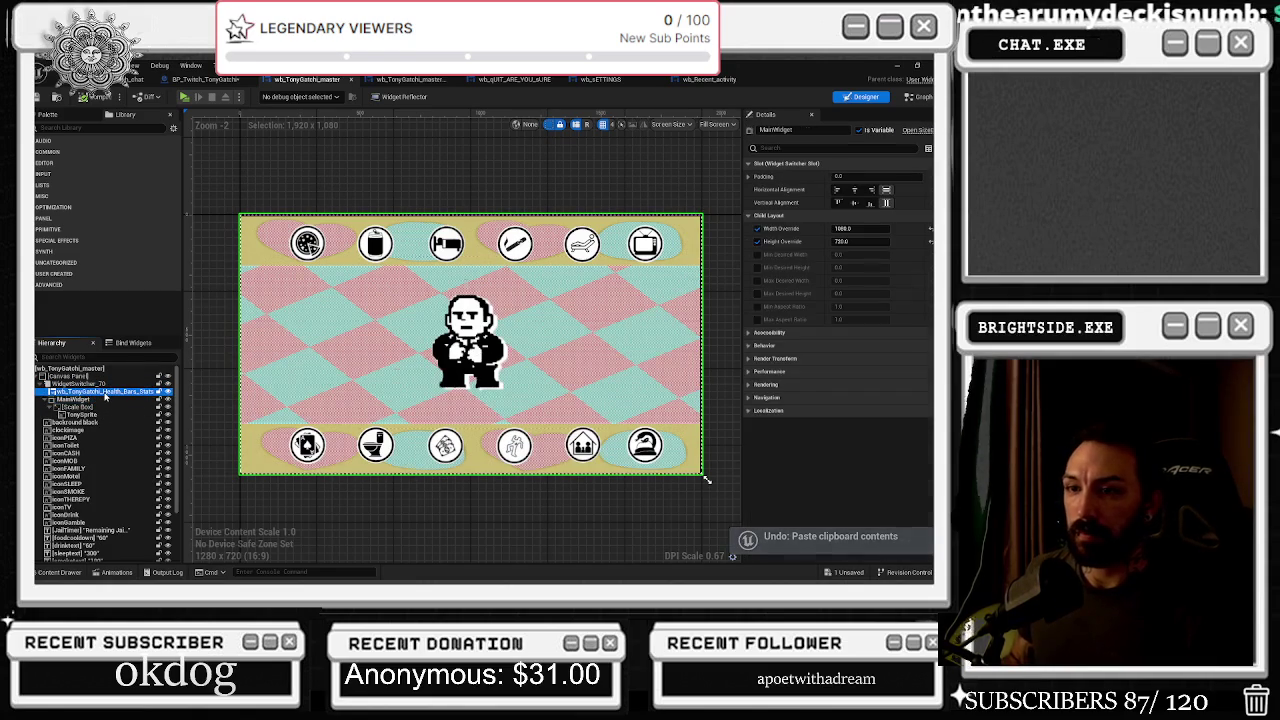
pyautogui.click(385, 80)
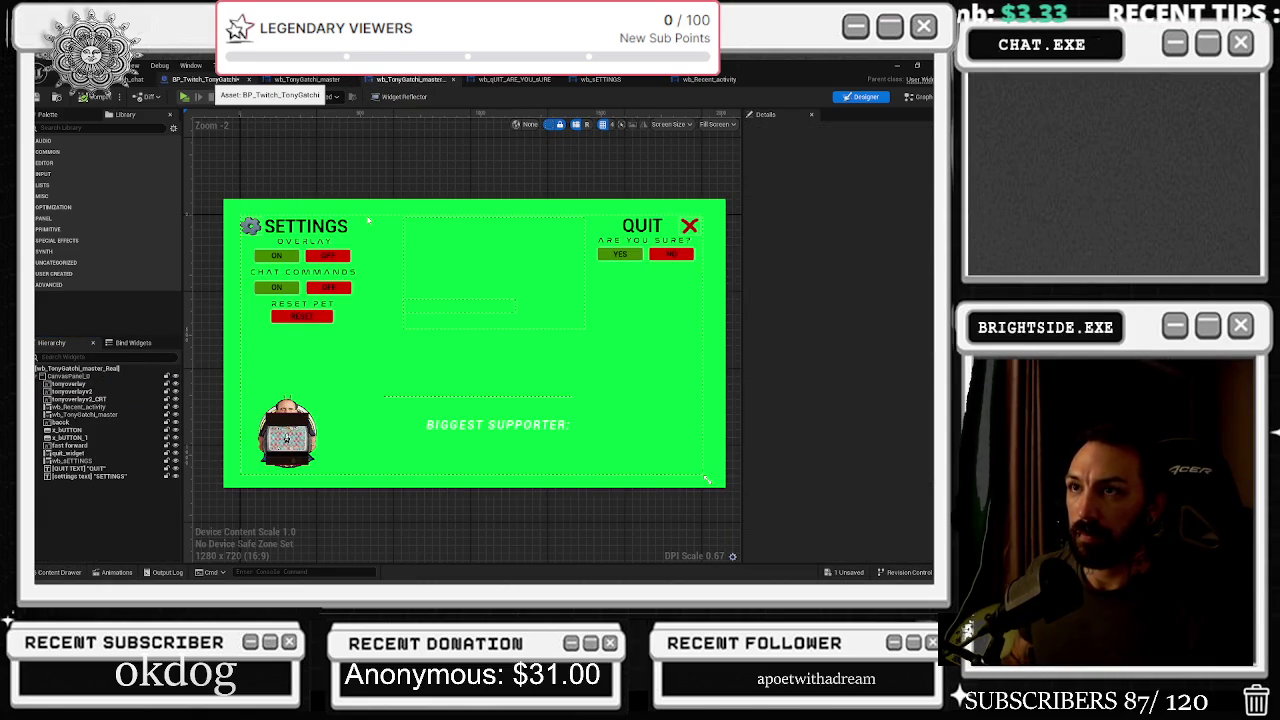
pyautogui.click(210, 80)
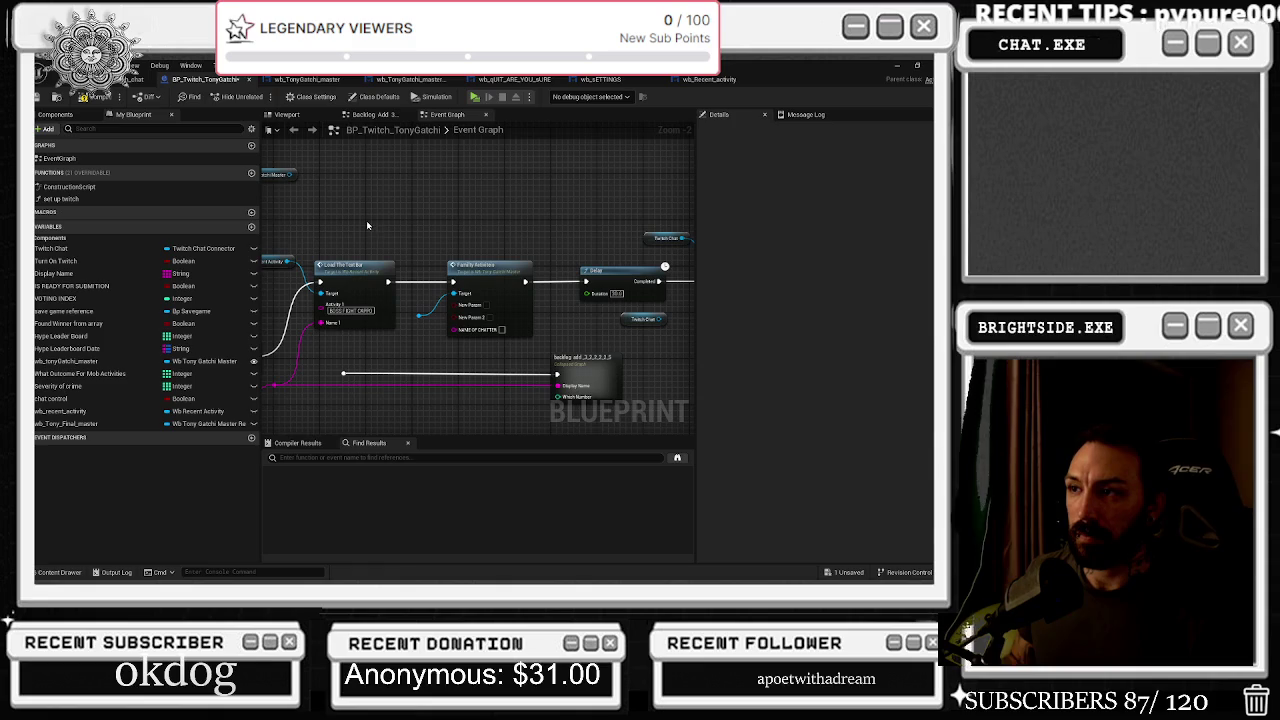
# Move the top-left event graph node further in, then return to the wb_TonyGatchi_master designer
pyautogui.moveTo(283, 179); pyautogui.dragTo(388, 205)
pyautogui.click(318, 80)
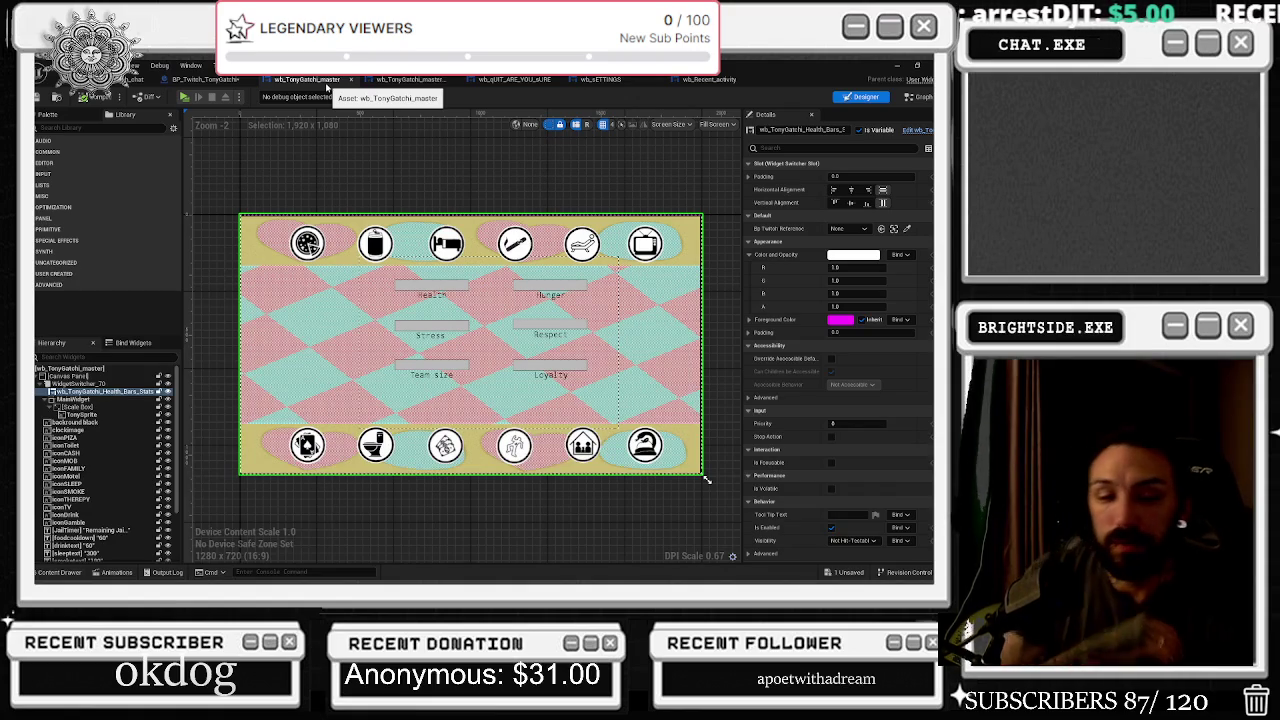
# Bring the Chrome window with the IN UTERO Google results in front of Unreal
pyautogui.hotkey('alt', 'Tab')
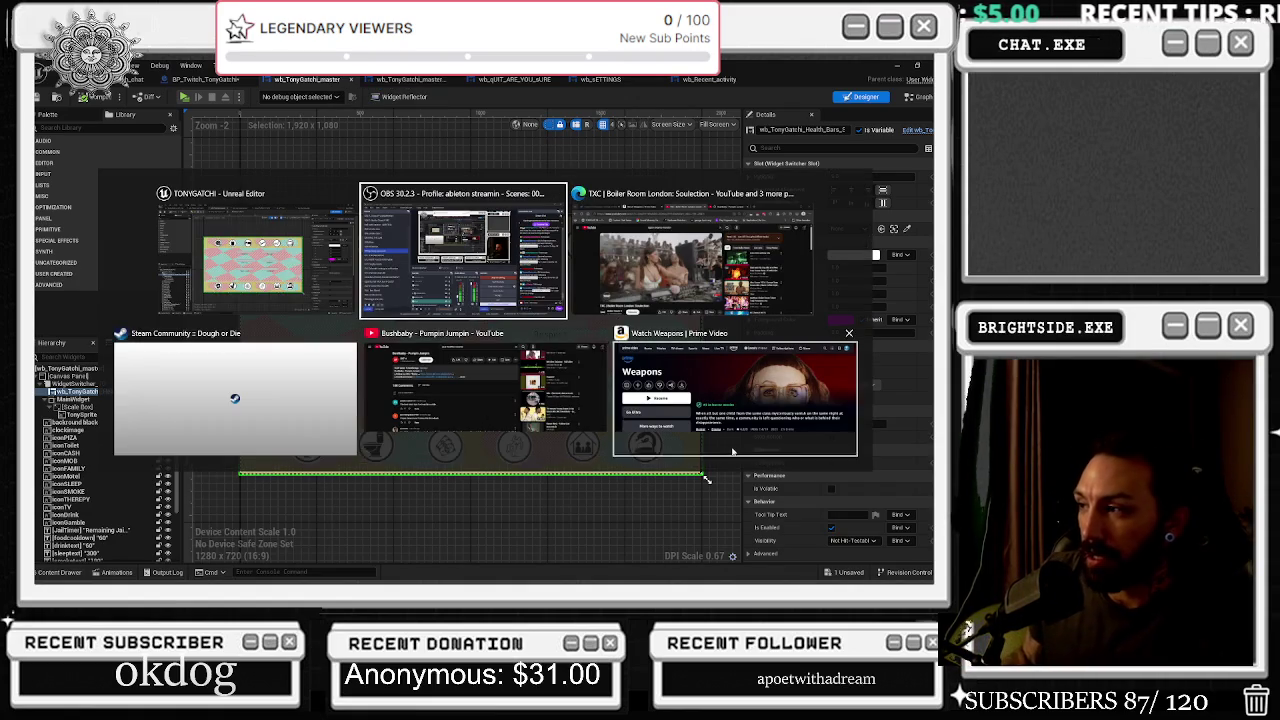
pyautogui.press('Escape')
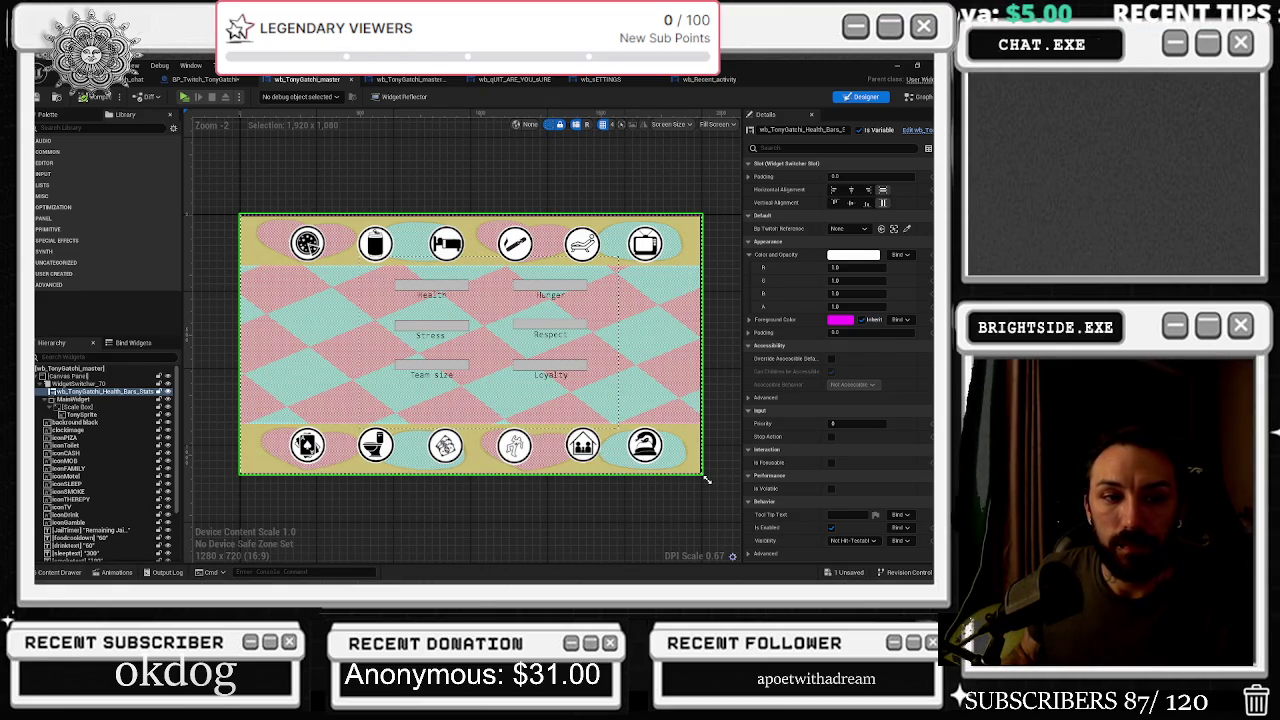
pyautogui.hotkey('alt', 'Tab')
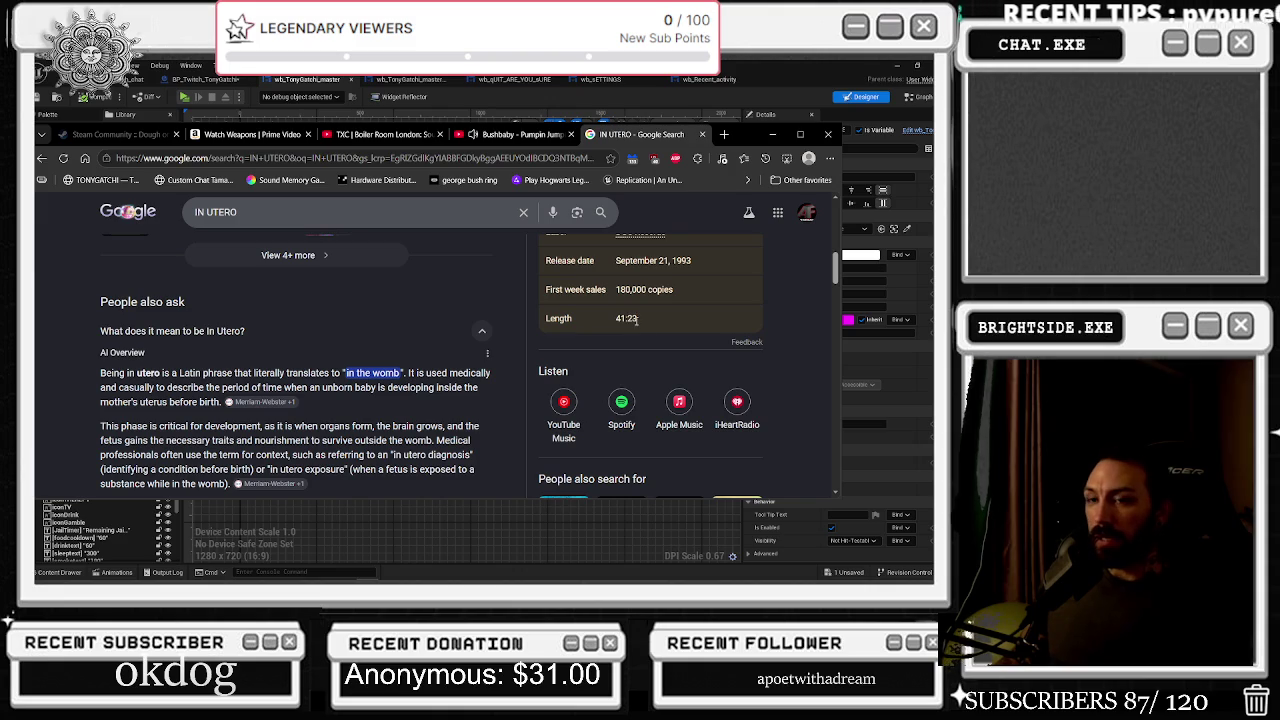
# Close the IN UTERO search results tab and minimize Chrome
pyautogui.scroll(-2, 584, 374)
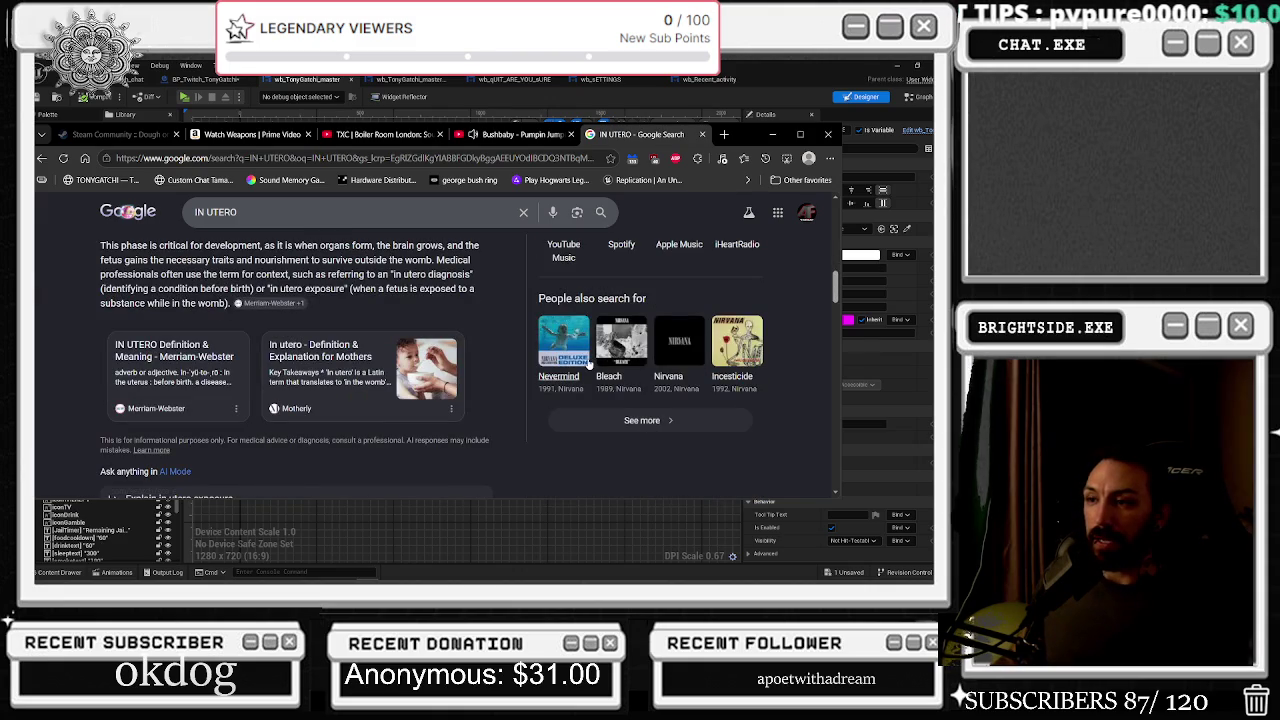
pyautogui.click(702, 134)
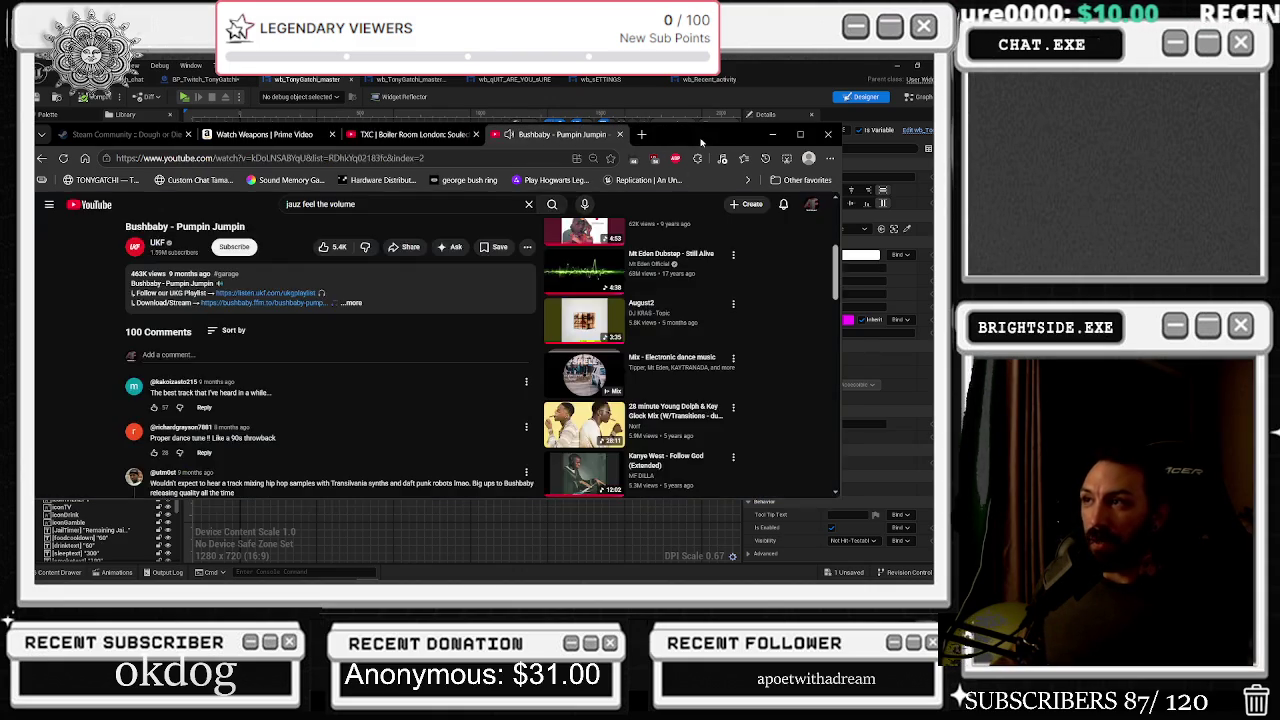
pyautogui.click(772, 134)
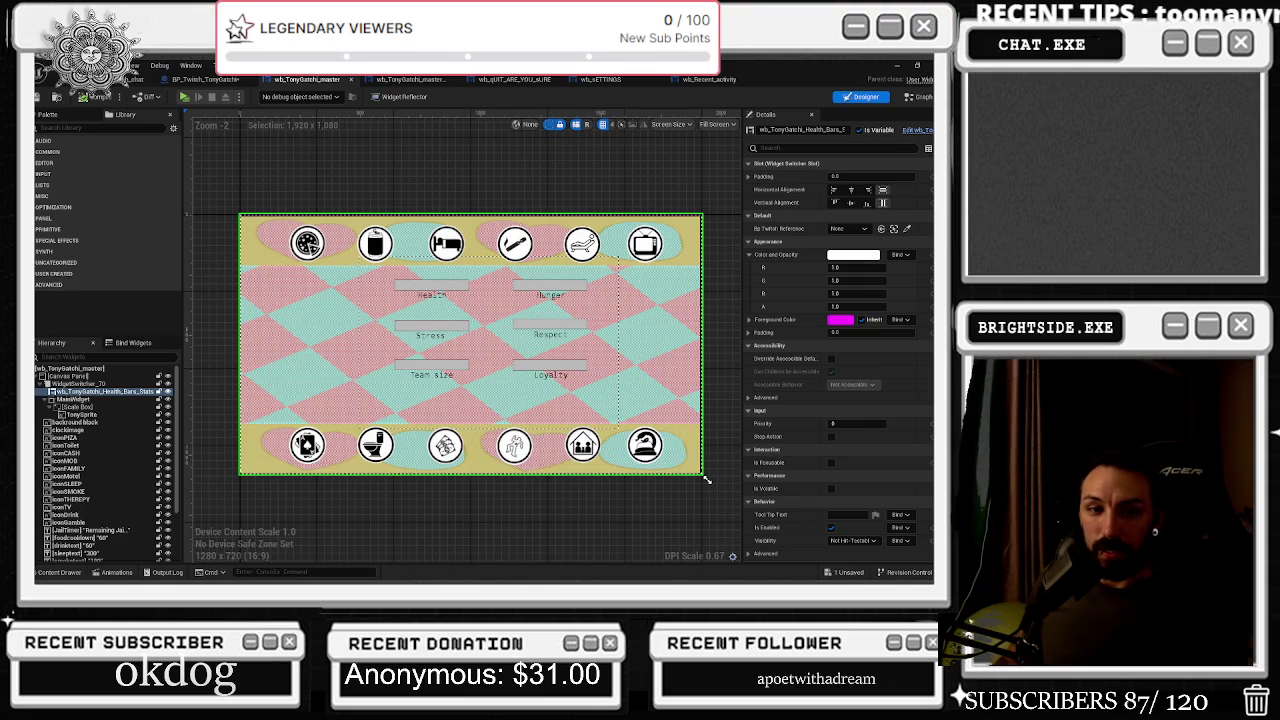
# Lower the Tomorrowland 2024 mix volume slightly, hide the browser, then bring it back
pyautogui.hotkey('alt', 'Tab')
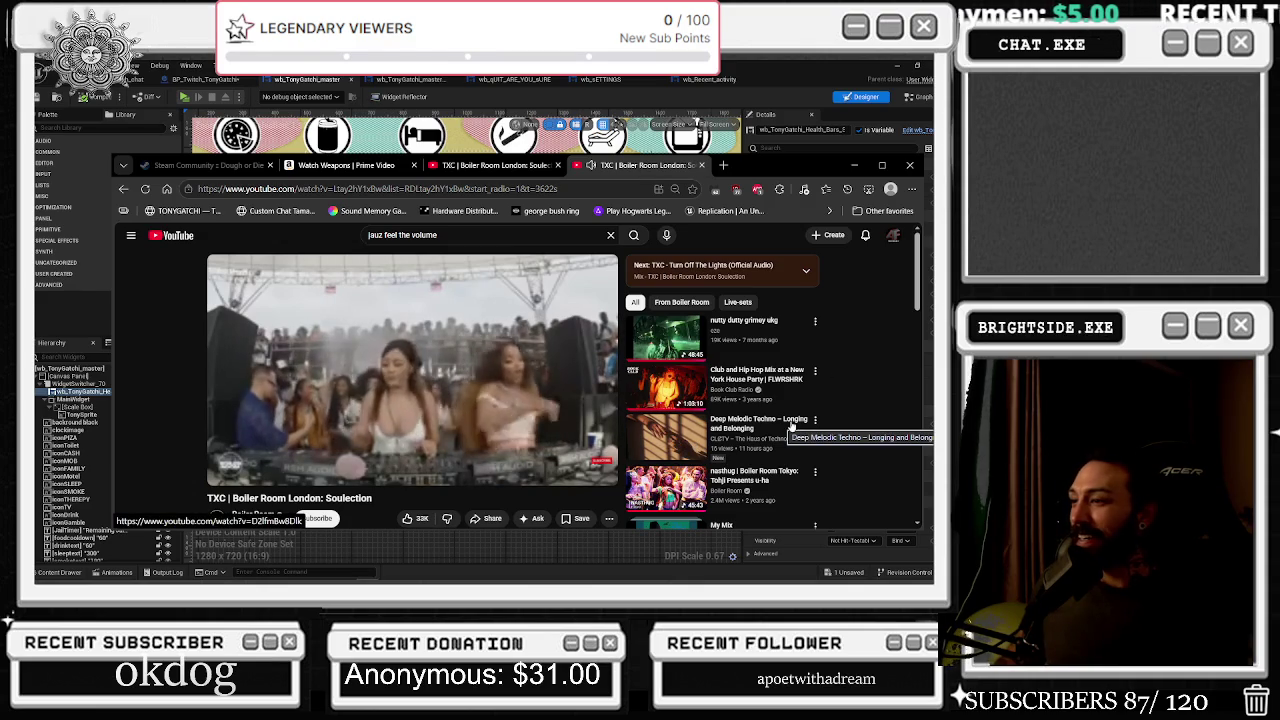
pyautogui.scroll(-2, 790, 427)
pyautogui.scroll(-3, 790, 427)
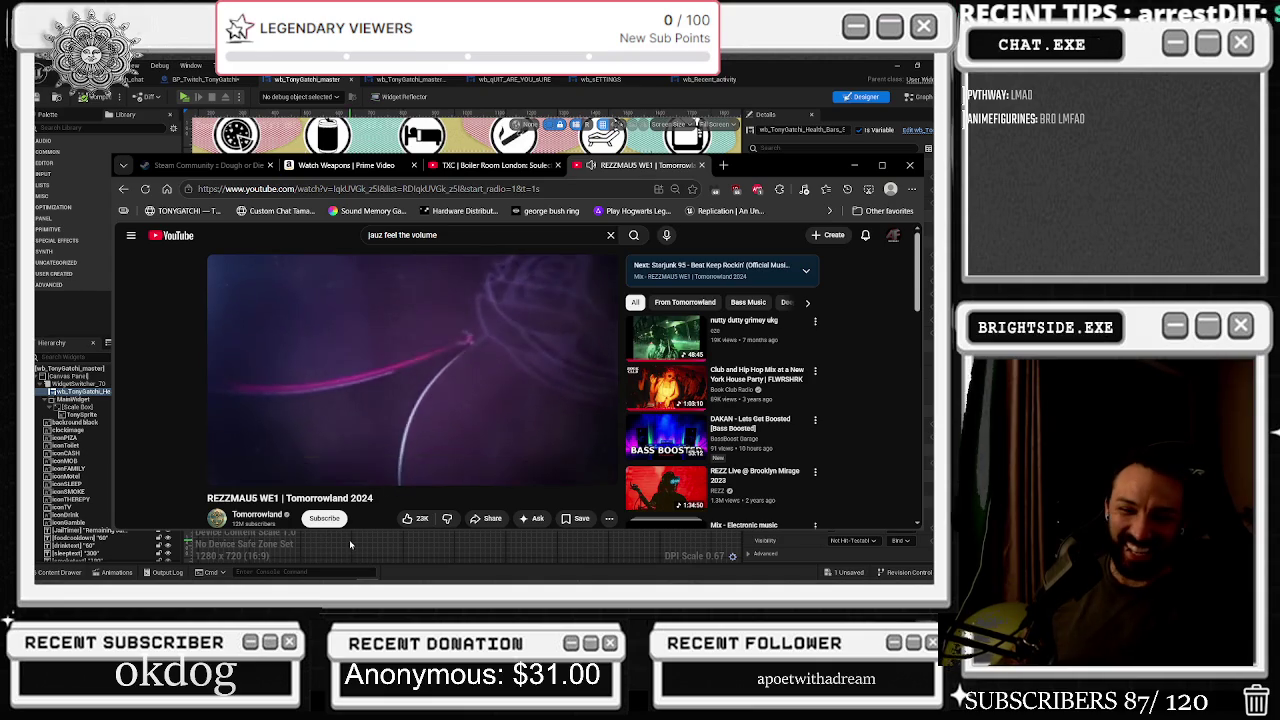
pyautogui.click(318, 473)
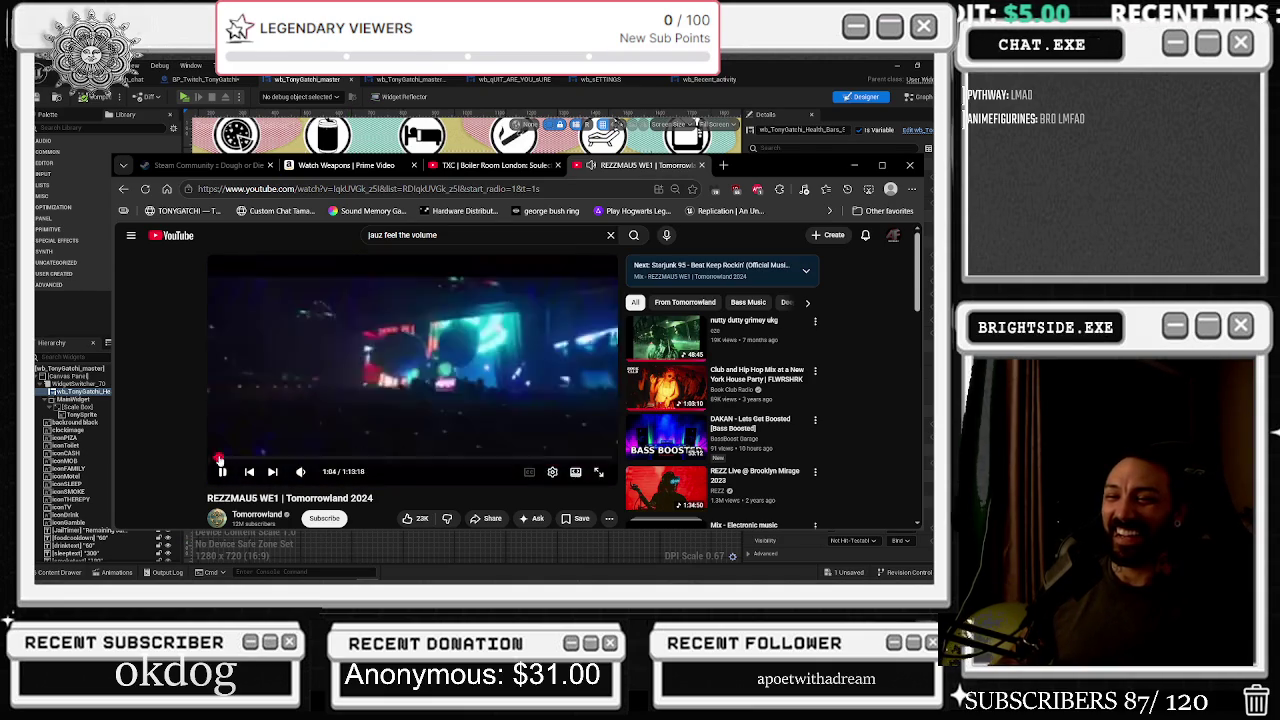
pyautogui.click(856, 170)
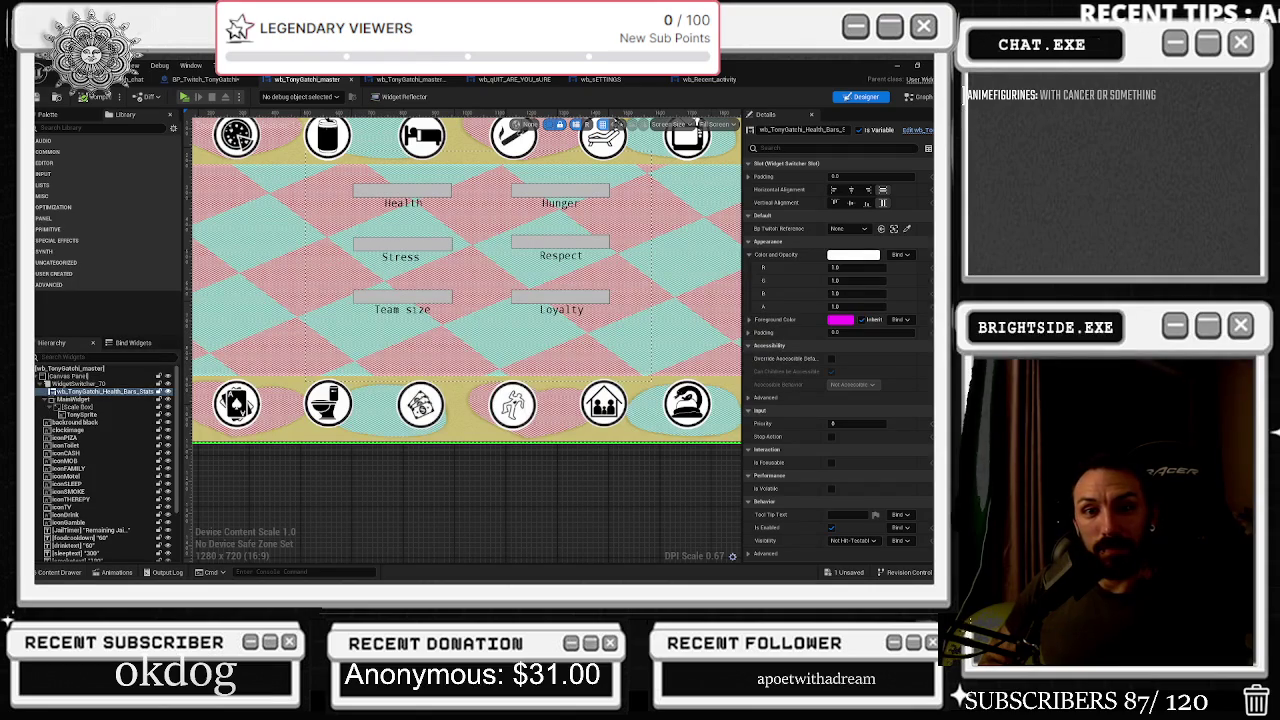
pyautogui.hotkey('alt', 'Tab')
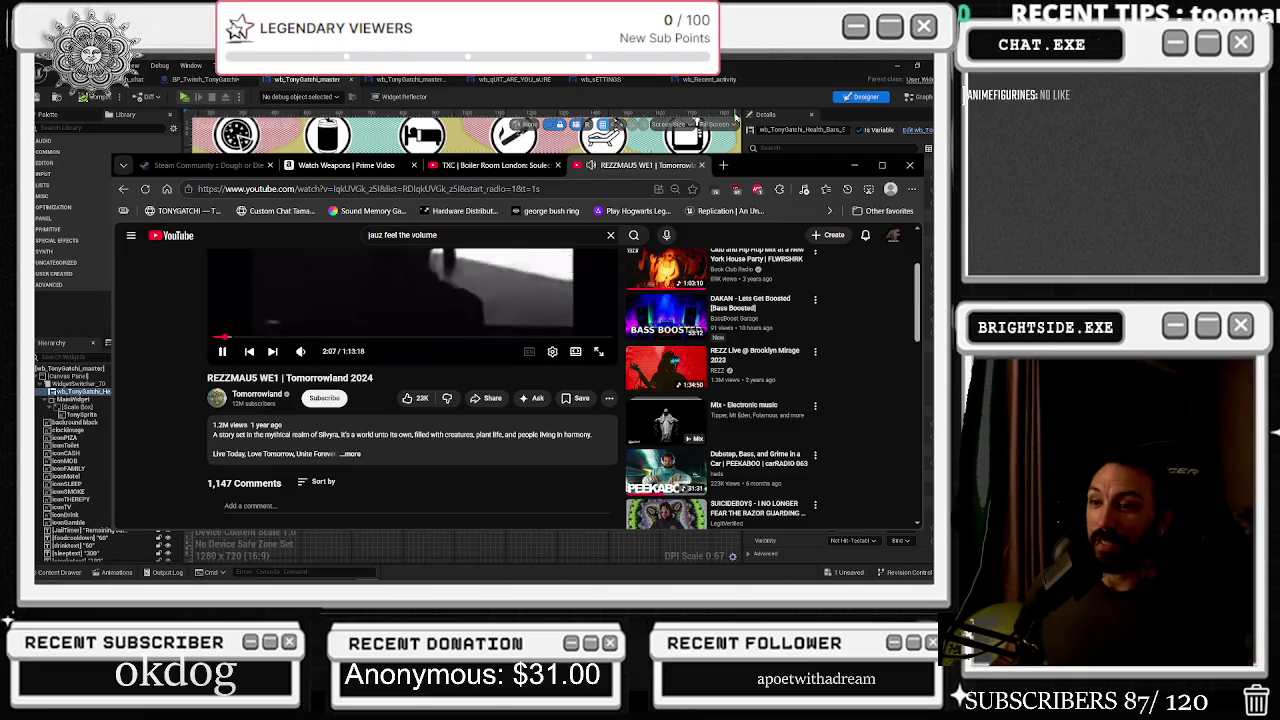
# Search Google for 'REZZINSTACGRAM', open the officialrezz Instagram profile and scroll its post grid
pyautogui.click(722, 165)
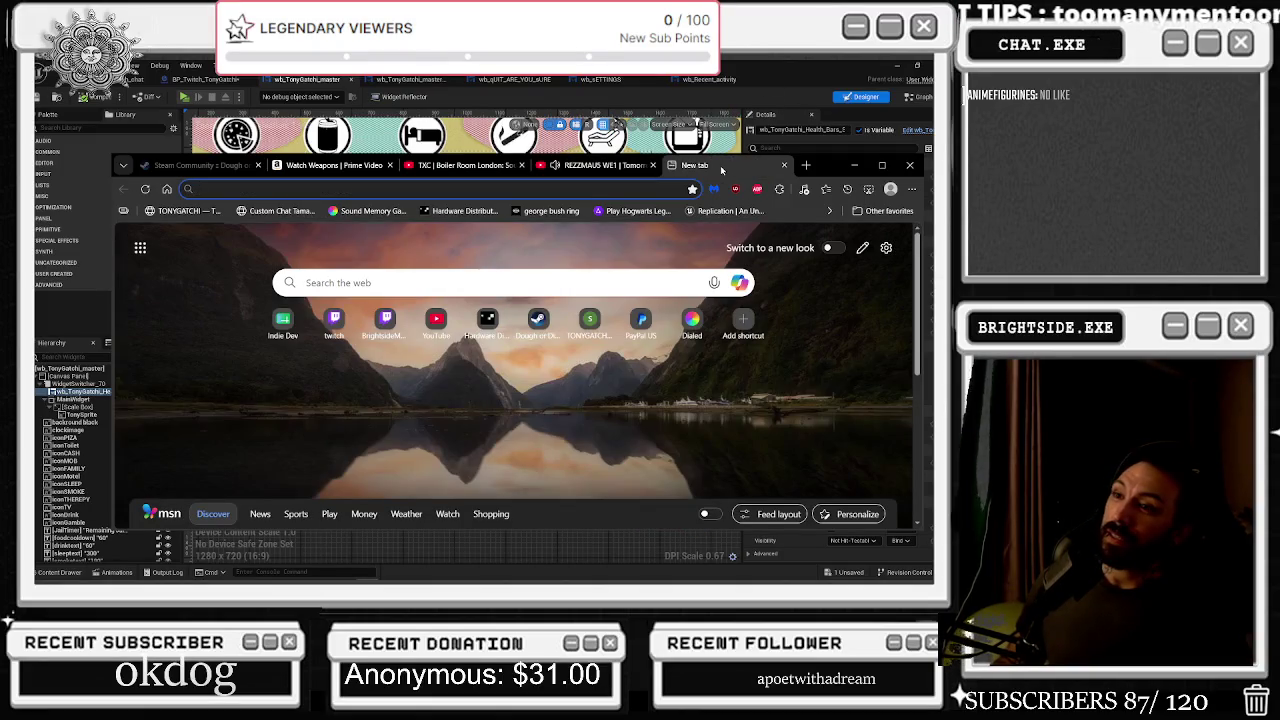
pyautogui.write('REZZ')
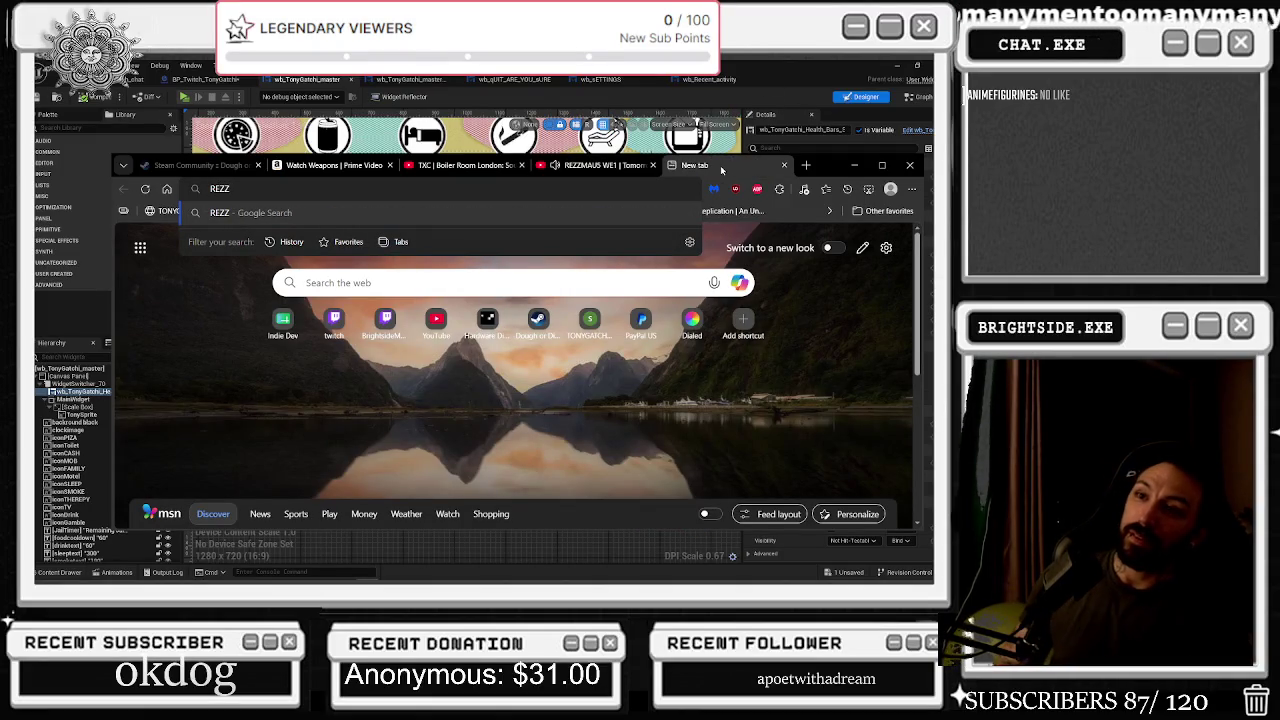
pyautogui.write('INSTAC')
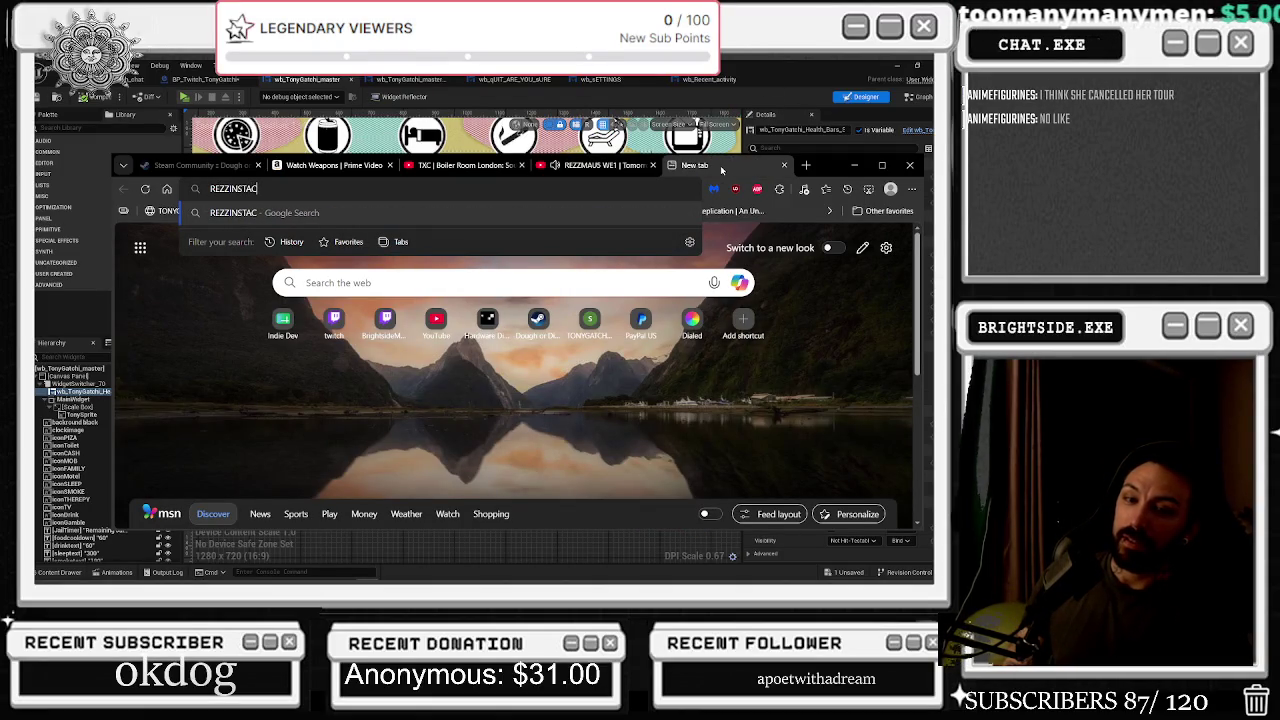
pyautogui.write('GRAM')
pyautogui.press('Return')
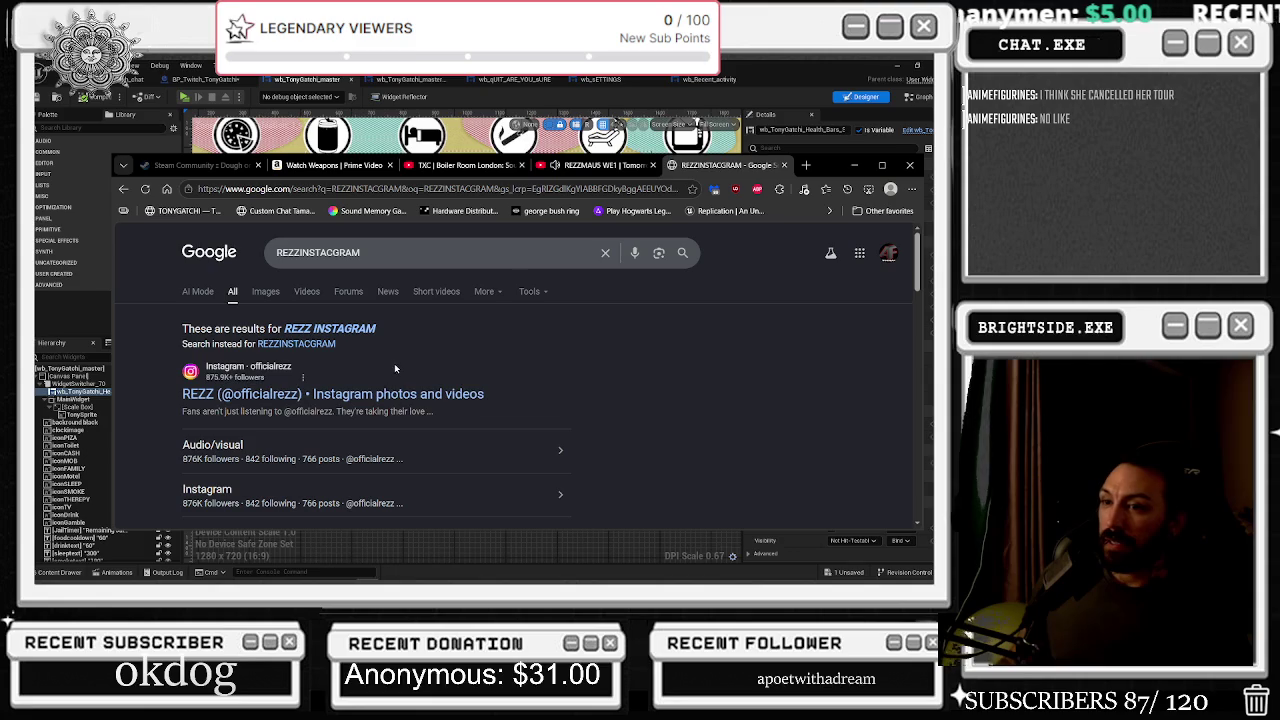
pyautogui.click(881, 165)
pyautogui.click(260, 257)
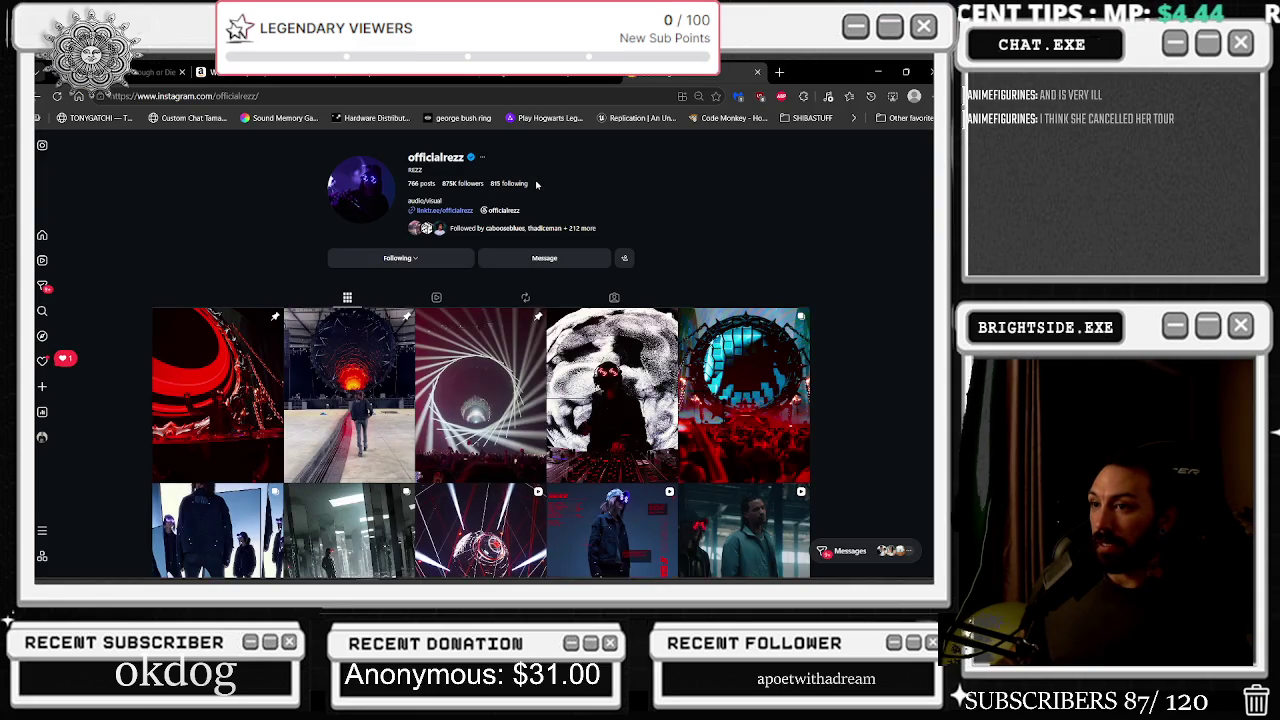
pyautogui.scroll(-2, 348, 300)
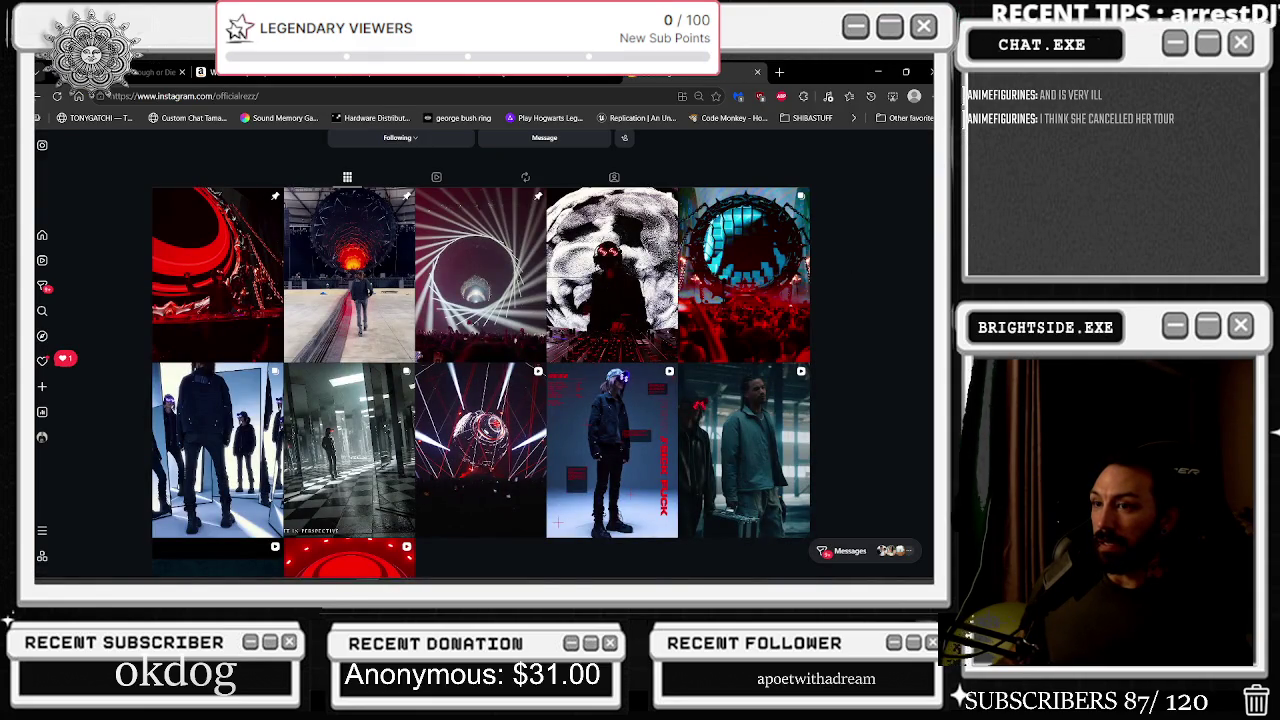
pyautogui.scroll(-2, 276, 293)
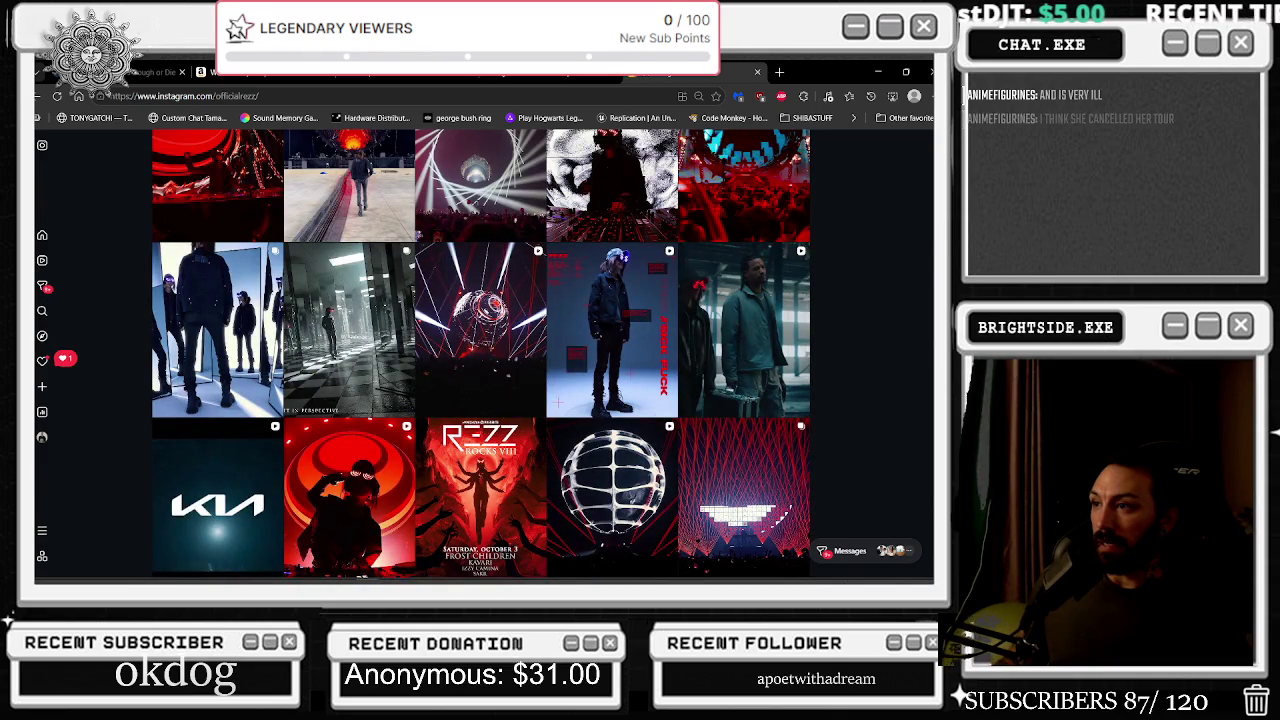
pyautogui.scroll(-1, 481, 354)
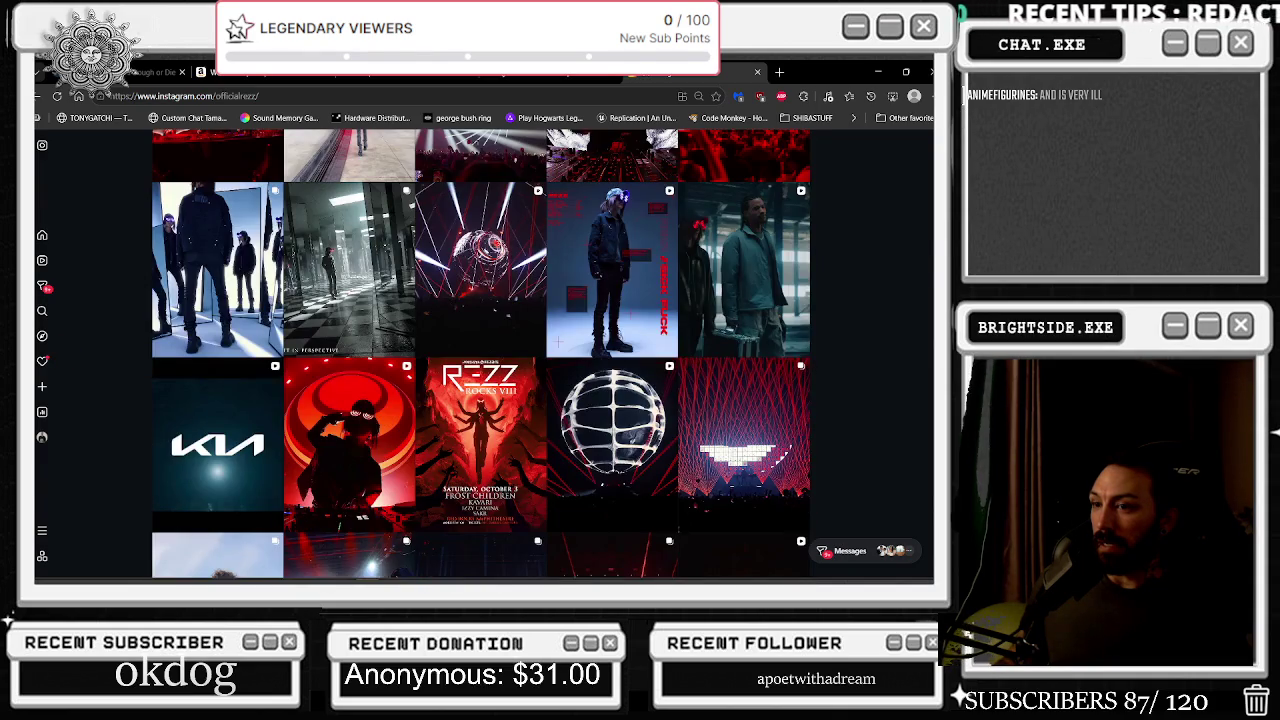
pyautogui.scroll(-3, 481, 355)
pyautogui.scroll(-3, 481, 355)
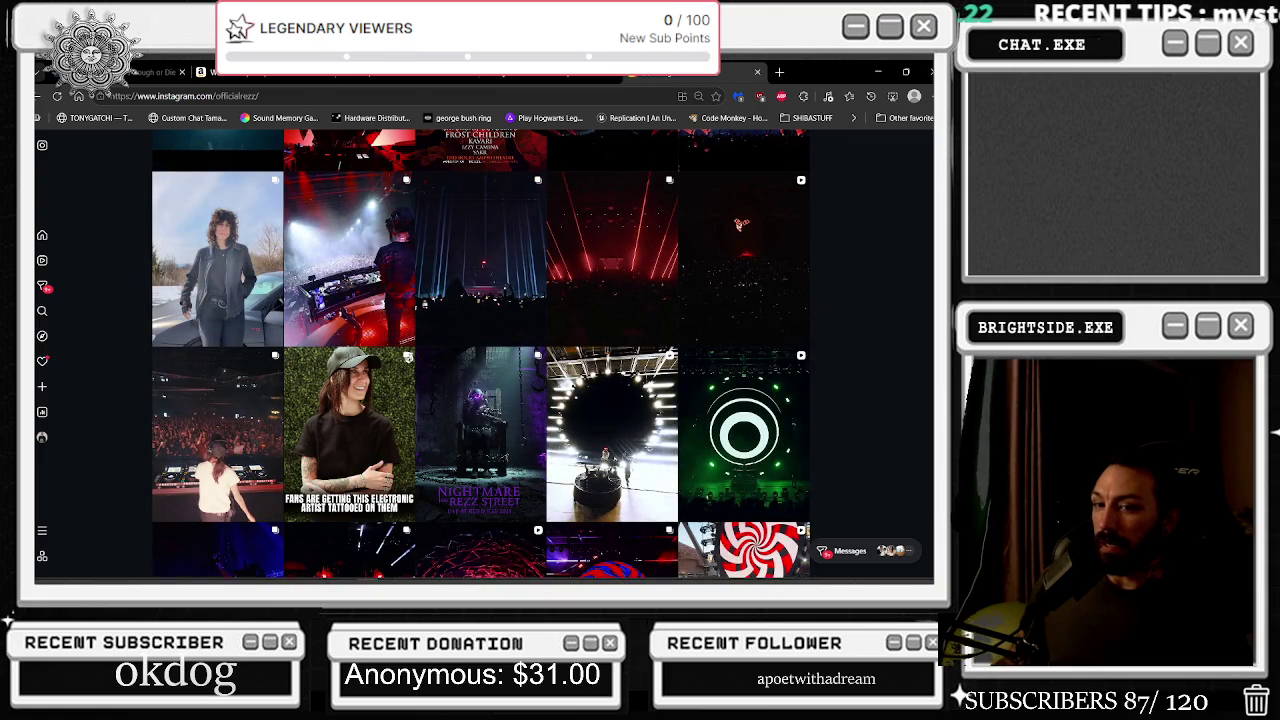
pyautogui.scroll(4, 481, 355)
pyautogui.scroll(3, 927, 338)
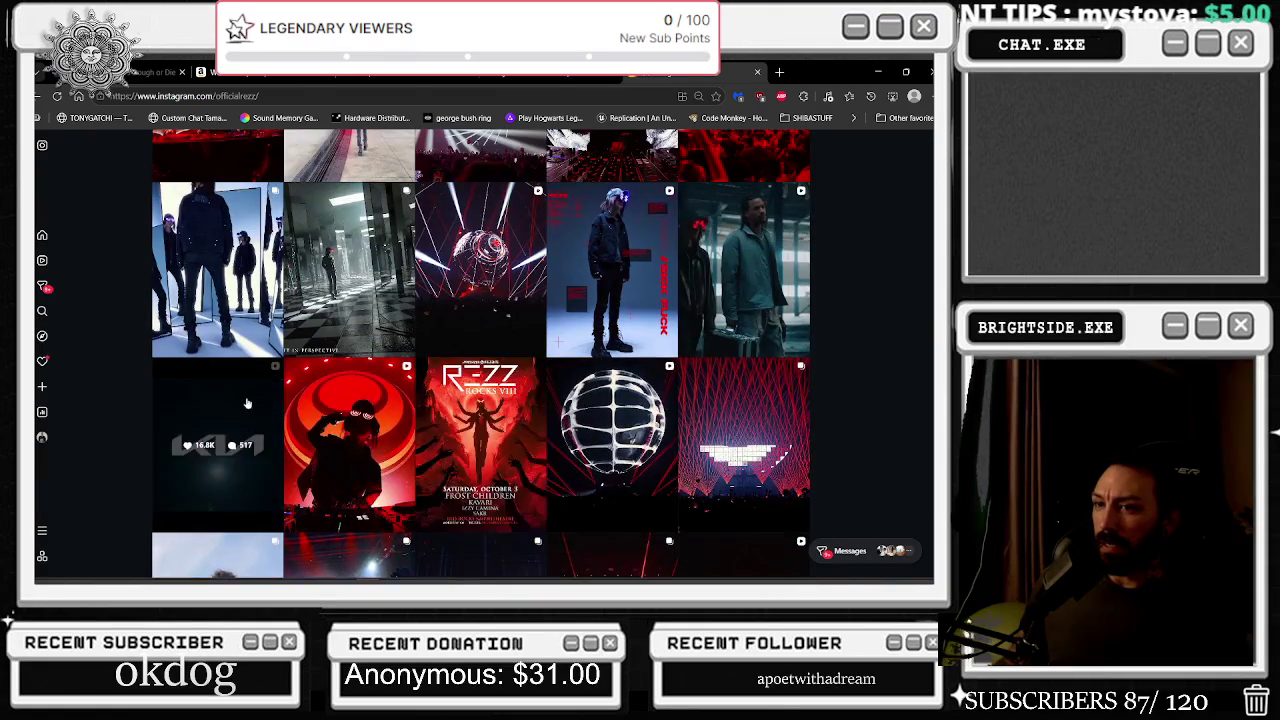
pyautogui.scroll(4, 236, 470)
# View the mirrors, Coachella and cyan stage posts, then scroll back to the profile top
pyautogui.click(236, 484)
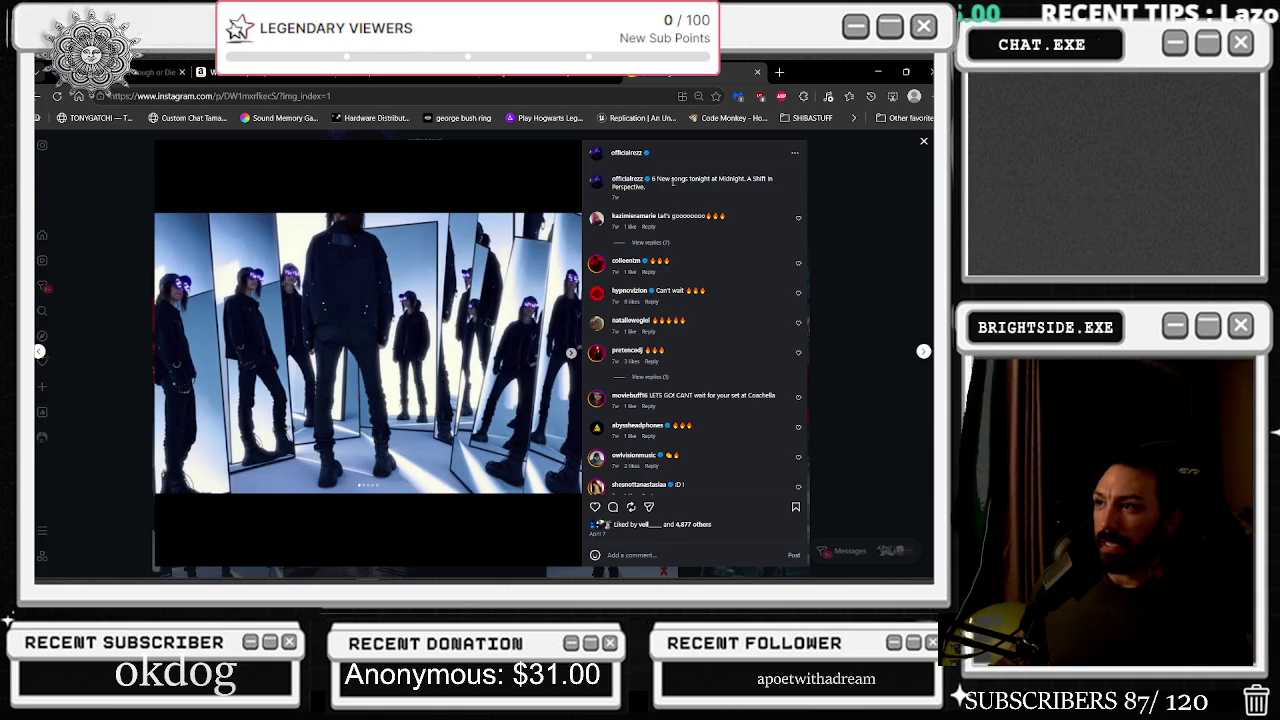
pyautogui.click(868, 222)
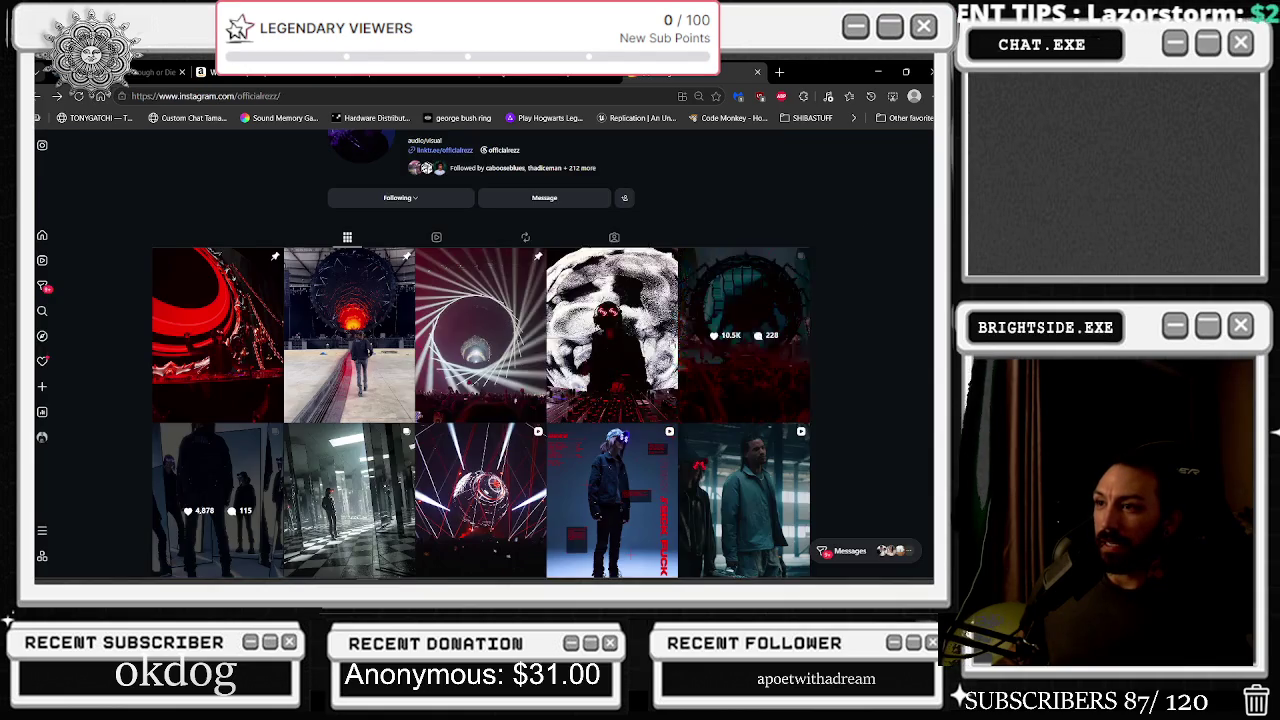
pyautogui.click(605, 360)
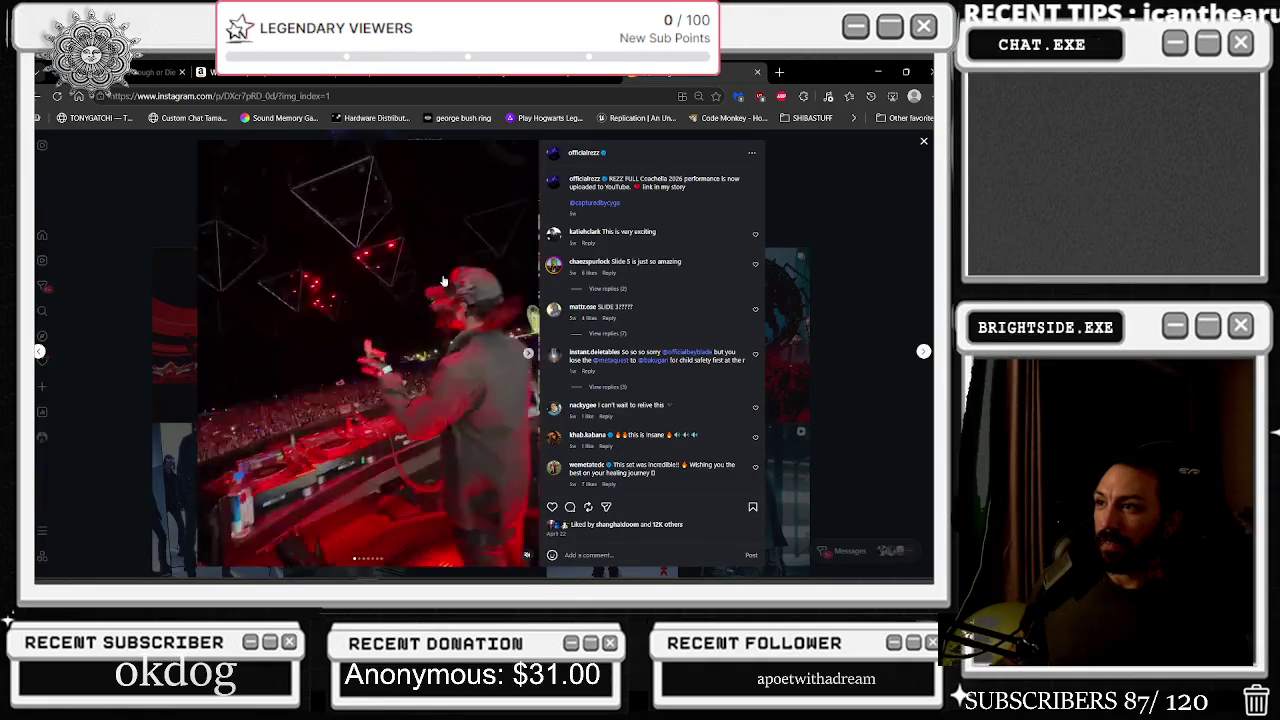
pyautogui.click(867, 210)
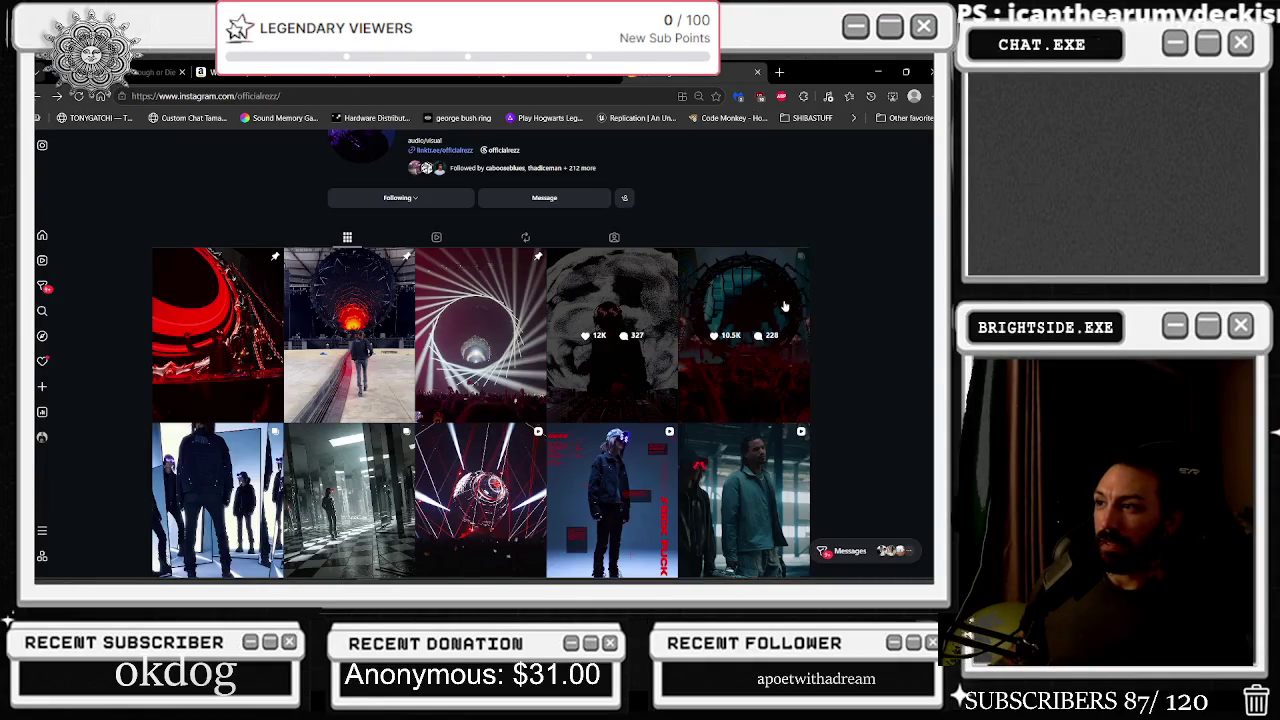
pyautogui.click(770, 313)
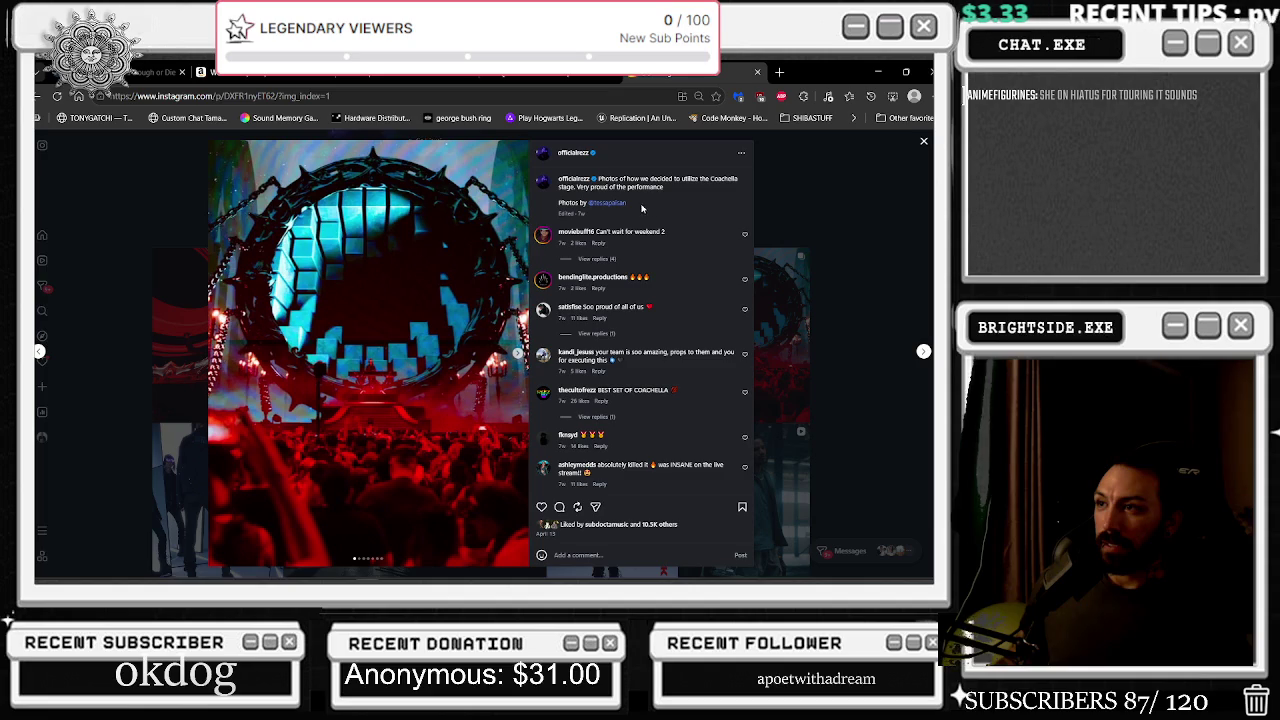
pyautogui.click(838, 268)
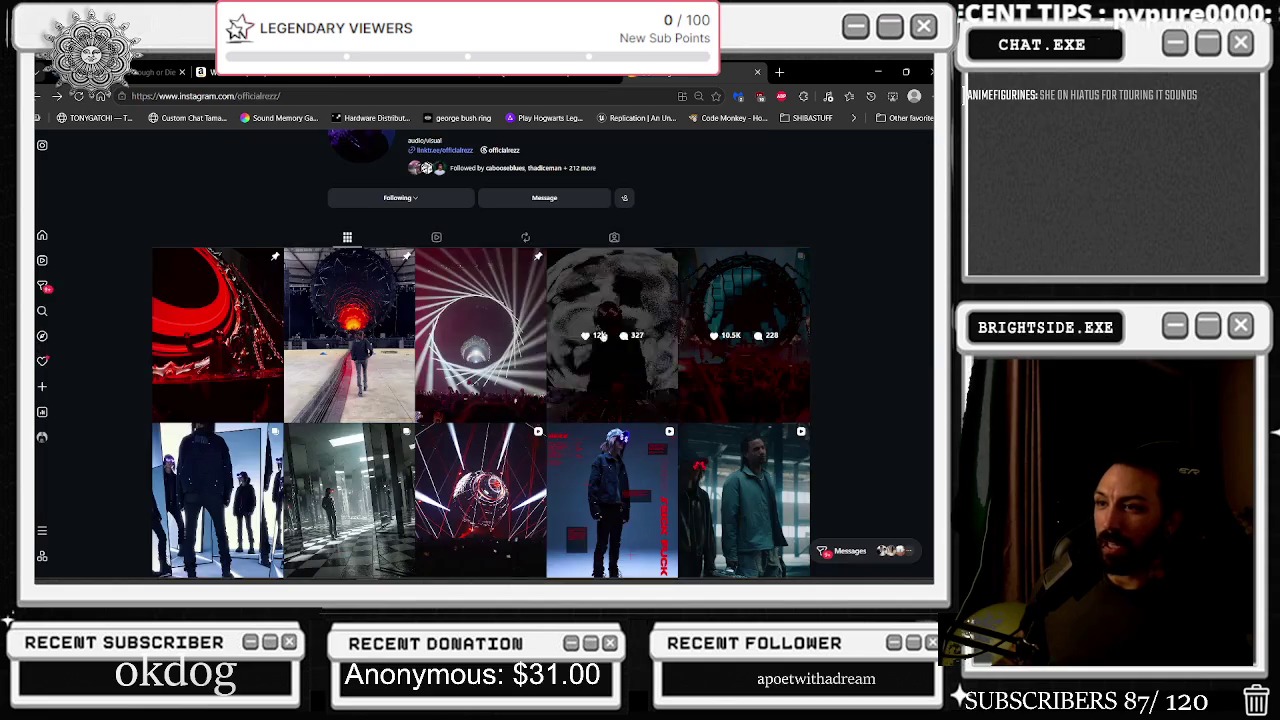
pyautogui.scroll(1, 409, 301)
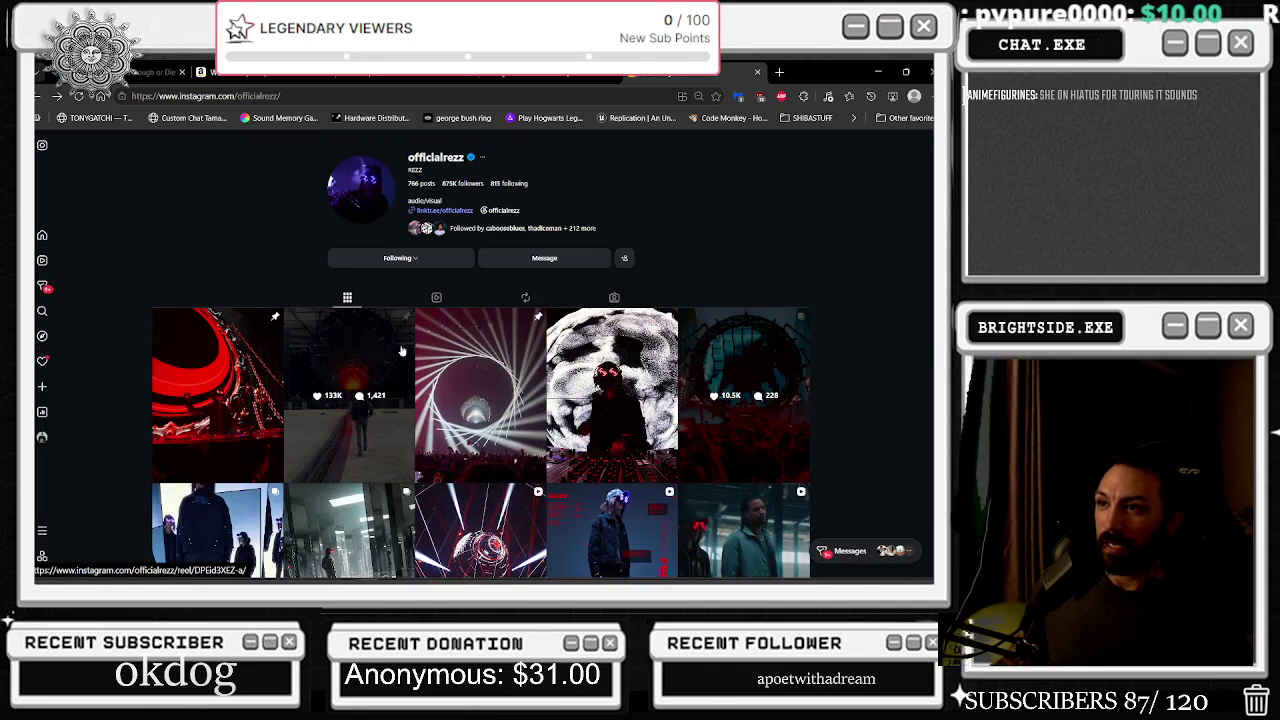
pyautogui.scroll(-2, 410, 325)
pyautogui.click(200, 380)
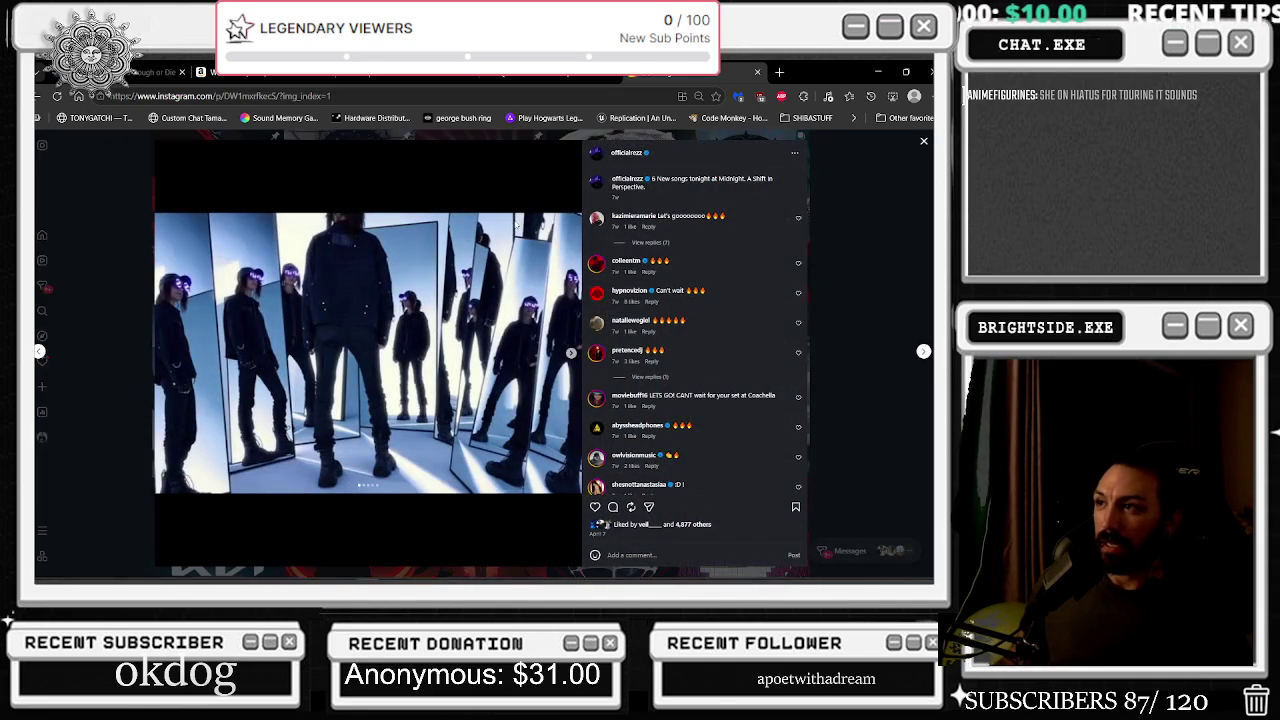
pyautogui.click(904, 256)
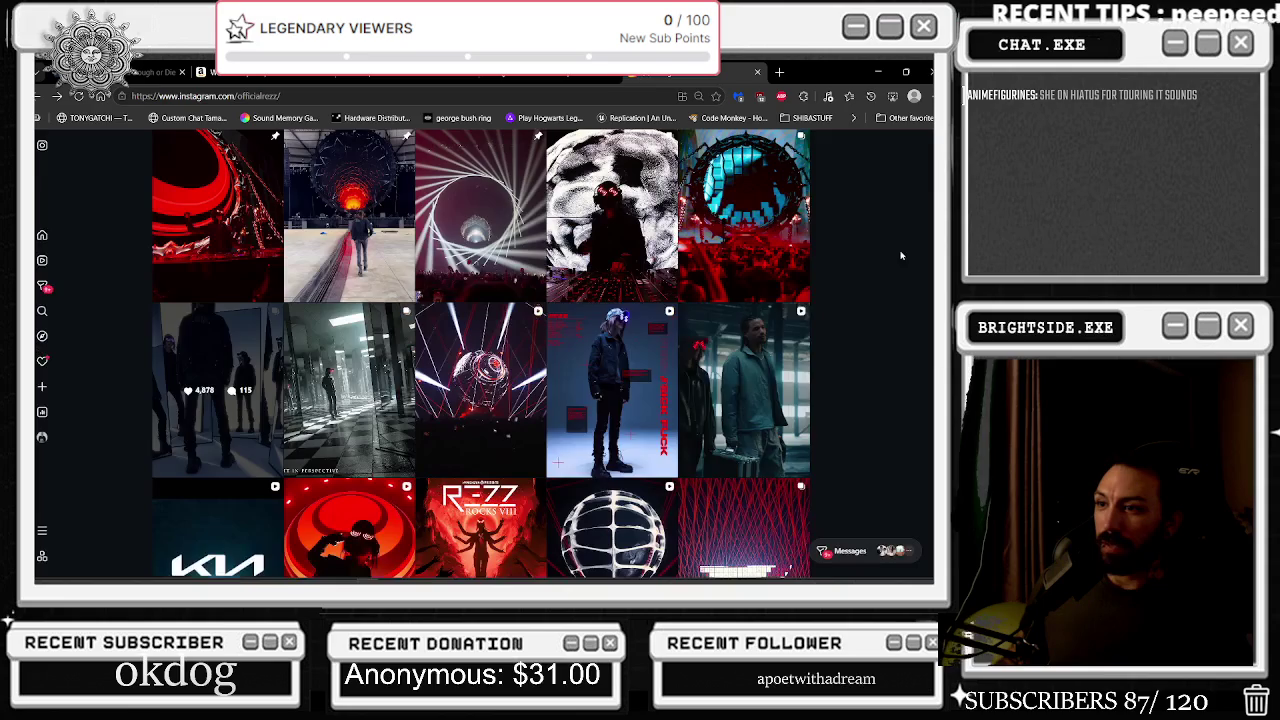
pyautogui.scroll(-5, 643, 373)
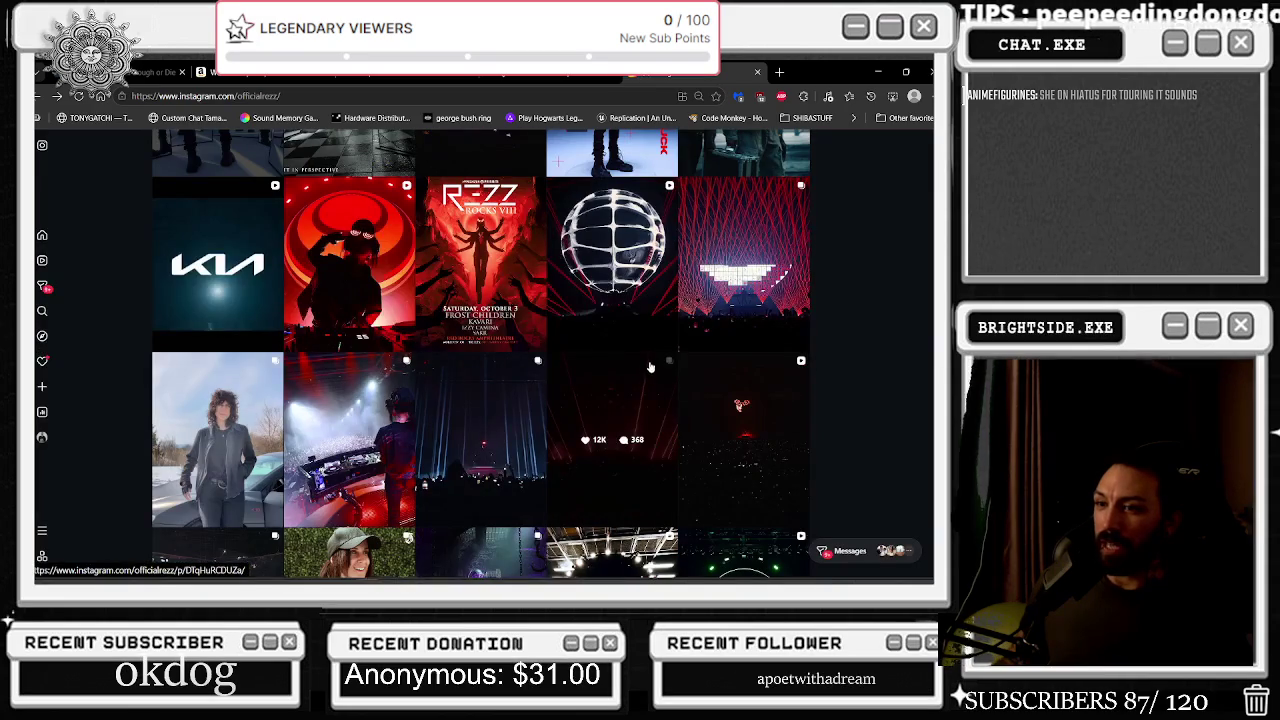
pyautogui.scroll(-3, 527, 387)
pyautogui.scroll(-2, 527, 387)
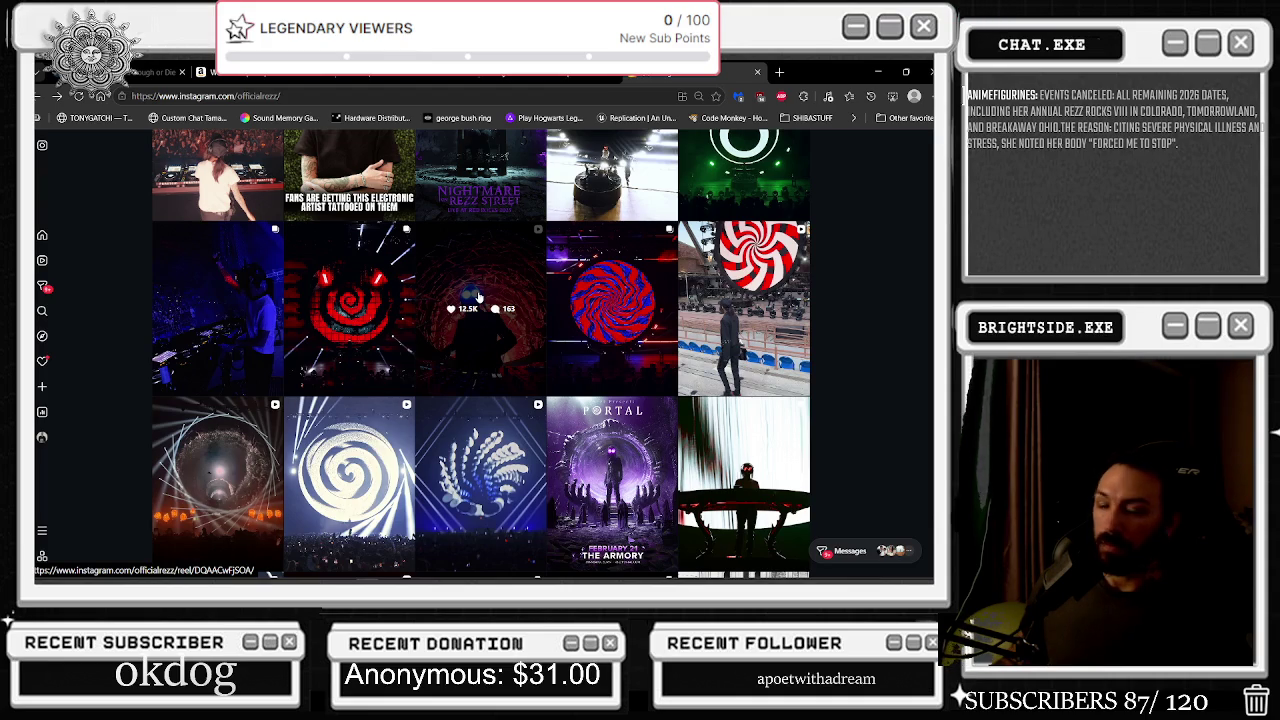
pyautogui.scroll(-10, 757, 298)
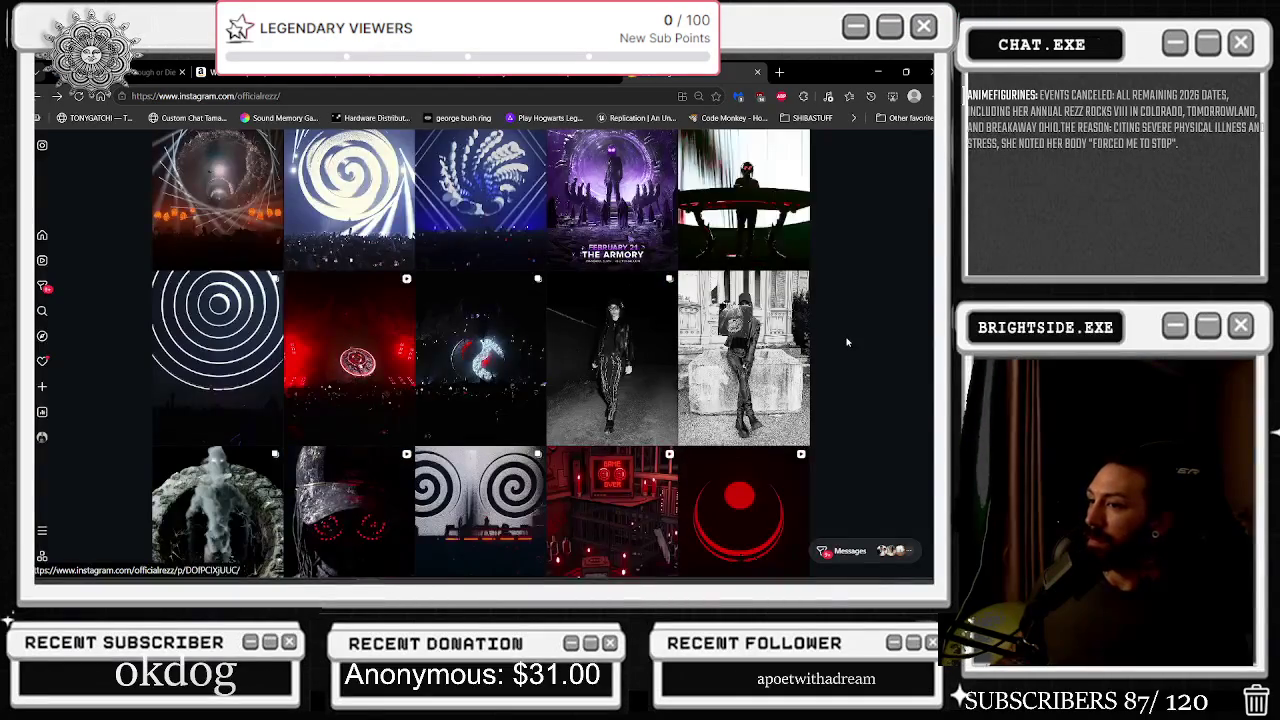
pyautogui.scroll(10, 850, 351)
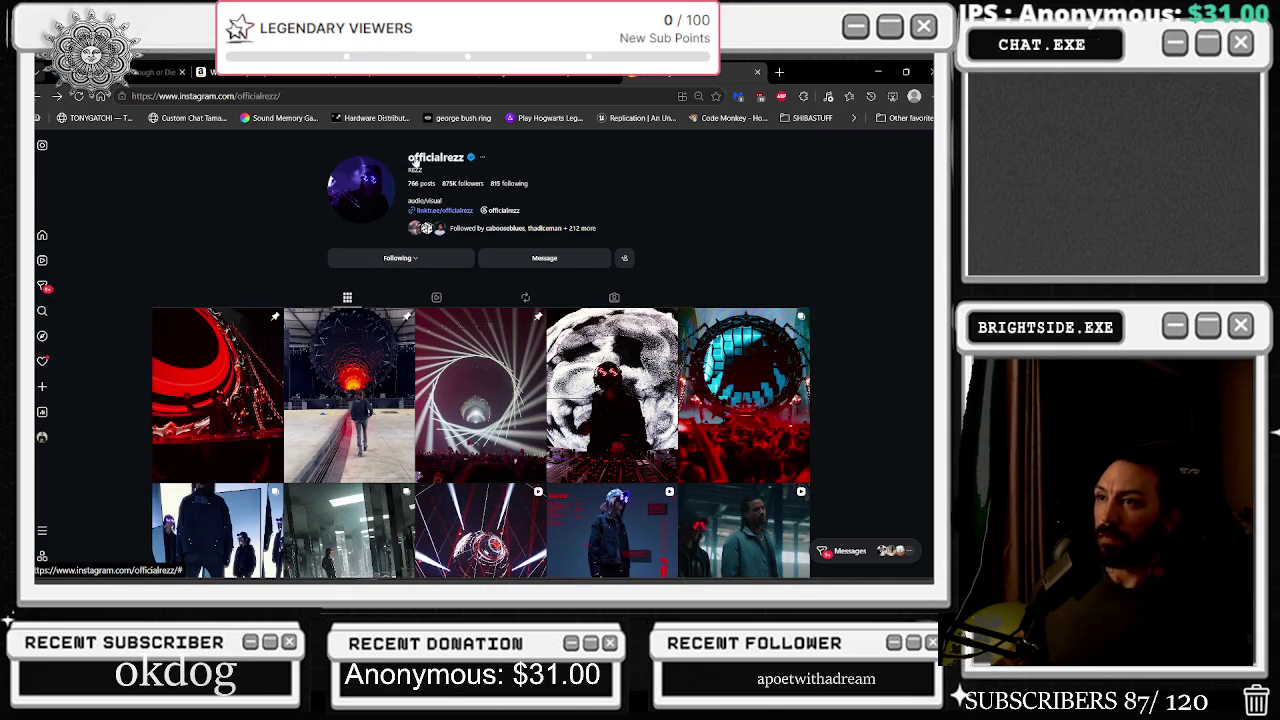
pyautogui.click(277, 96)
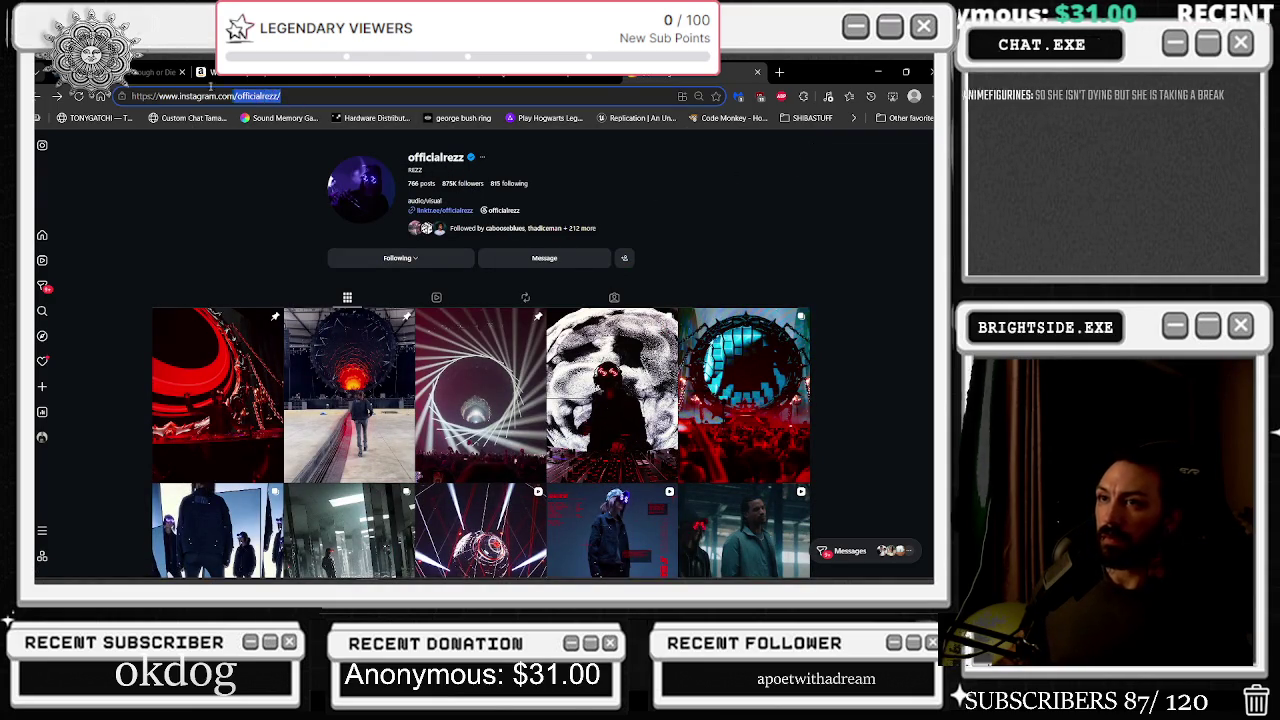
pyautogui.write('REZZ CANCLES TOUR')
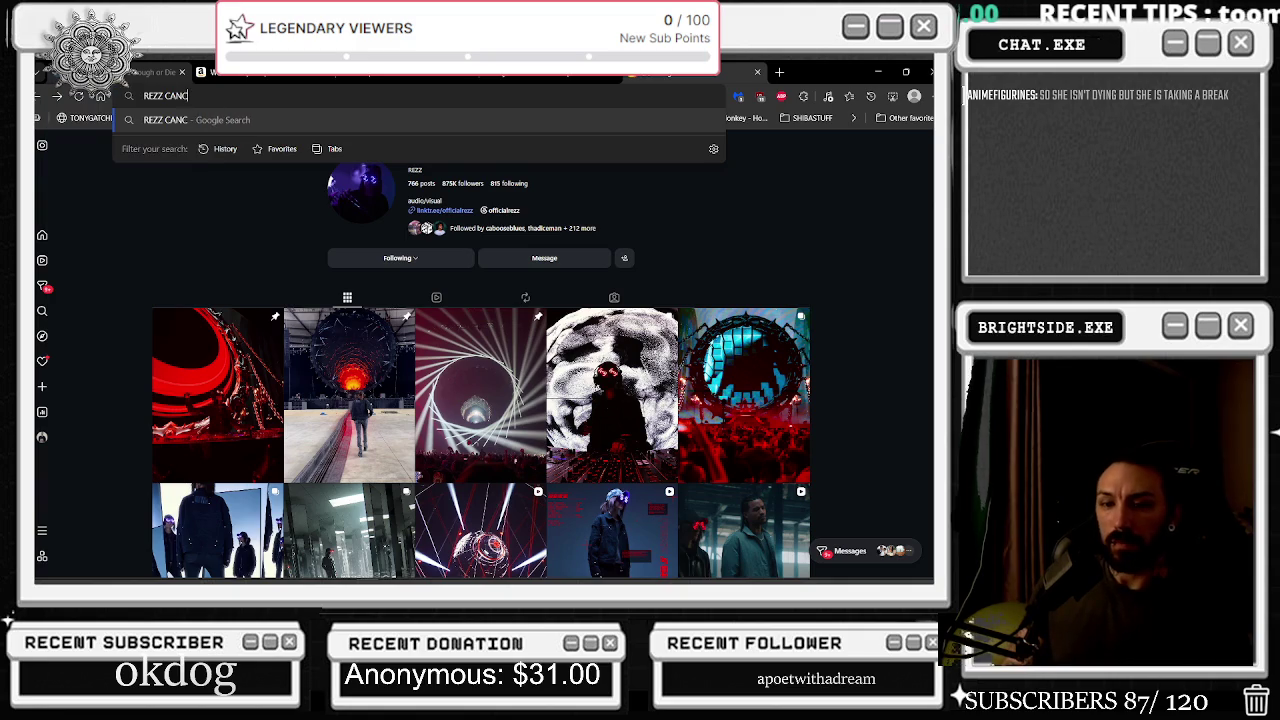
pyautogui.press('Return')
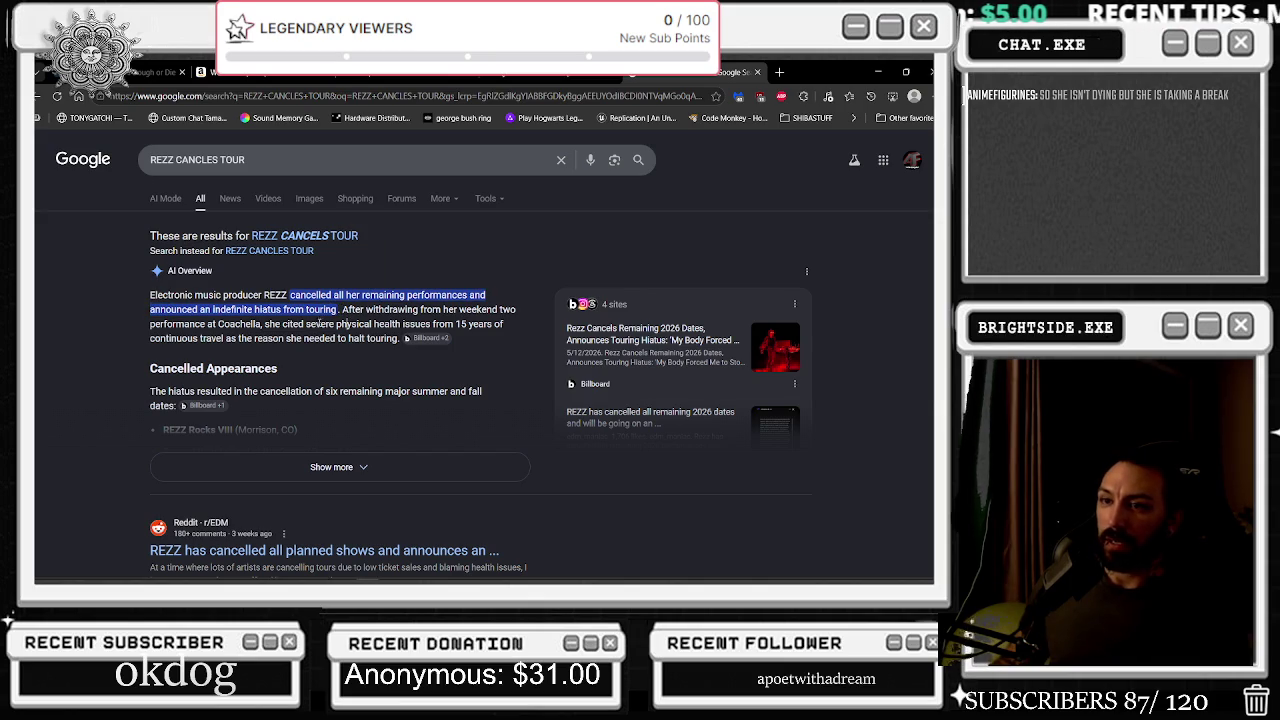
pyautogui.moveTo(283, 324); pyautogui.dragTo(321, 341)
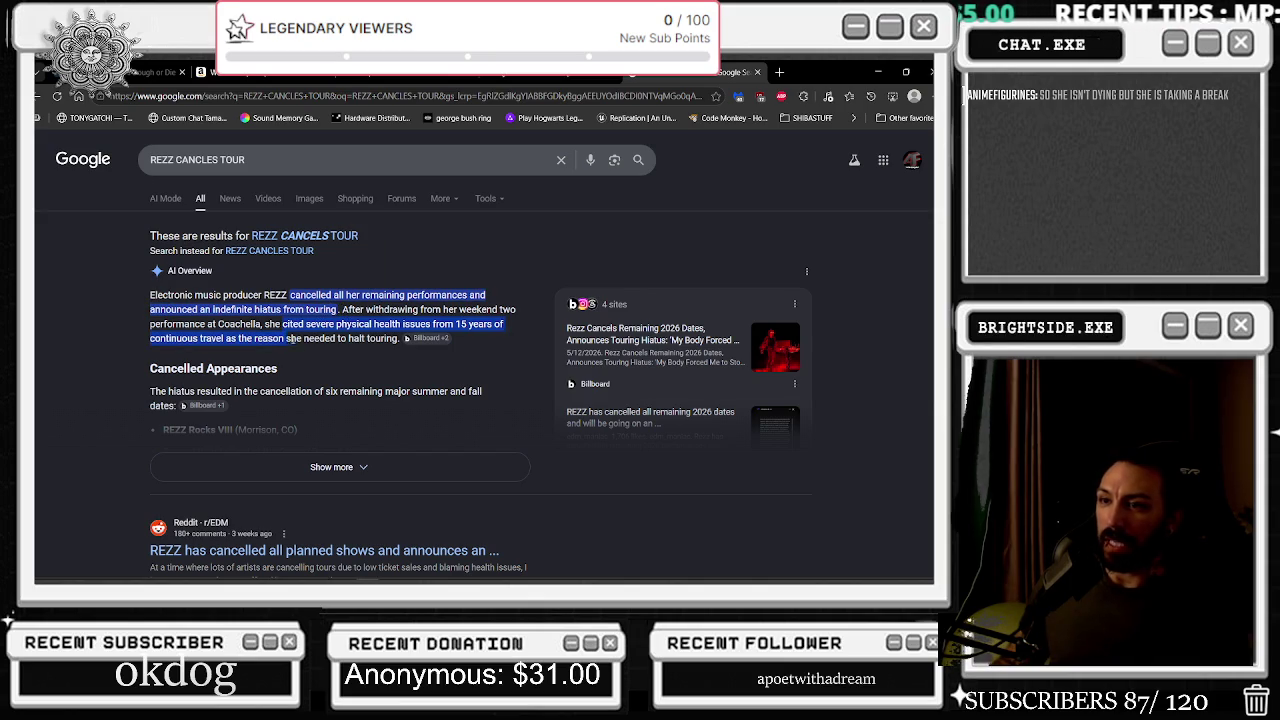
pyautogui.click(393, 453)
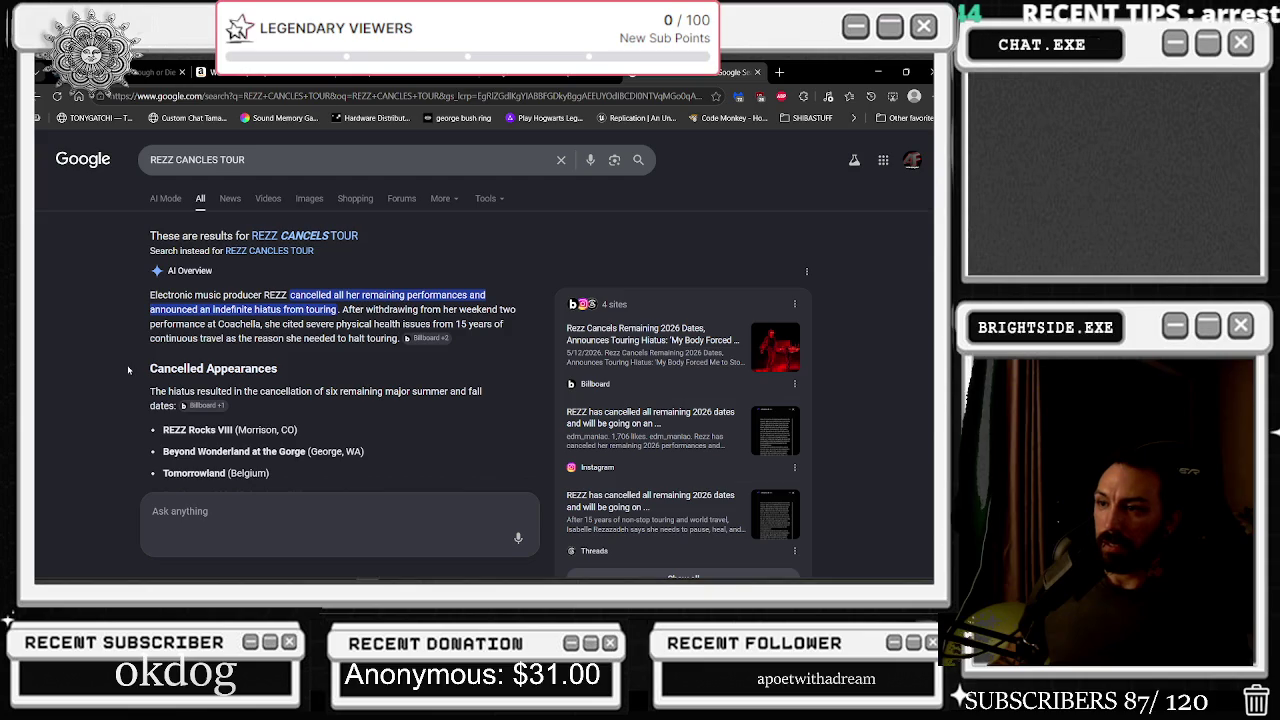
pyautogui.scroll(-1, 128, 370)
pyautogui.moveTo(166, 391); pyautogui.dragTo(265, 391)
pyautogui.click(216, 434)
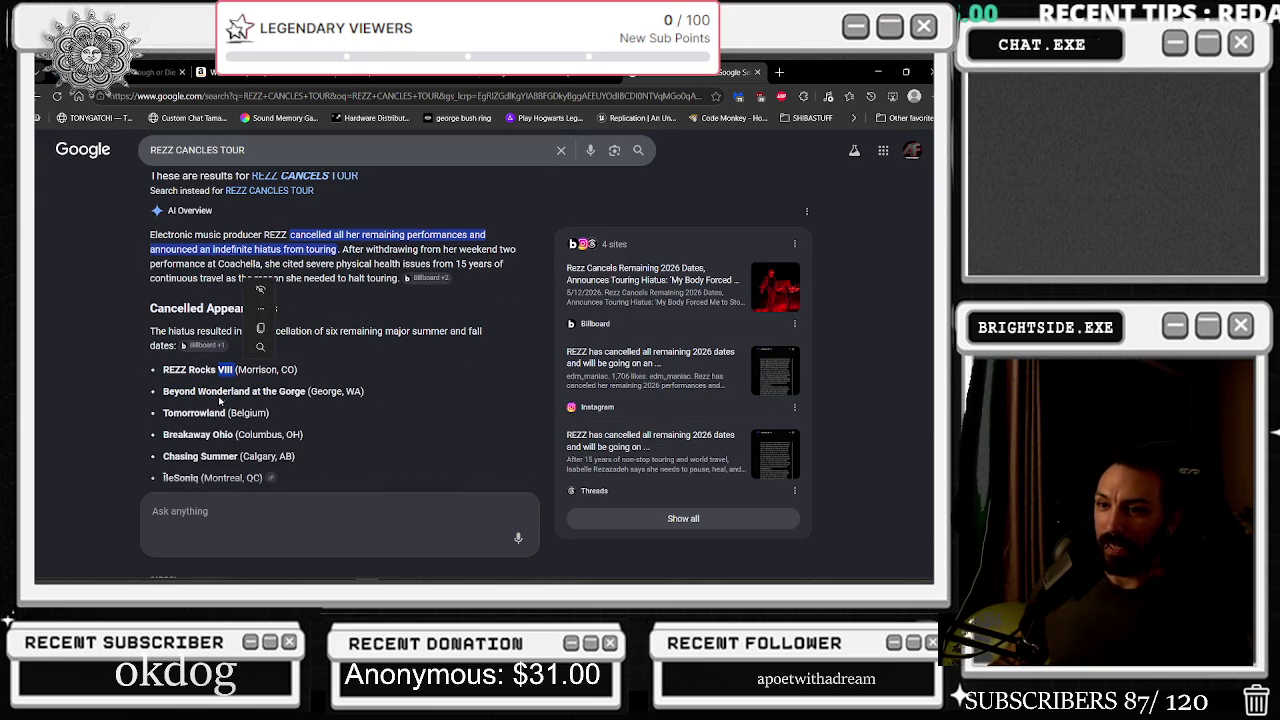
pyautogui.moveTo(175, 412)
pyautogui.mouseDown()
pyautogui.moveTo(354, 391)
pyautogui.moveTo(331, 391)
pyautogui.mouseUp()
pyautogui.click(173, 358)
pyautogui.moveTo(170, 370); pyautogui.dragTo(240, 372)
pyautogui.click(353, 408)
pyautogui.scroll(-1, 268, 391)
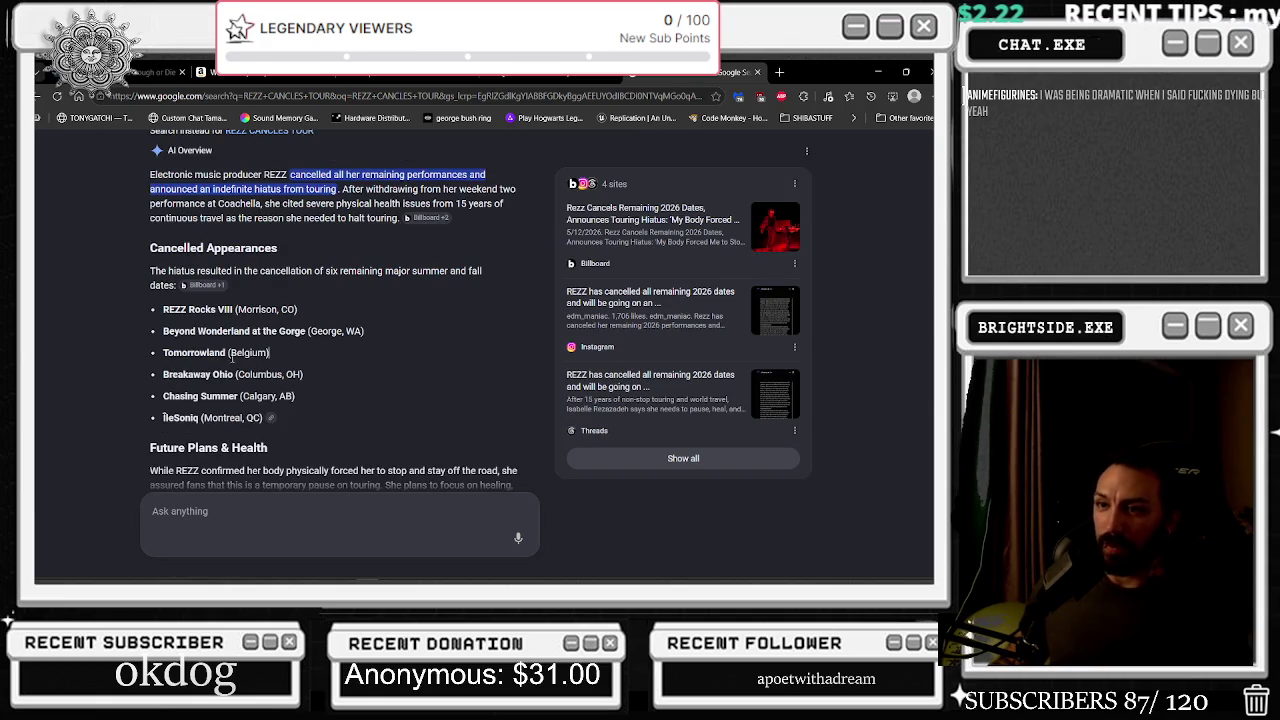
pyautogui.moveTo(282, 333)
pyautogui.mouseDown()
pyautogui.moveTo(379, 347)
pyautogui.moveTo(388, 330)
pyautogui.mouseUp()
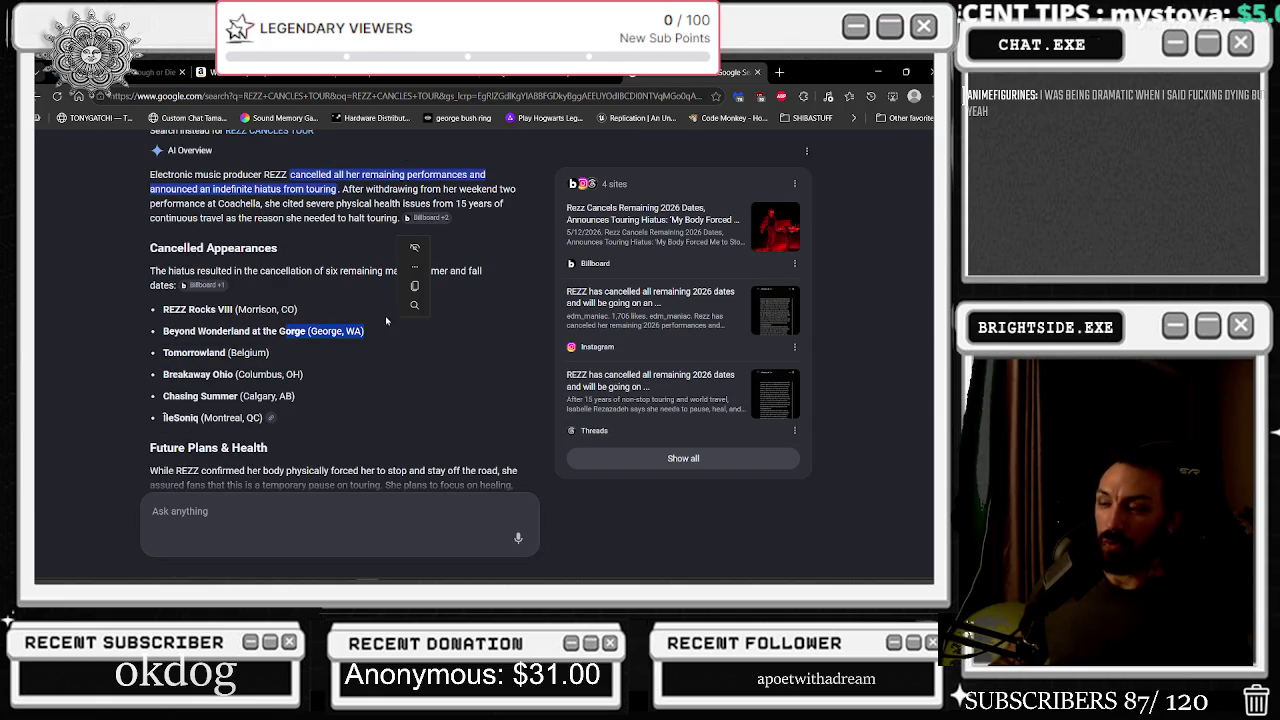
pyautogui.click(321, 349)
pyautogui.moveTo(283, 351)
pyautogui.mouseDown()
pyautogui.moveTo(195, 353)
pyautogui.moveTo(200, 310)
pyautogui.moveTo(250, 398)
pyautogui.moveTo(242, 427)
pyautogui.mouseUp()
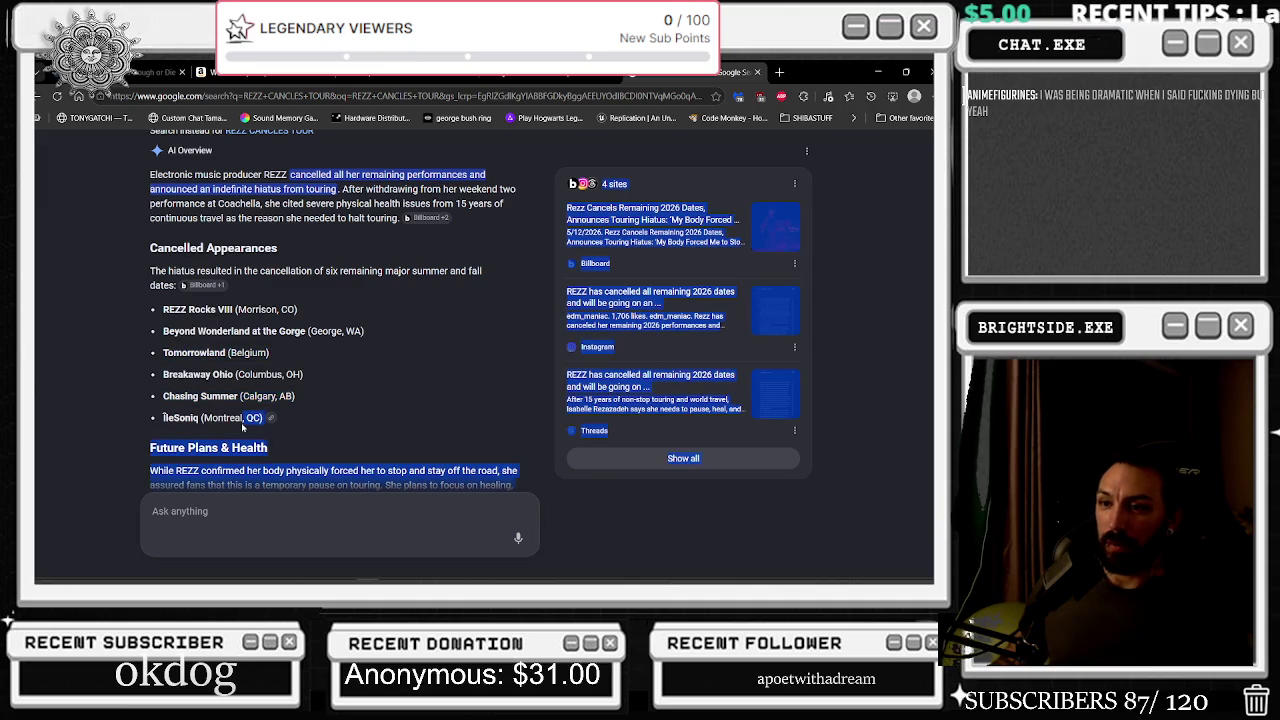
pyautogui.click(160, 420)
pyautogui.scroll(-1, 184, 412)
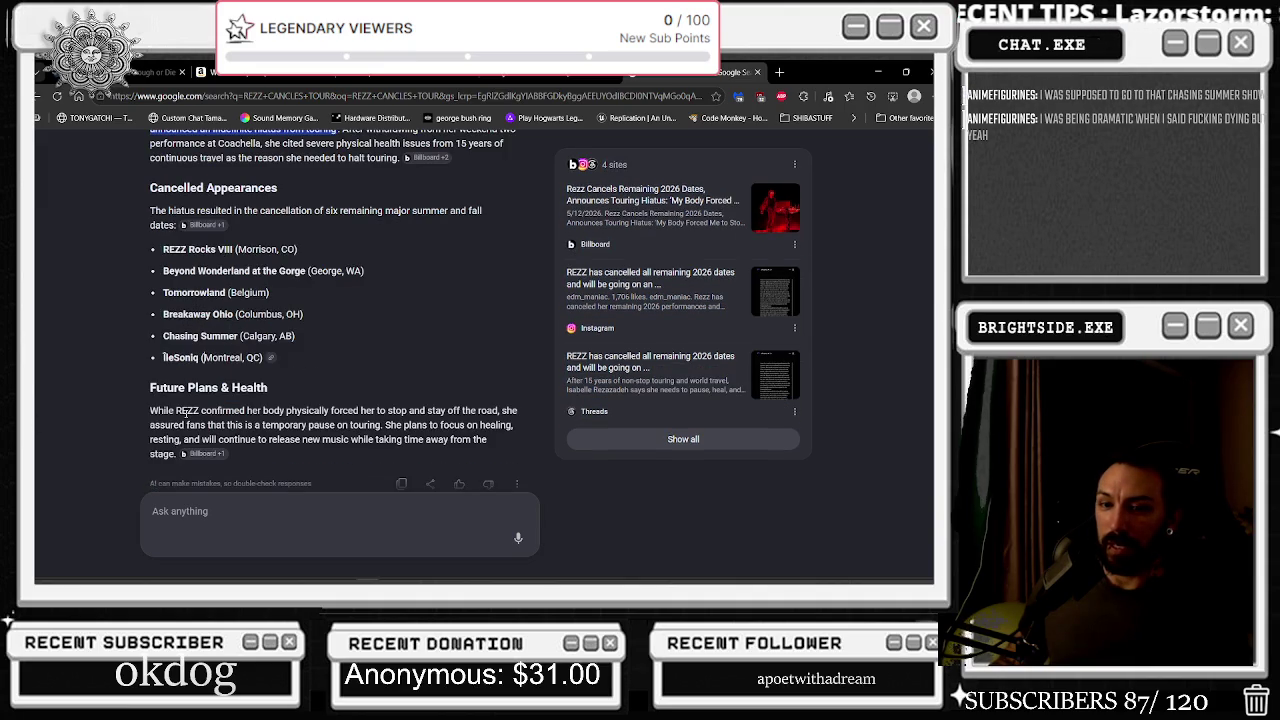
pyautogui.scroll(-1, 186, 412)
pyautogui.moveTo(201, 350); pyautogui.dragTo(460, 380)
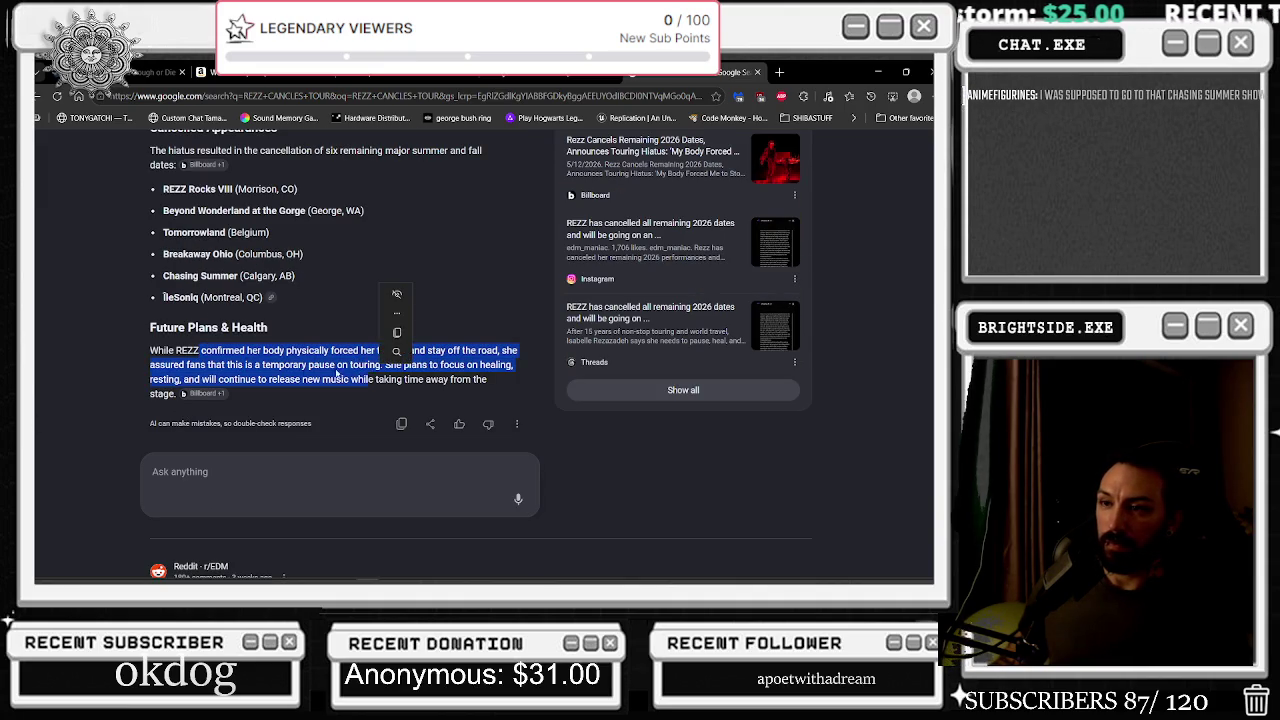
pyautogui.click(125, 352)
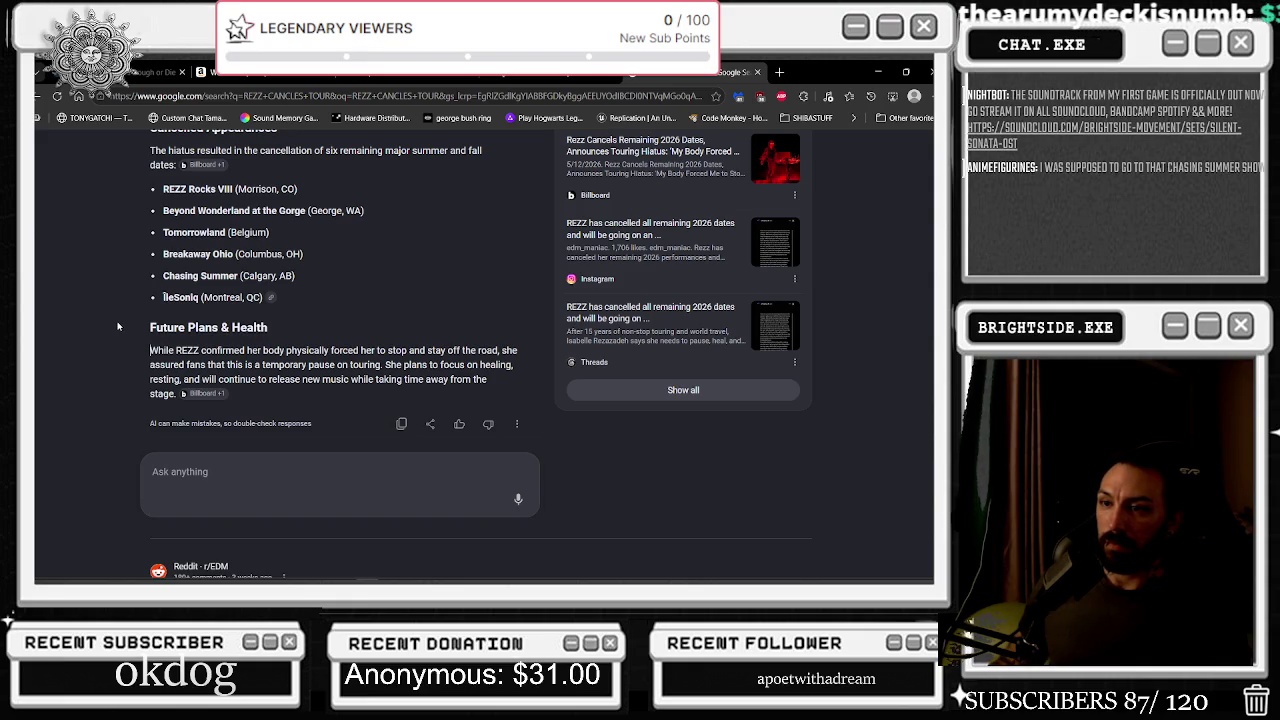
pyautogui.scroll(-3, 117, 326)
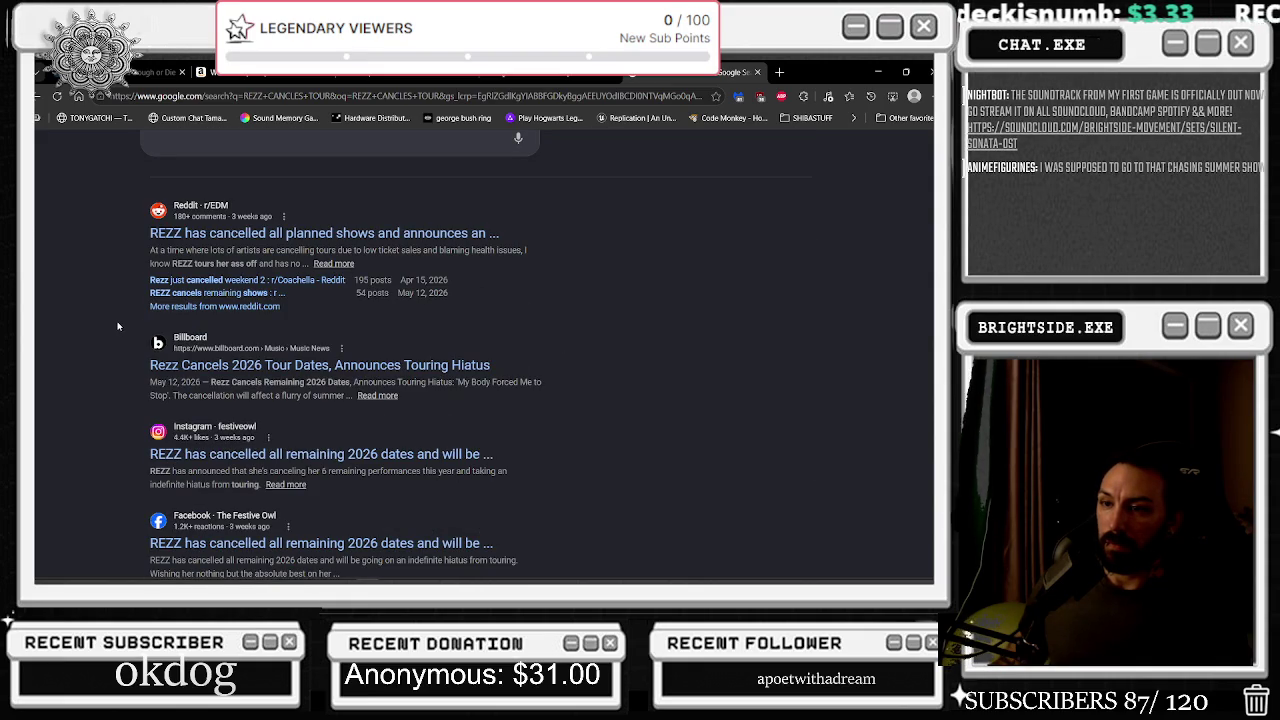
# Read REZZ's cancellation statement post and its comments, then close the Instagram tab
pyautogui.click(255, 455)
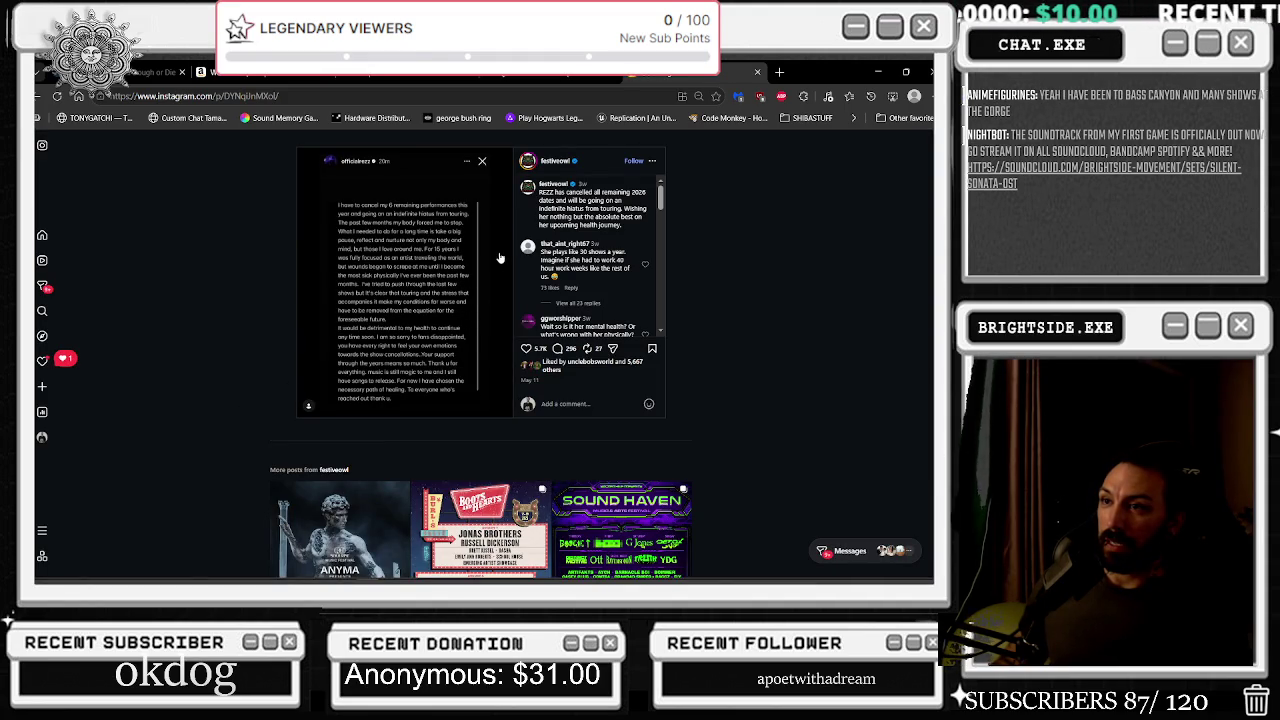
pyautogui.scroll(-5, 457, 273)
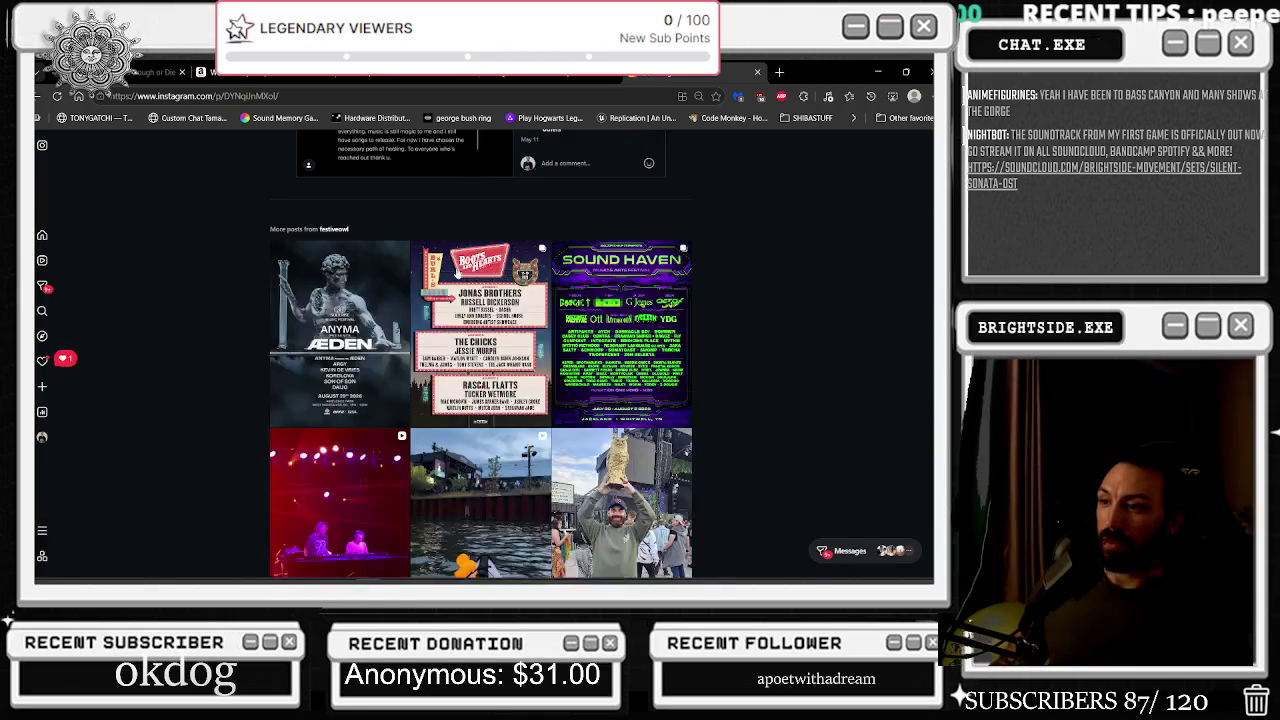
pyautogui.scroll(4, 457, 273)
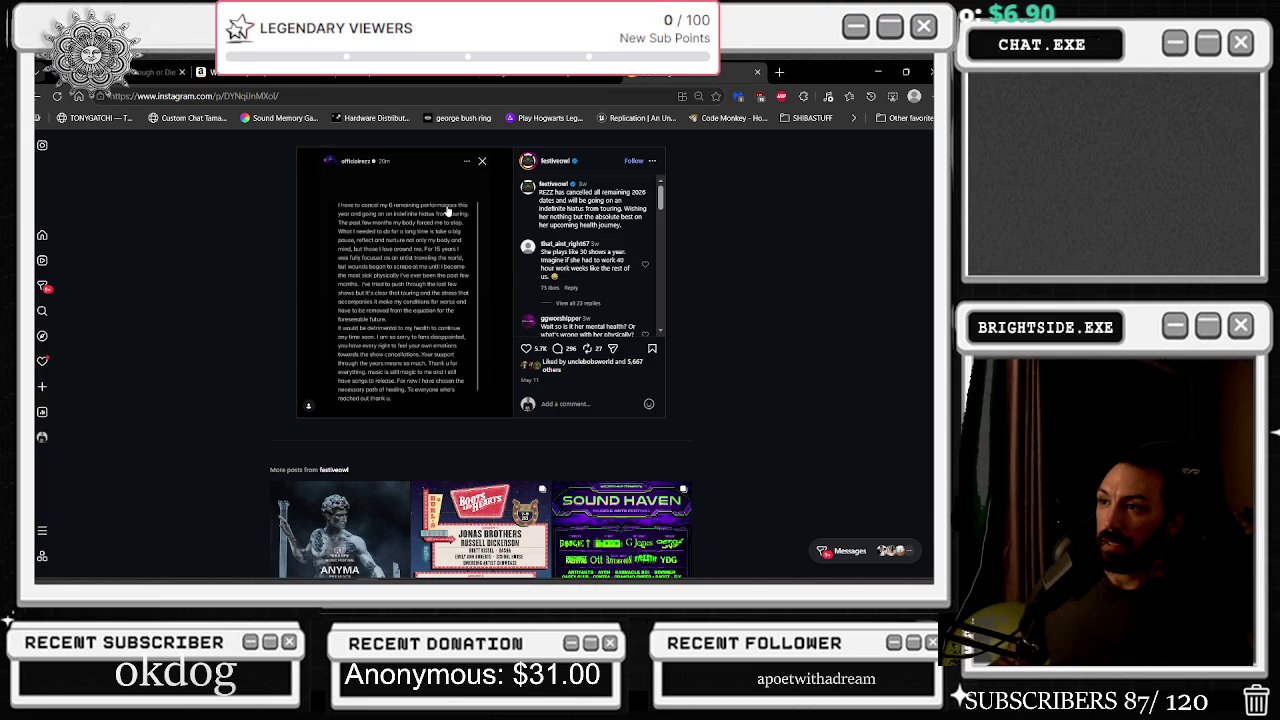
pyautogui.scroll(-1, 604, 232)
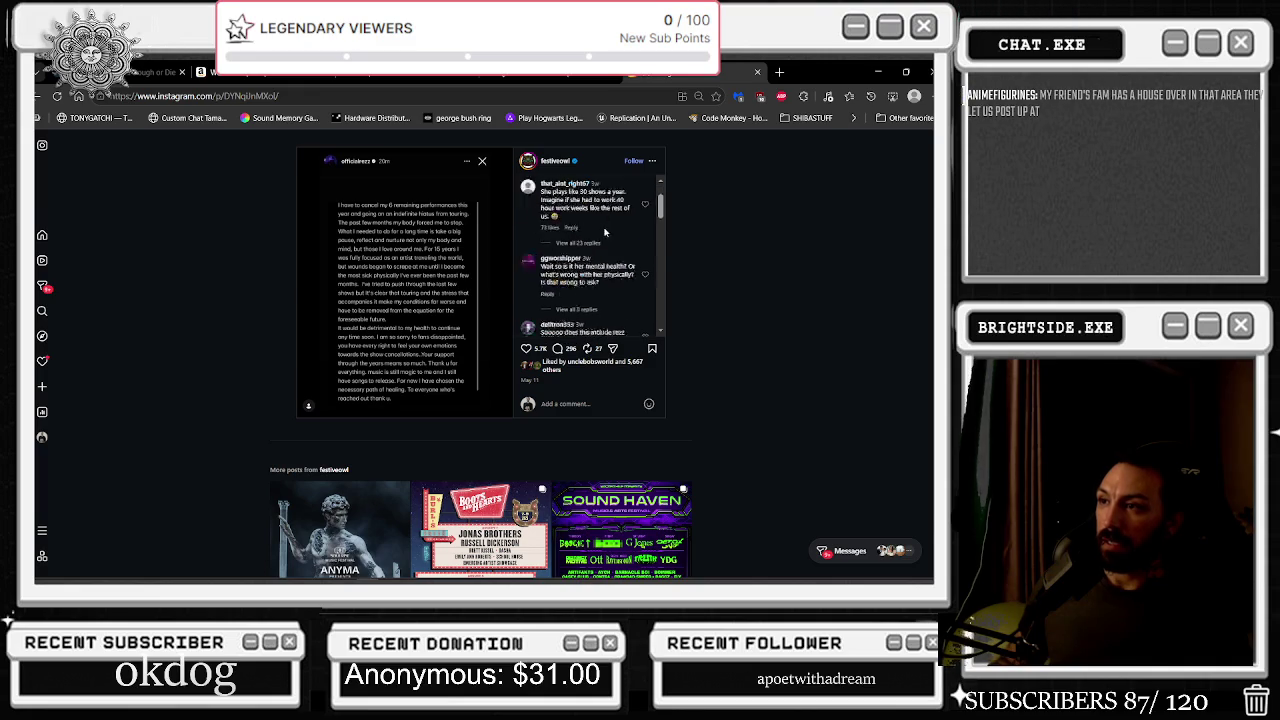
pyautogui.scroll(-3, 605, 230)
pyautogui.scroll(-5, 605, 229)
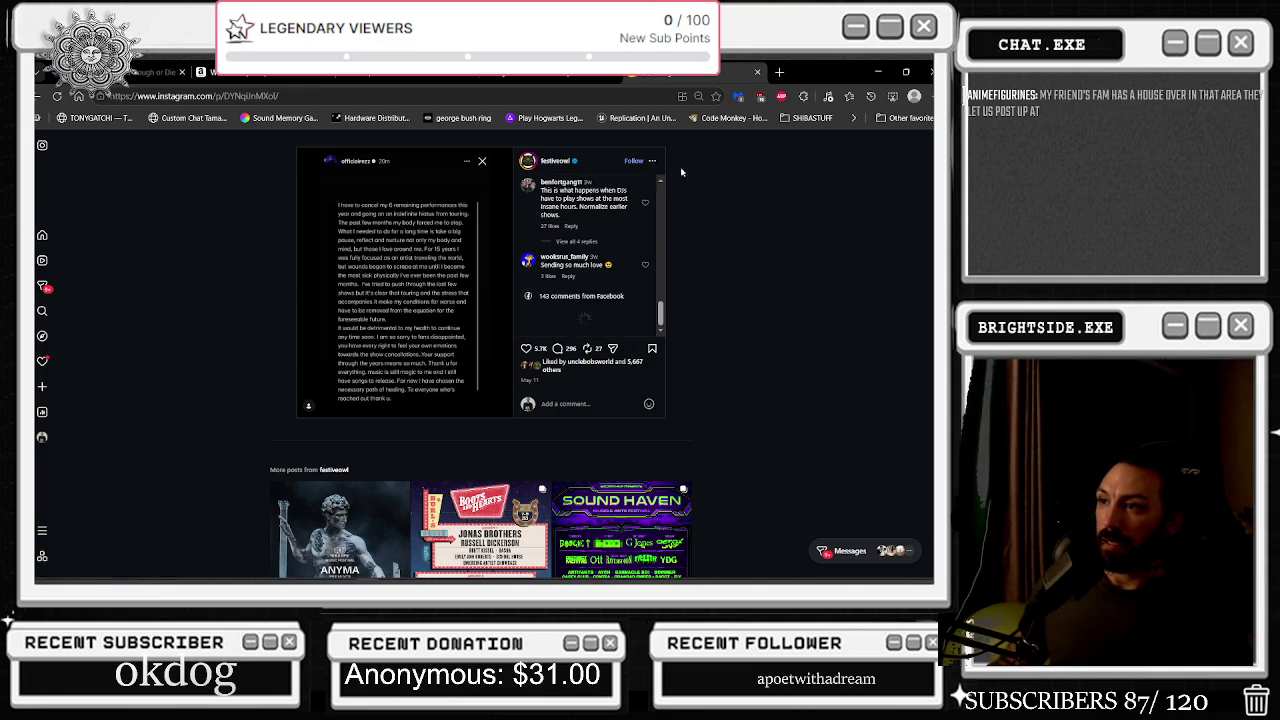
pyautogui.click(758, 72)
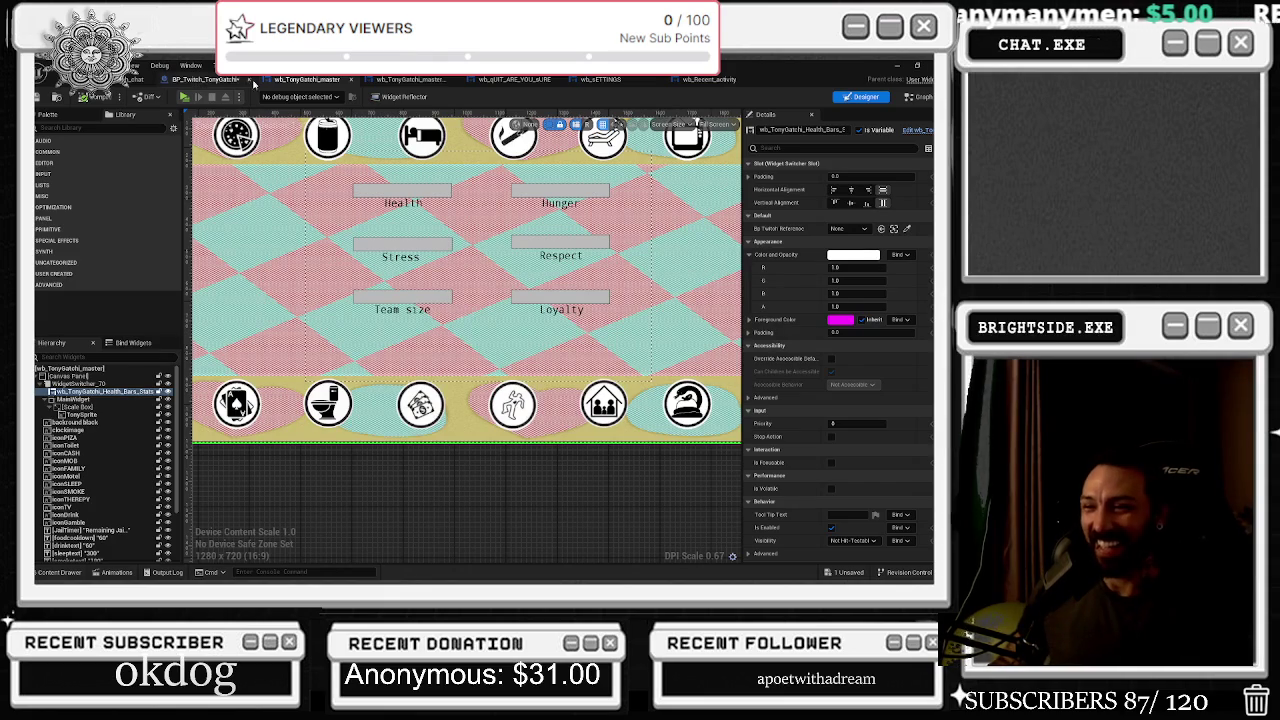
# Select MainWidget, then Health_Bars, and open wb_TonyGatchi_Health_Bars_Stats in its own designer
pyautogui.click(75, 399)
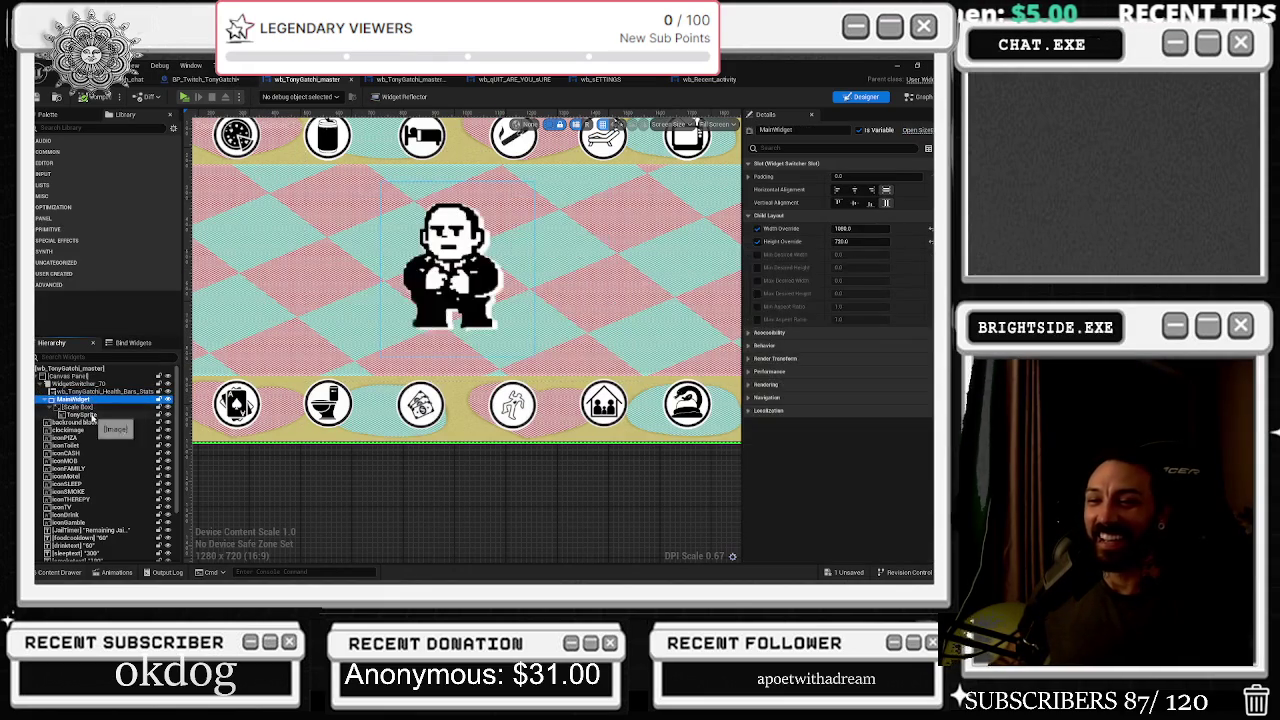
pyautogui.click(90, 391)
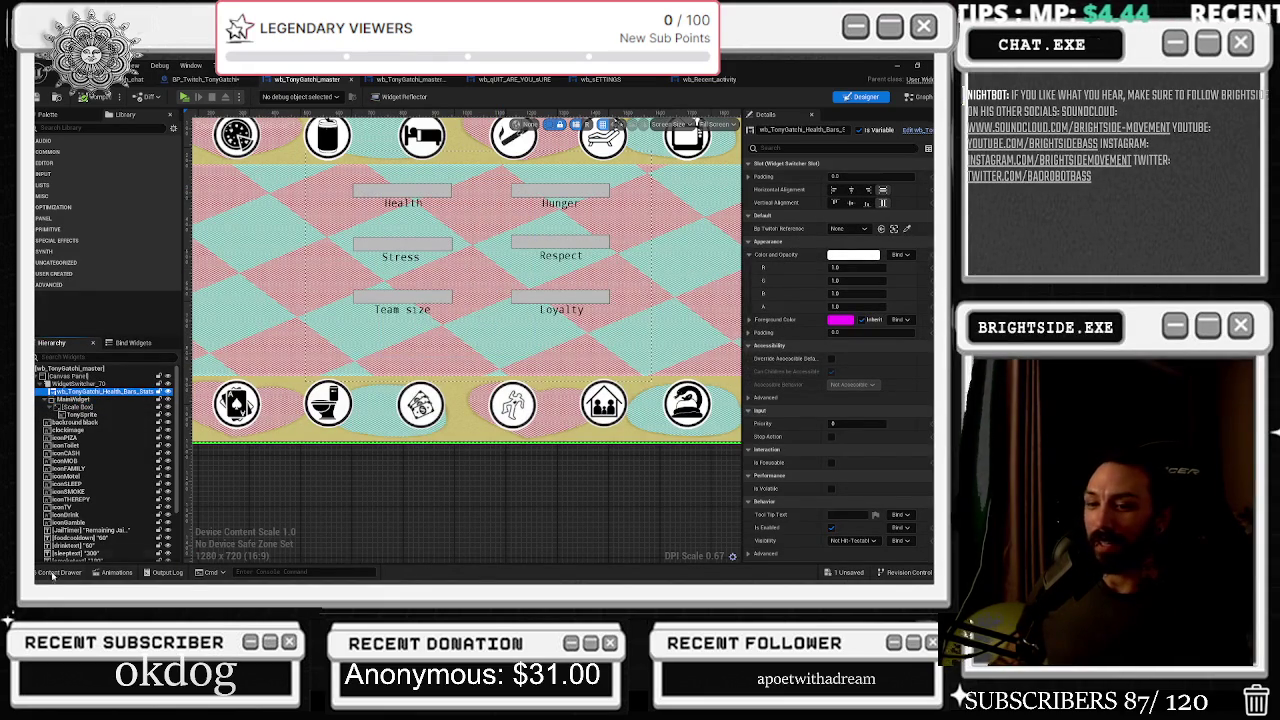
pyautogui.click(55, 573)
pyautogui.scroll(-5, 578, 432)
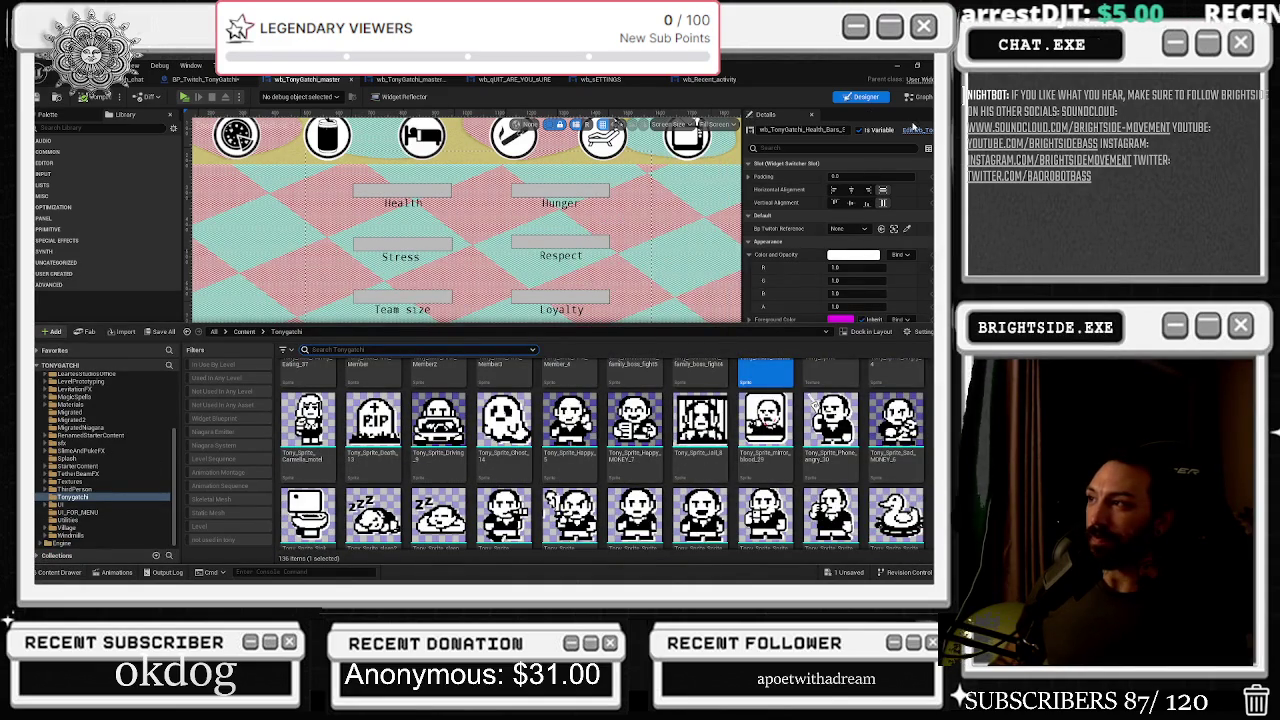
pyautogui.click(913, 128)
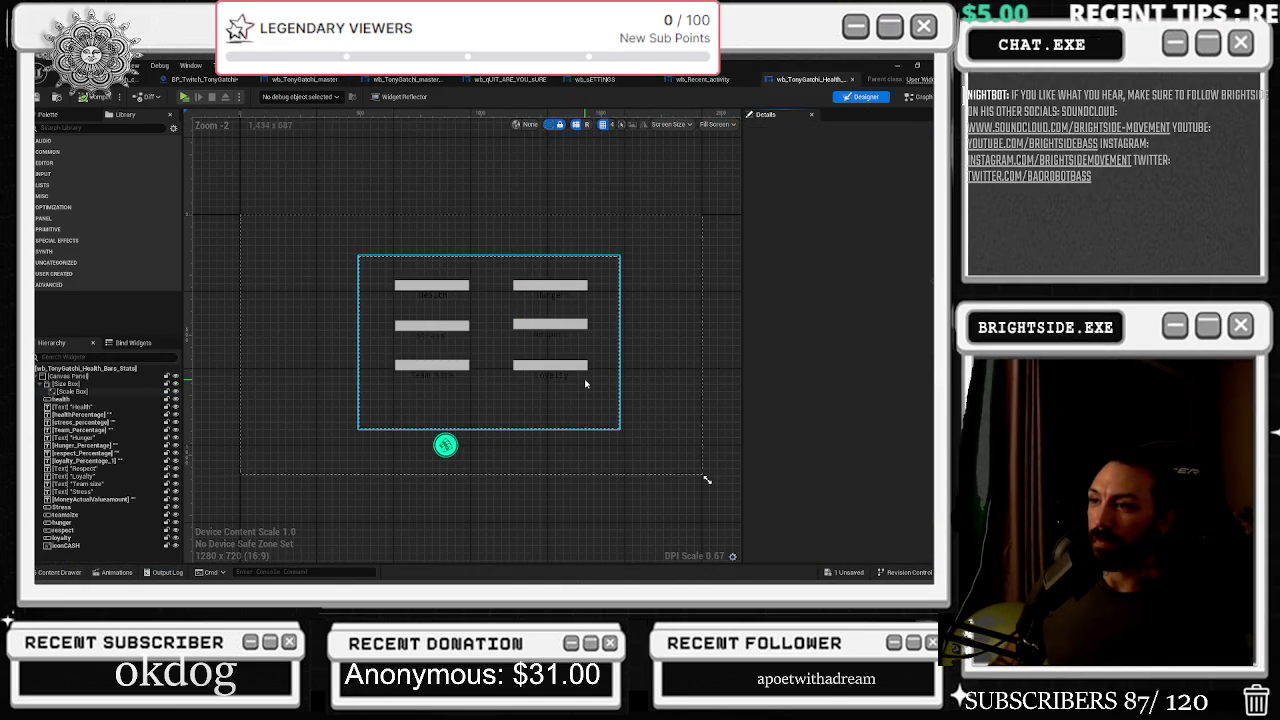
# Select the Scale Box wrapping the stat bars, then show the Tonygatchi folder in the Content Drawer
pyautogui.click(585, 384)
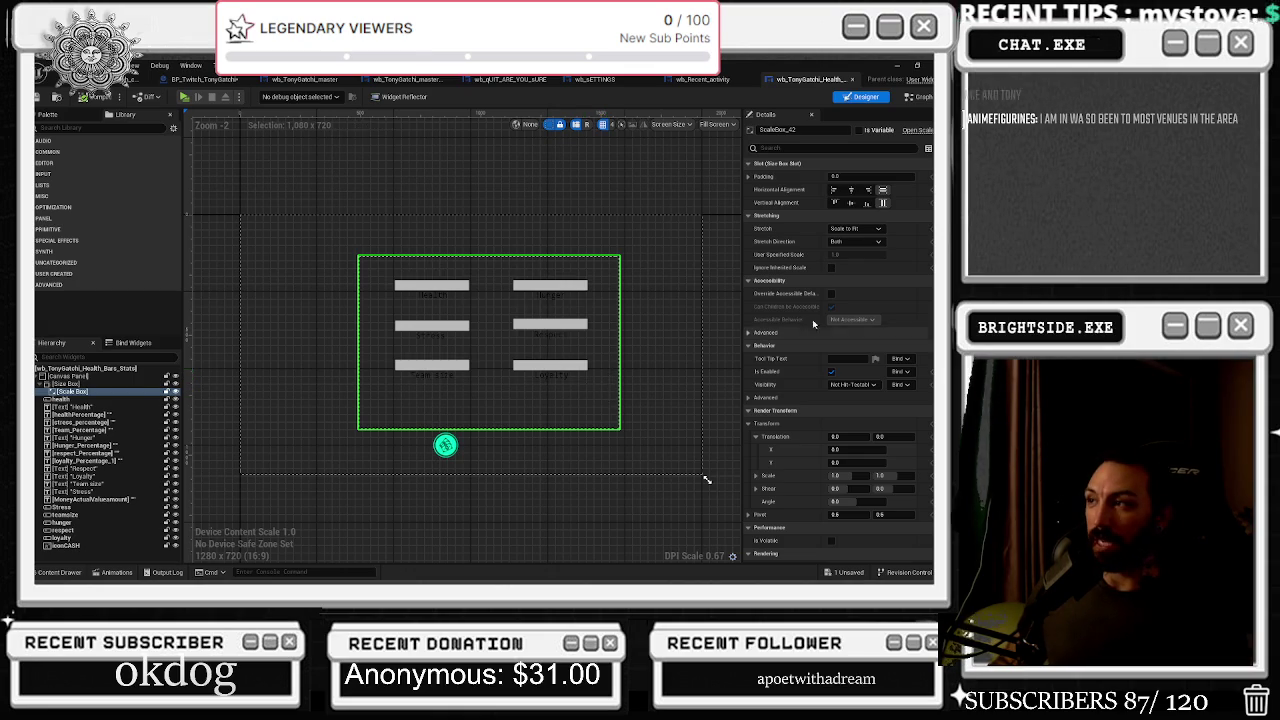
pyautogui.scroll(-3, 879, 264)
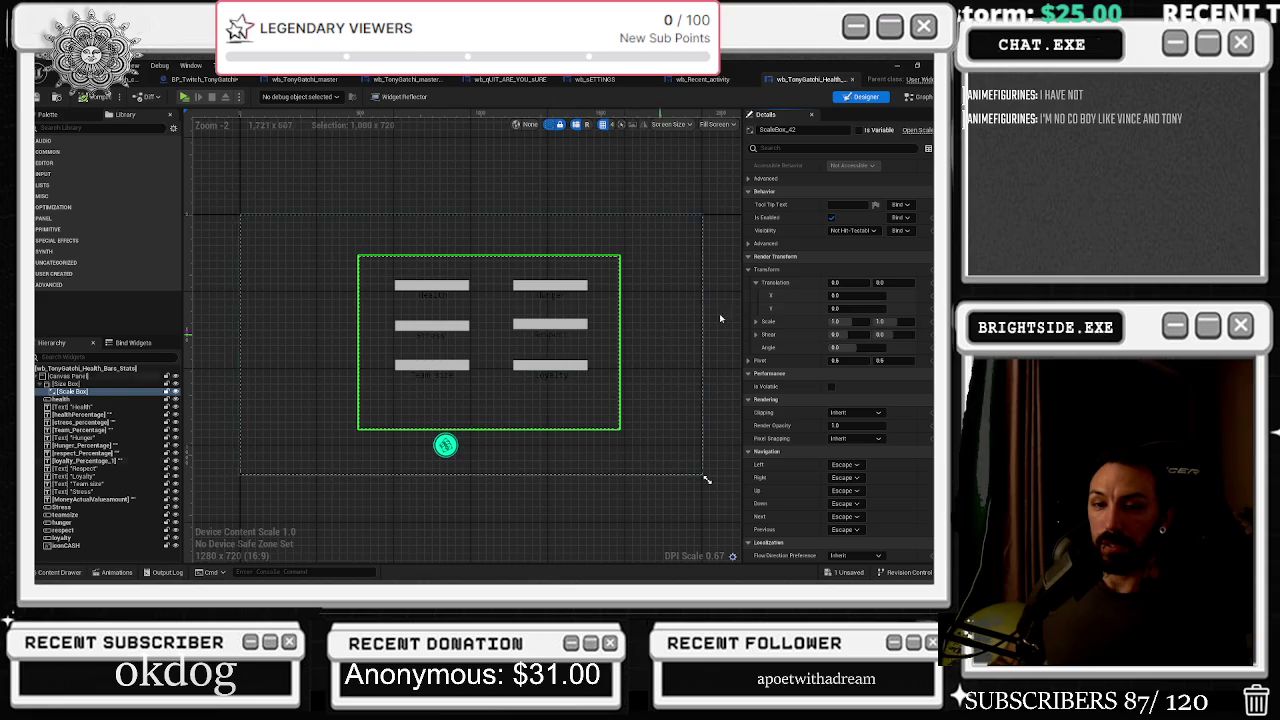
pyautogui.scroll(5, 868, 330)
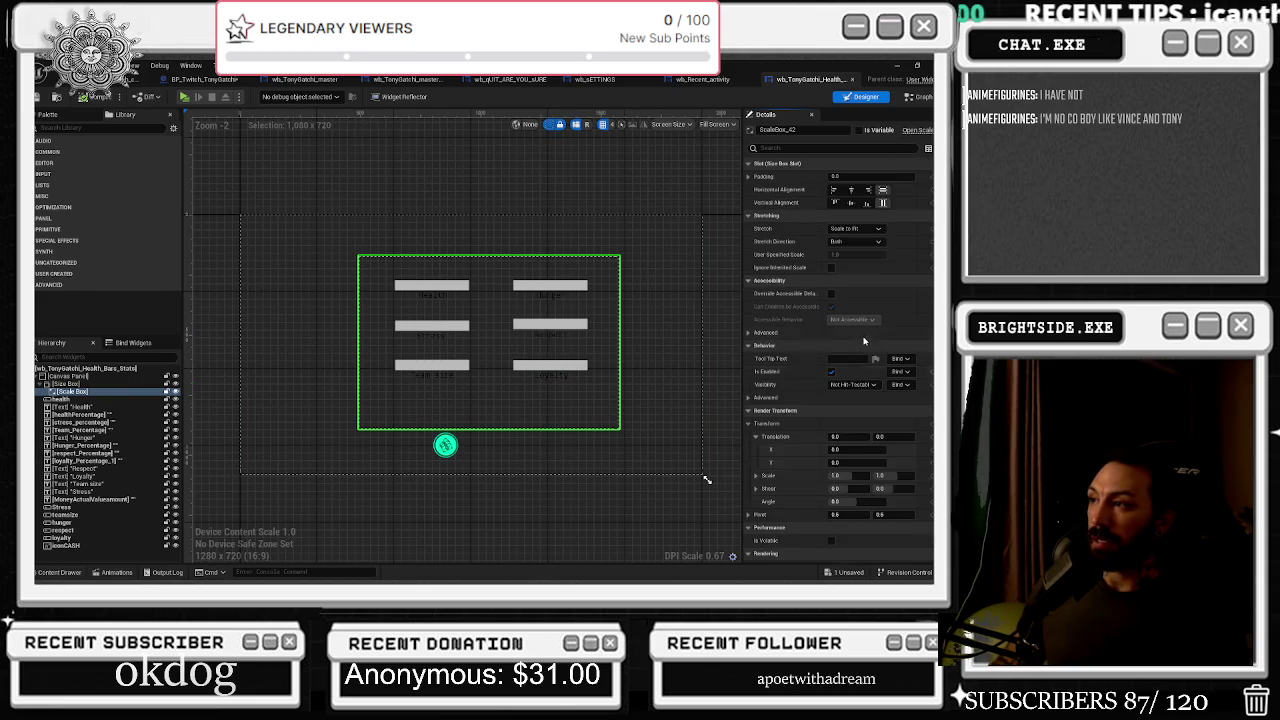
pyautogui.scroll(-5, 865, 337)
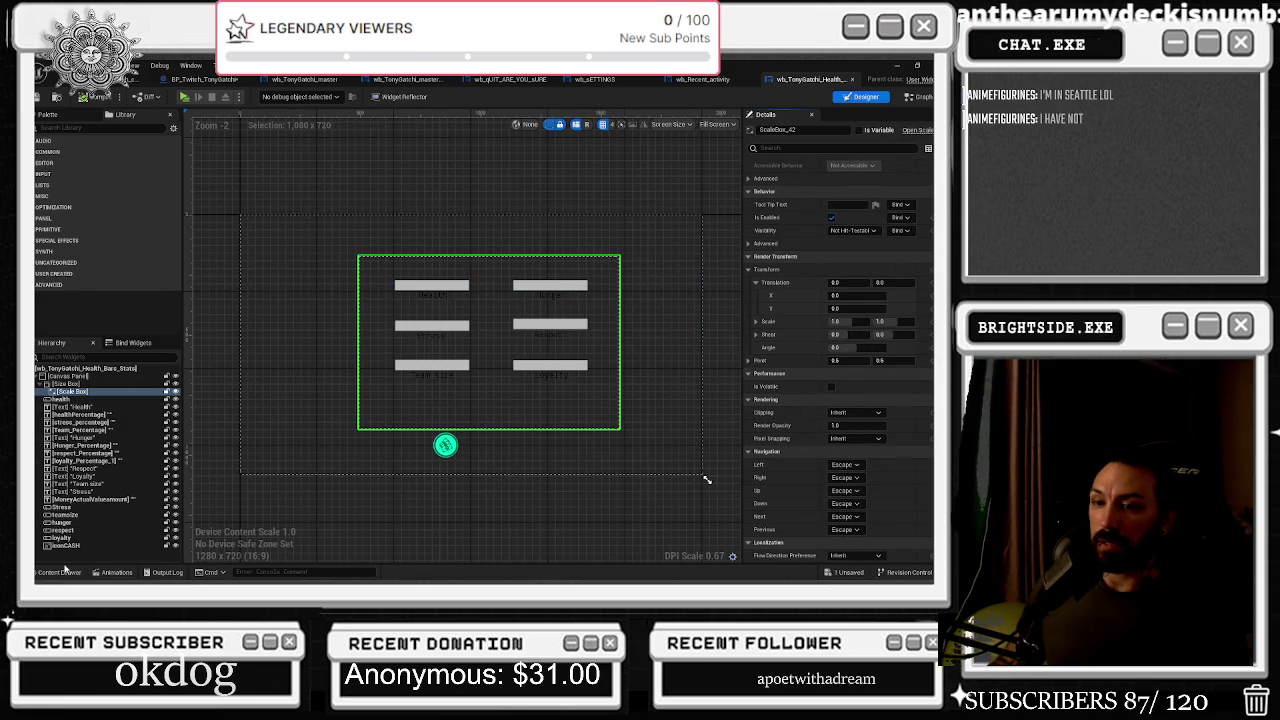
pyautogui.moveTo(331, 279); pyautogui.dragTo(341, 288)
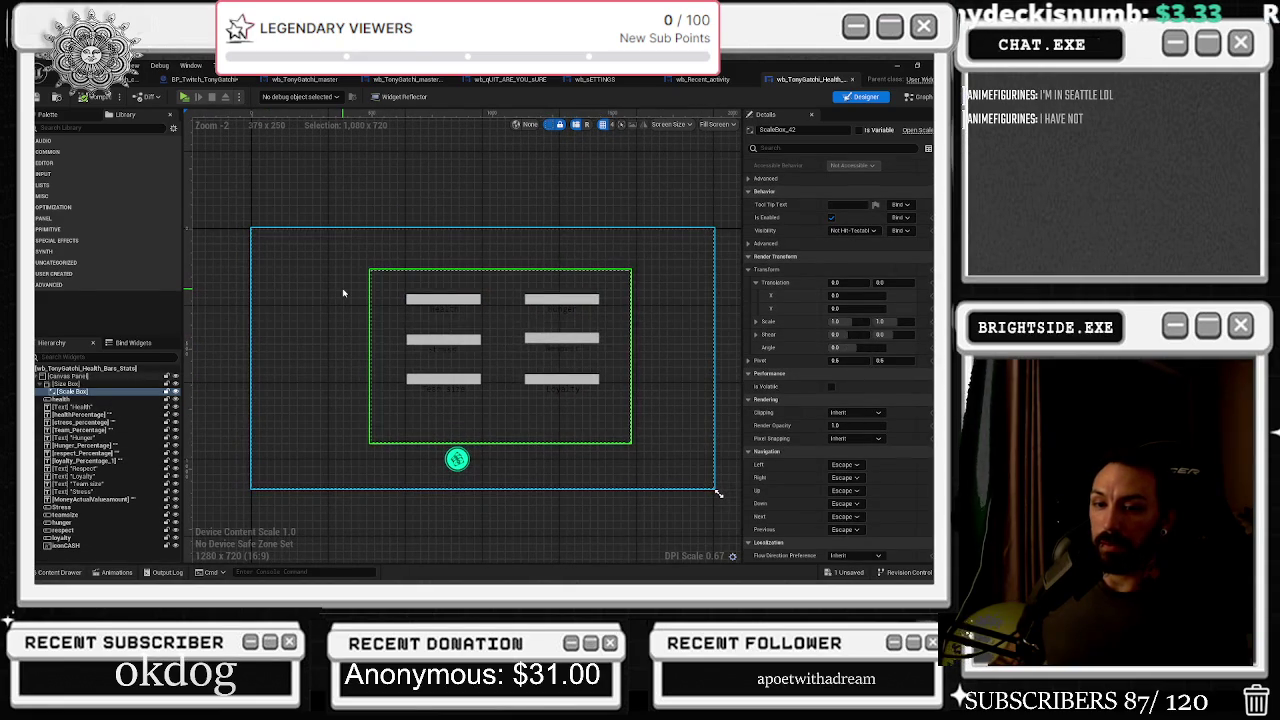
pyautogui.hotkey('ctrl', 'space')
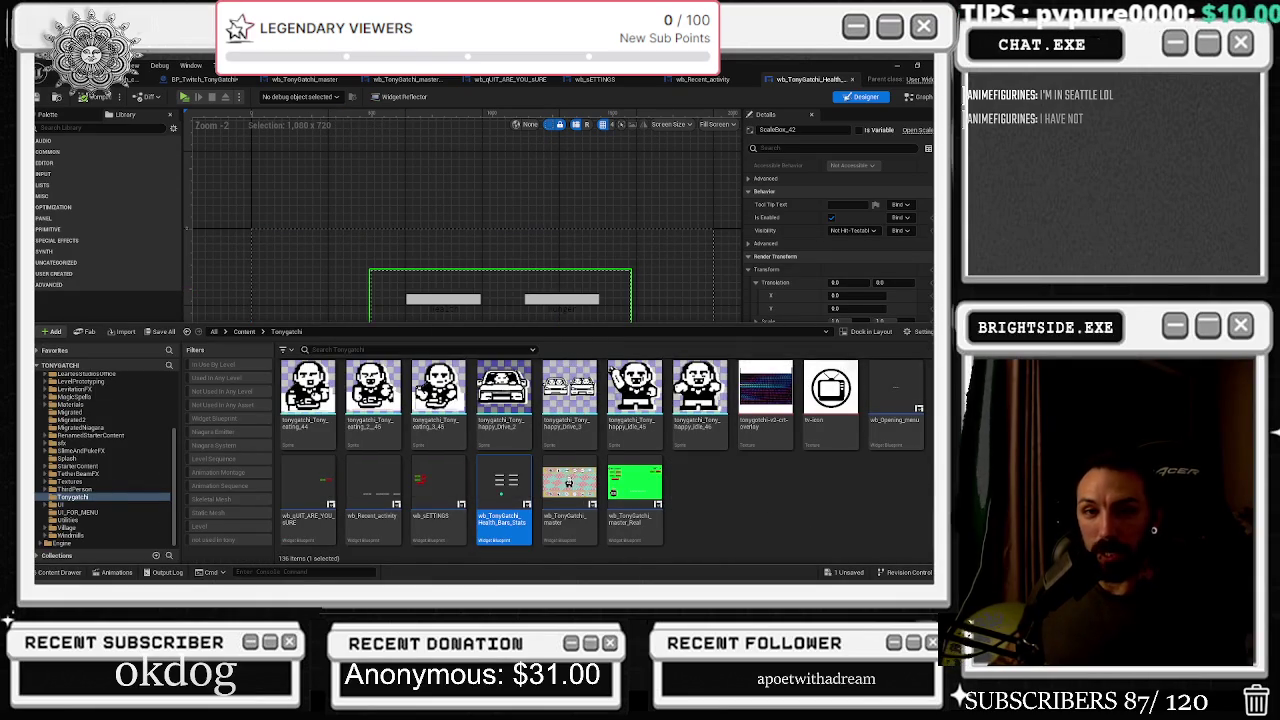
# Duplicate the wb_TonyGatchi_Health_Bars_Stats asset and name the copy wb_bOSS_qUE_up
pyautogui.rightClick(505, 487)
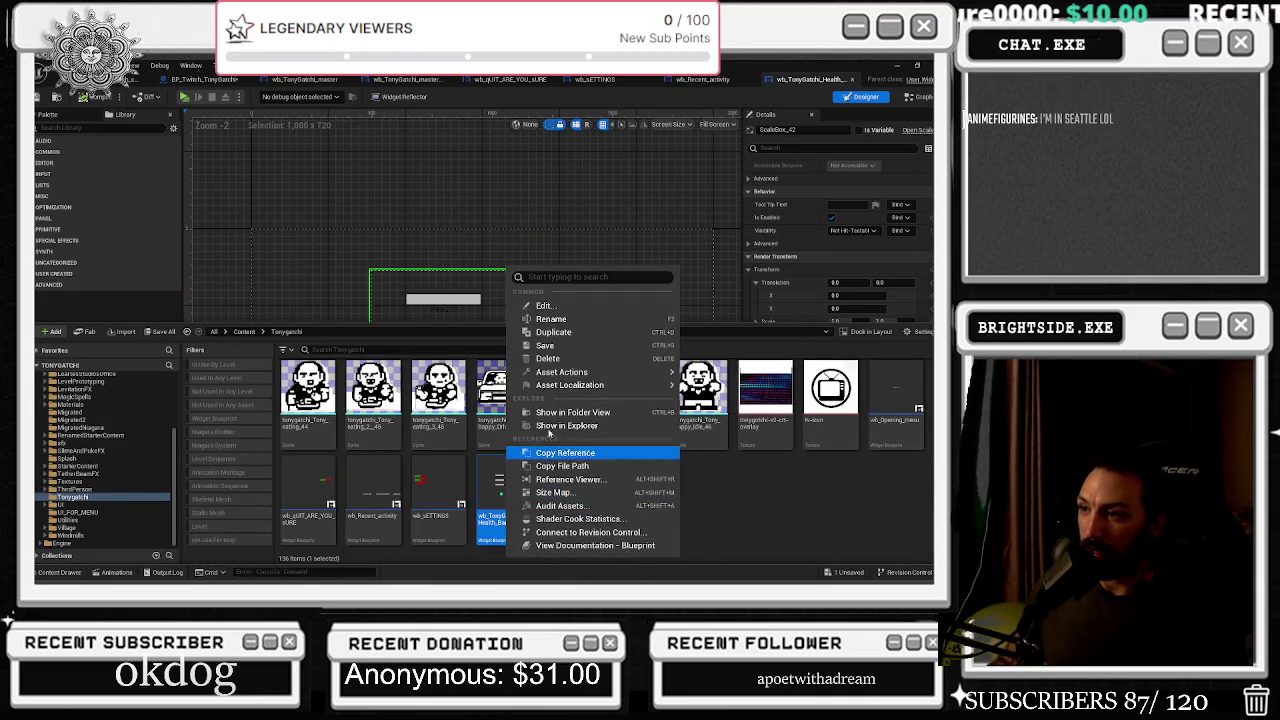
pyautogui.click(569, 333)
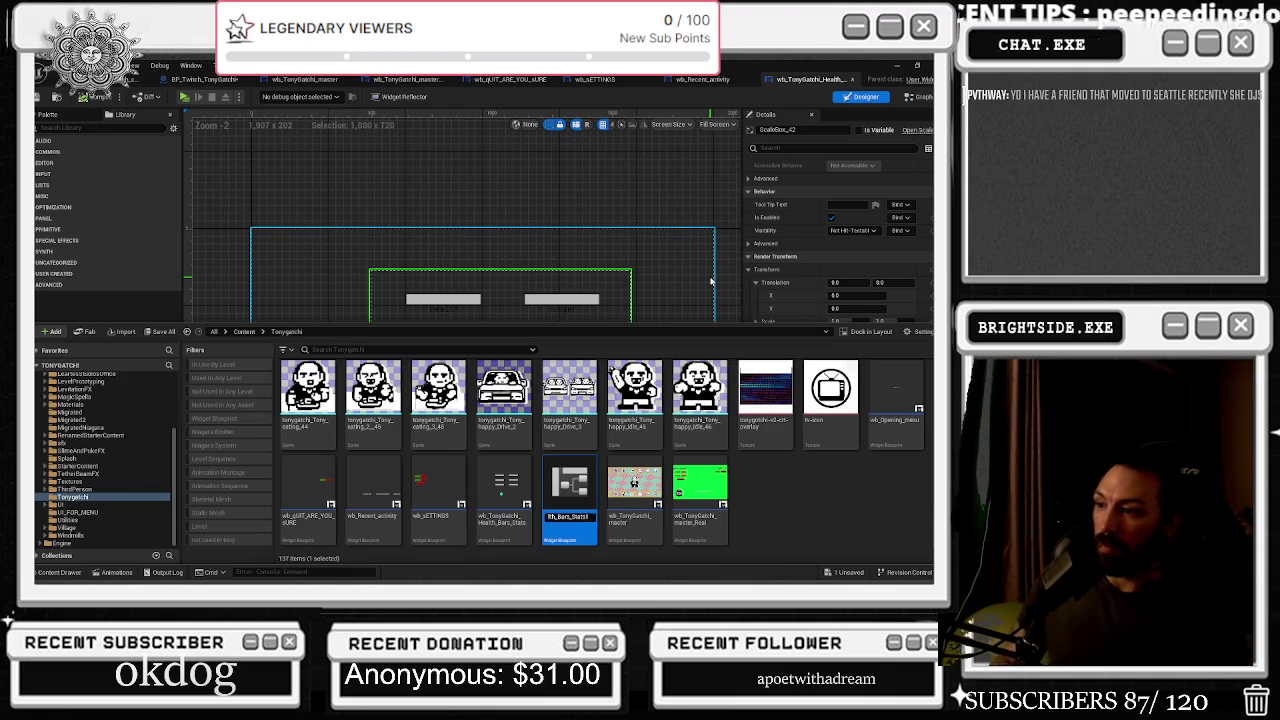
pyautogui.write('wb_TonyGa')
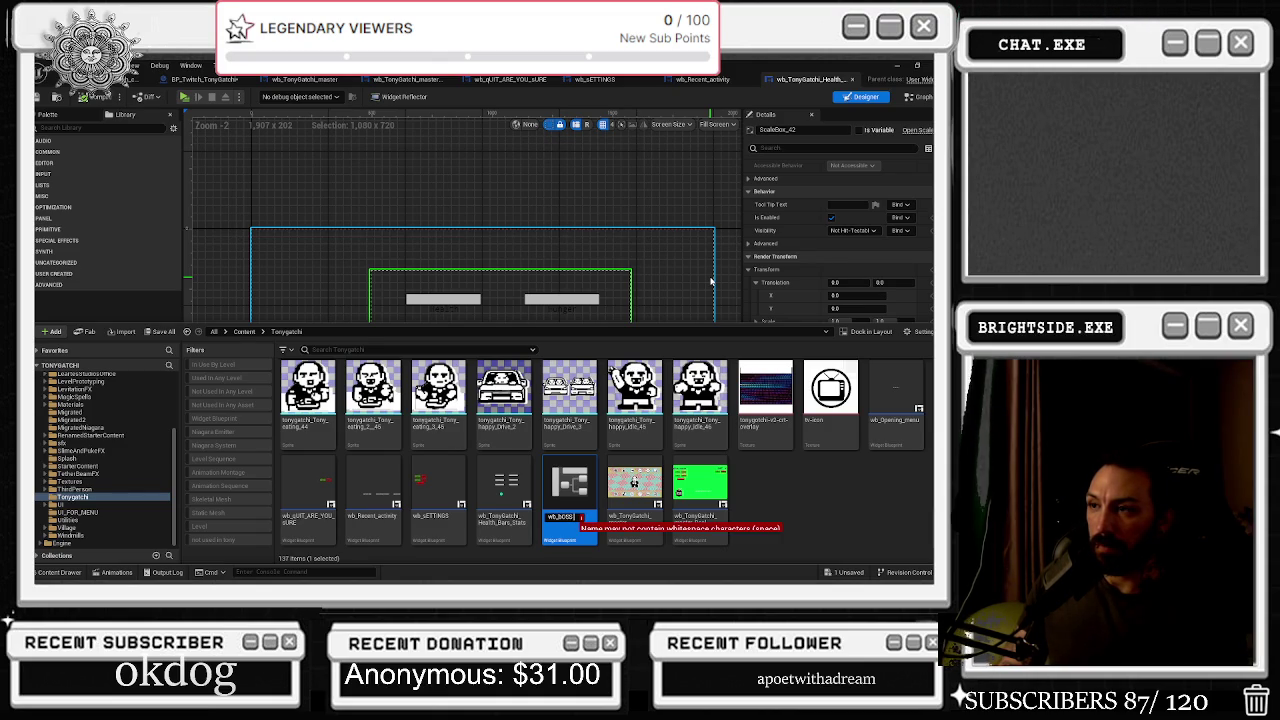
pyautogui.press('BackSpace')
pyautogui.write('queue')
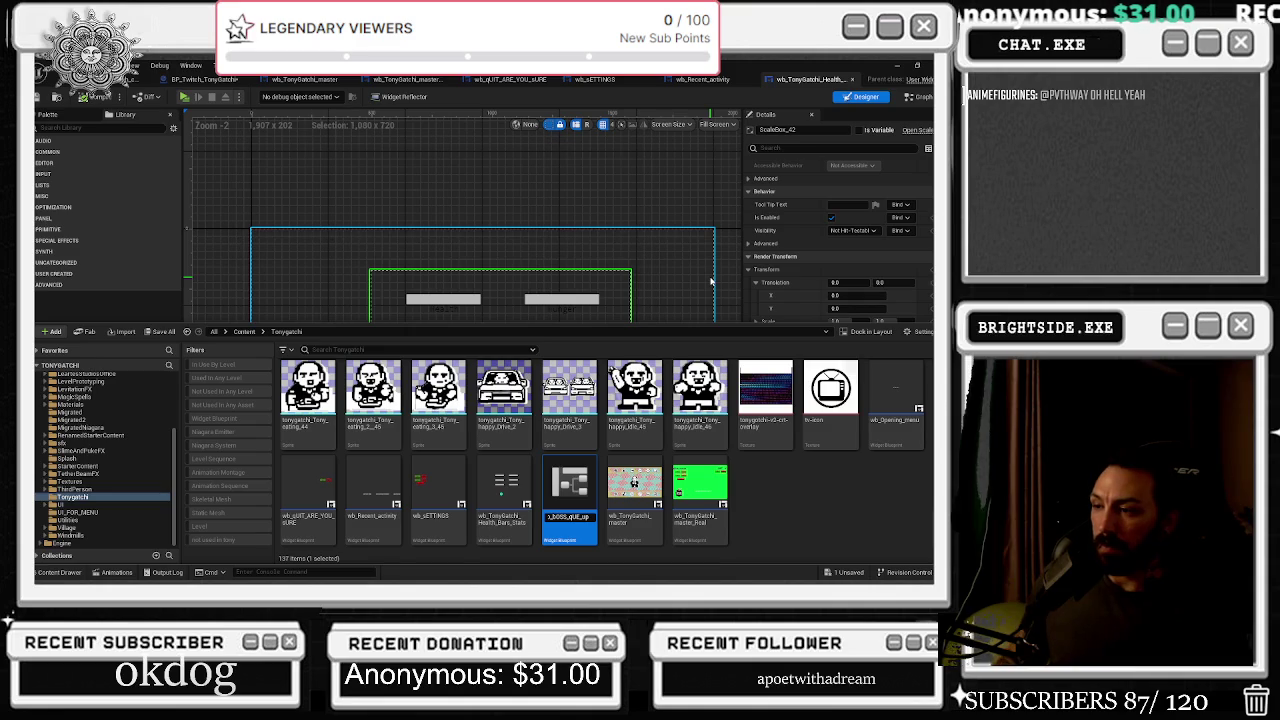
pyautogui.press('Return')
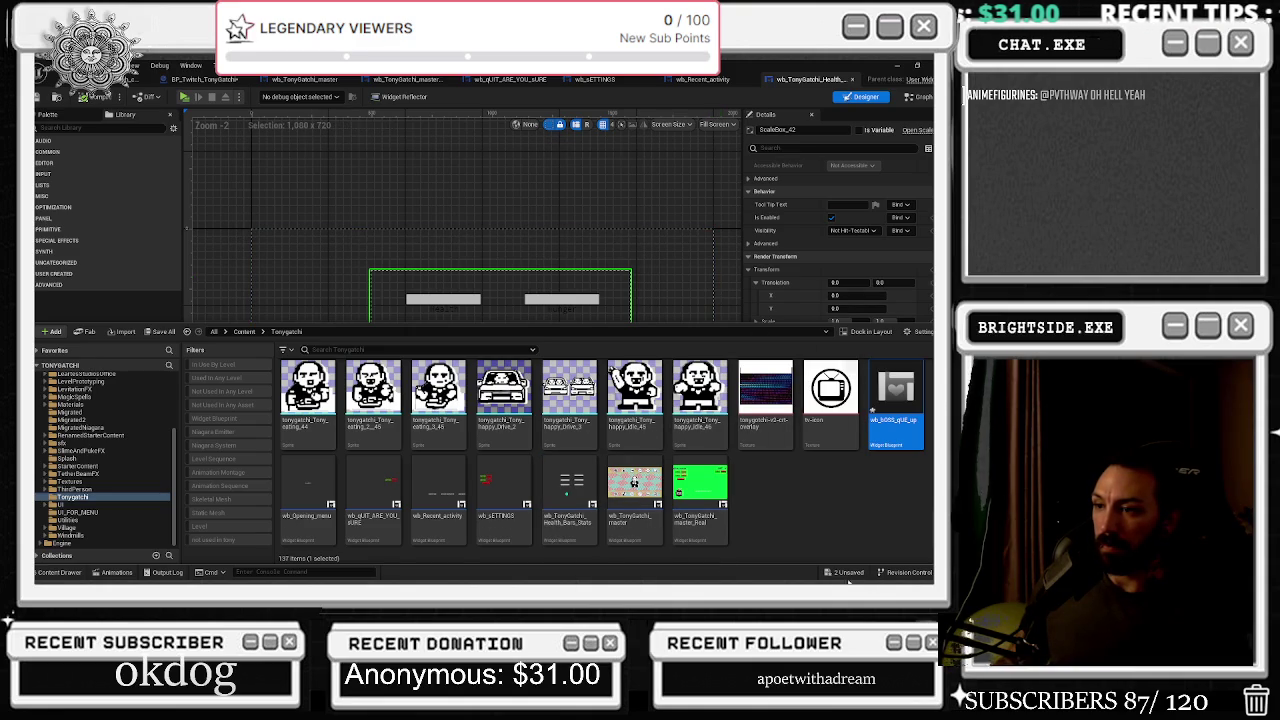